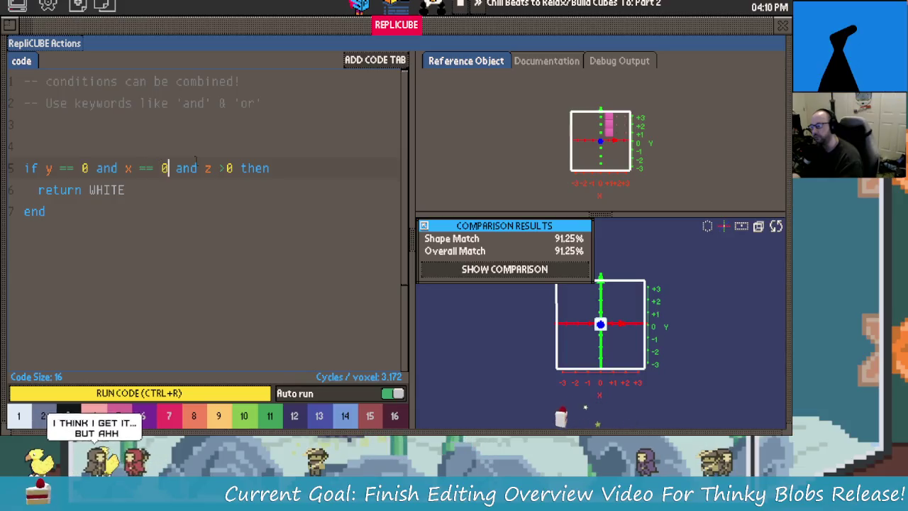
Change line 5's condition to y > 0 and x == 1 and z > 0.
type("1")
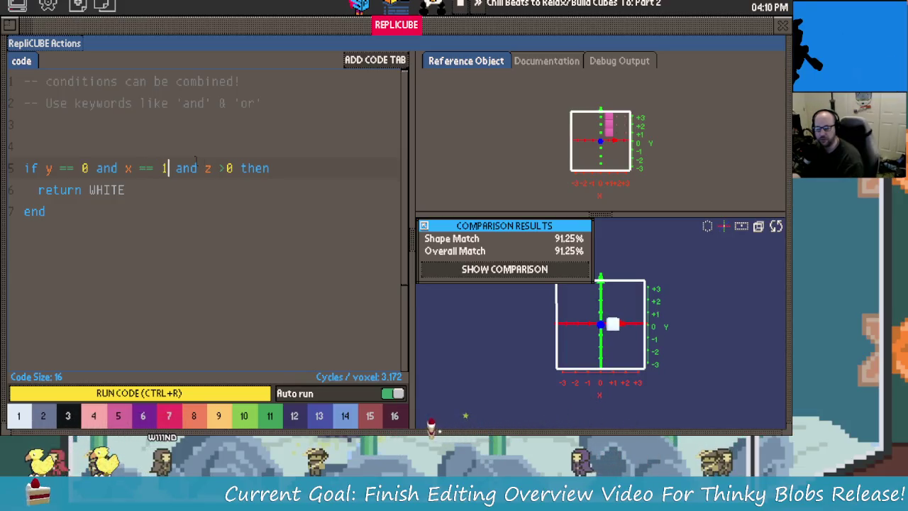
left_click(102, 168)
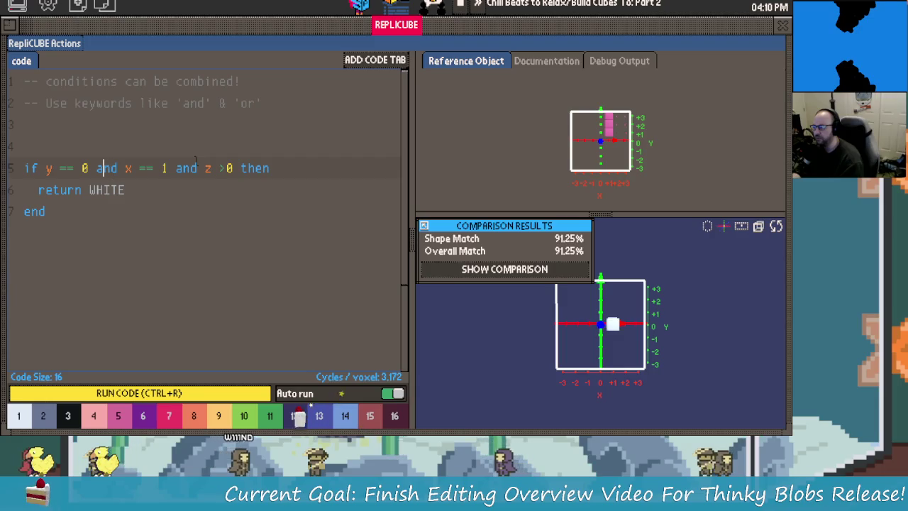
mouse_move(617, 319)
left_mouse_down()
mouse_move(673, 331)
mouse_move(600, 298)
mouse_move(675, 300)
mouse_move(685, 319)
mouse_move(687, 291)
mouse_move(669, 279)
mouse_move(686, 290)
left_mouse_up()
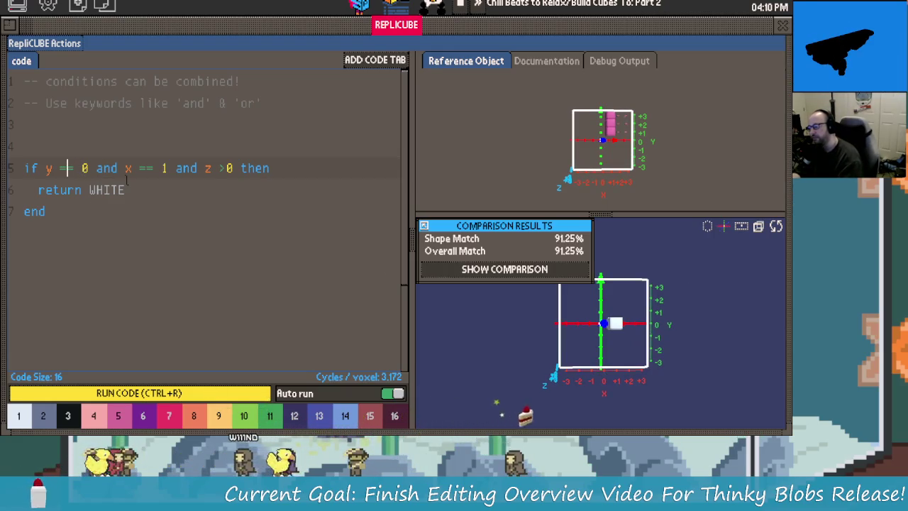
key("BackSpace")
key("BackSpace")
type(">")
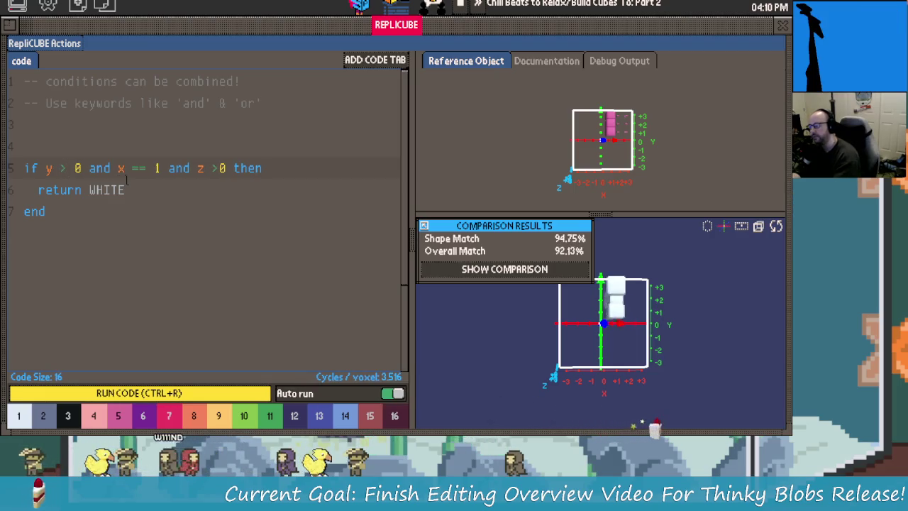
mouse_move(685, 268)
left_mouse_down()
mouse_move(622, 345)
mouse_move(496, 330)
mouse_move(600, 324)
left_mouse_up()
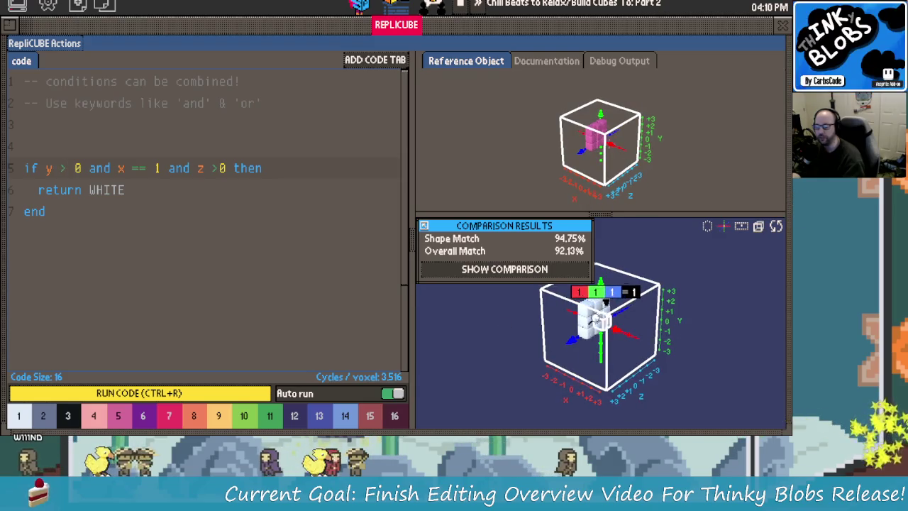
Make the rule return PINK instead of WHITE, reaching a 94.75% match.
left_click_drag(218, 103, 249, 103)
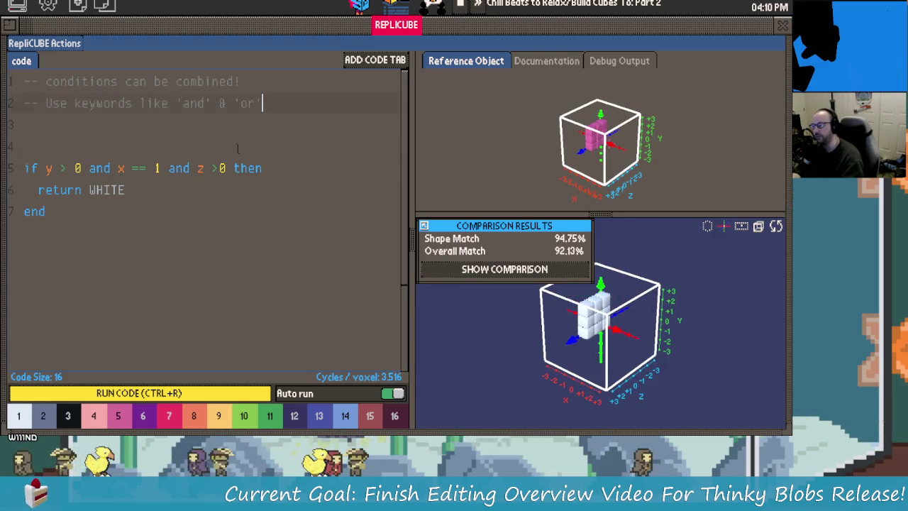
left_click(186, 146)
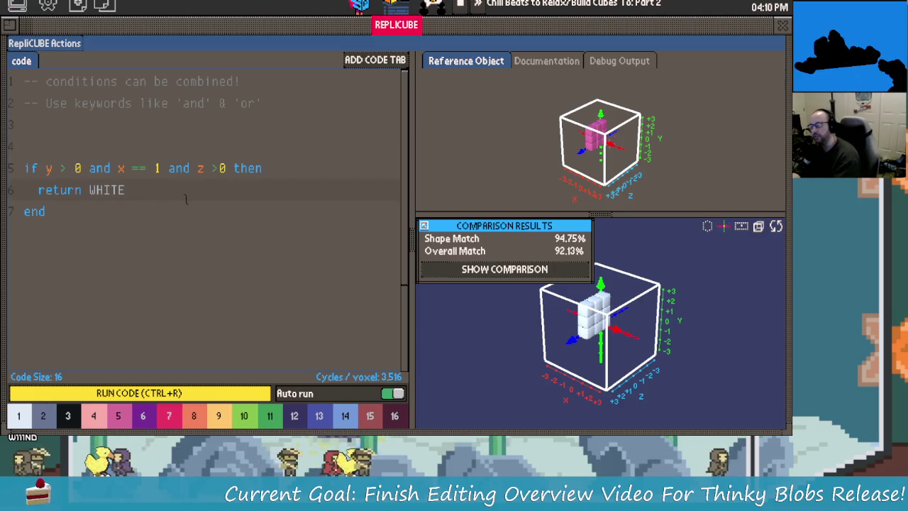
type("proin")
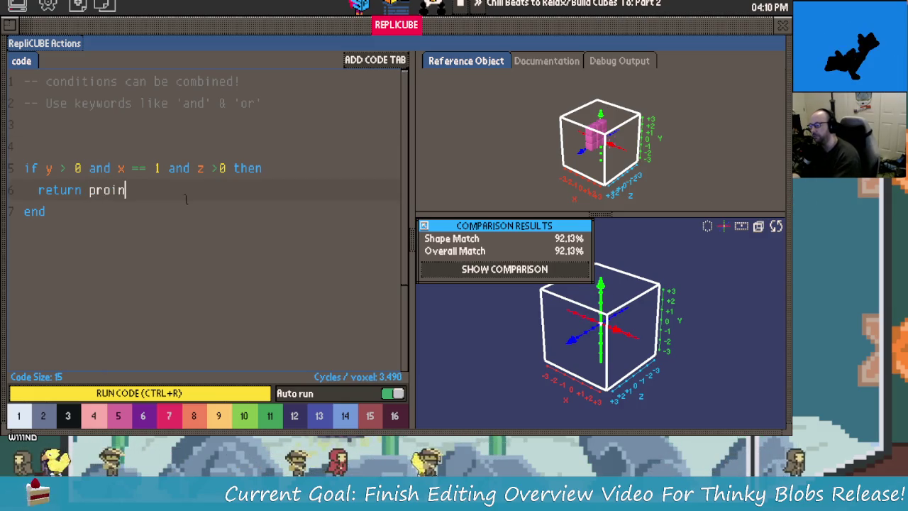
type("Prion")
key("BackSpace")
key("BackSpace")
key("BackSpace")
key("BackSpace")
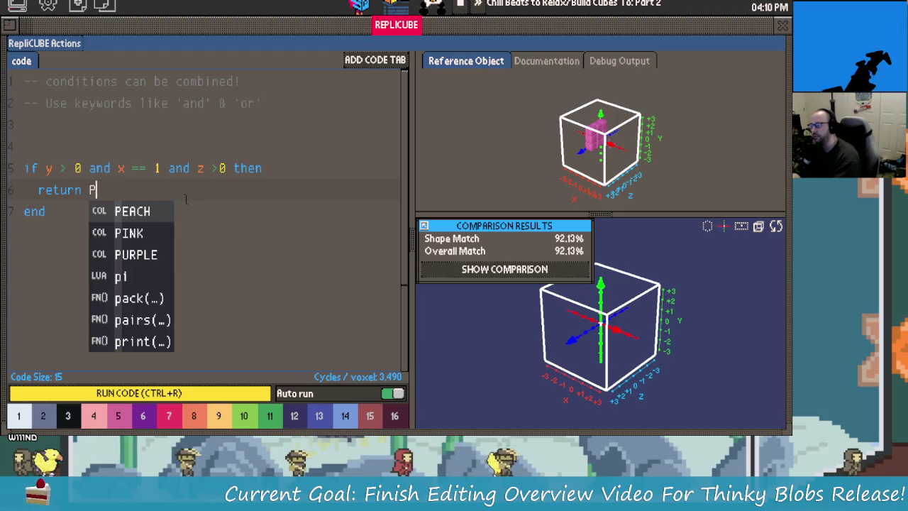
type("in")
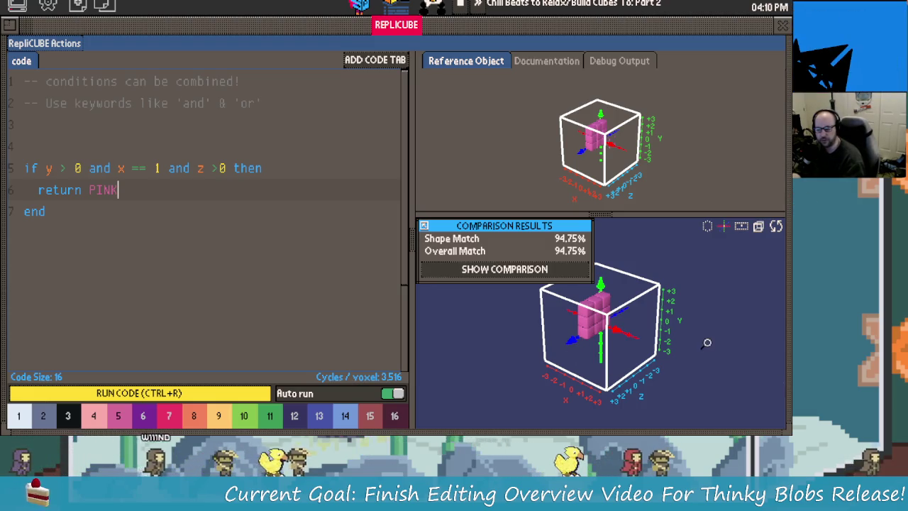
mouse_move(697, 367)
left_mouse_down()
mouse_move(687, 308)
mouse_move(722, 409)
mouse_move(775, 415)
mouse_move(693, 353)
mouse_move(612, 269)
mouse_move(695, 304)
mouse_move(707, 282)
mouse_move(714, 290)
mouse_move(628, 299)
mouse_move(735, 325)
left_mouse_up()
scroll(694, 353, "up", 3)
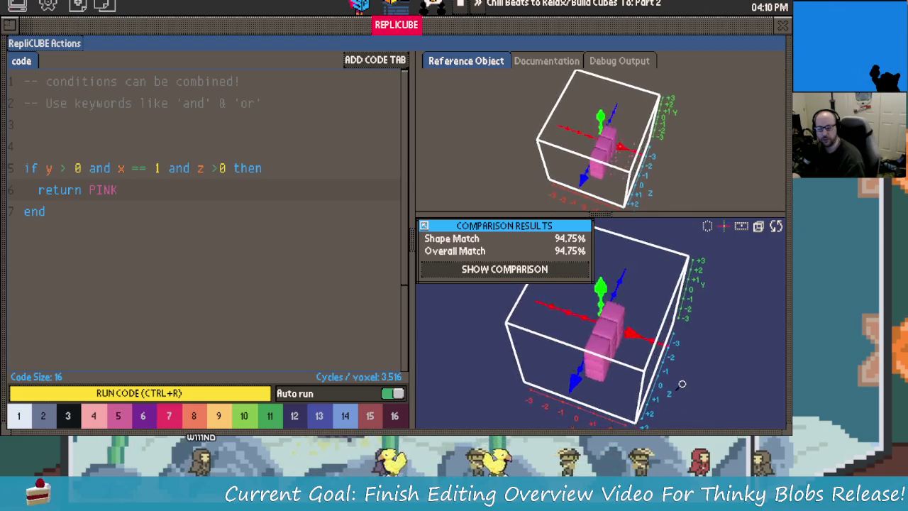
left_click(527, 274)
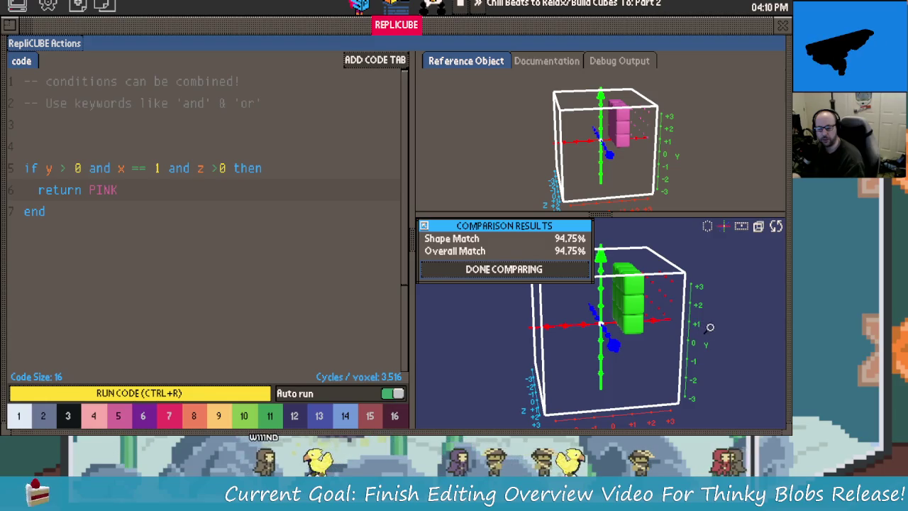
mouse_move(709, 327)
left_mouse_down()
mouse_move(686, 361)
mouse_move(706, 373)
mouse_move(697, 334)
mouse_move(725, 307)
mouse_move(712, 261)
left_mouse_up()
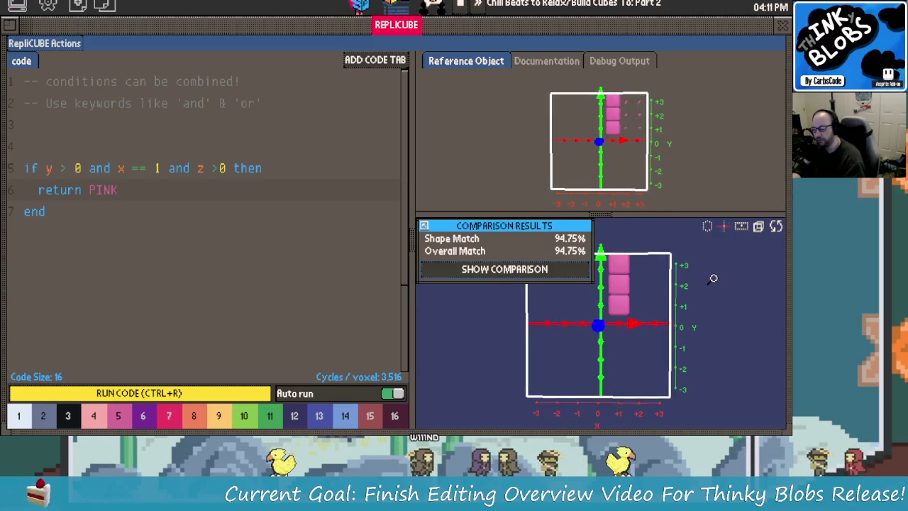
mouse_move(679, 170)
left_mouse_down()
mouse_move(637, 181)
mouse_move(651, 187)
mouse_move(681, 185)
mouse_move(610, 146)
mouse_move(661, 143)
left_mouse_up()
scroll(610, 147, "up", 2)
scroll(610, 146, "up", 2)
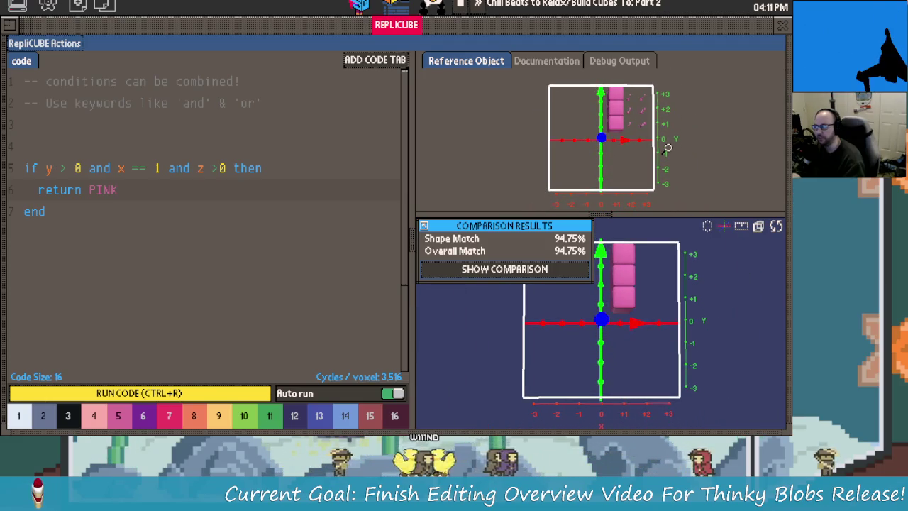
mouse_move(666, 149)
left_mouse_down()
mouse_move(671, 168)
mouse_move(518, 163)
mouse_move(664, 163)
mouse_move(660, 139)
mouse_move(662, 150)
mouse_move(490, 160)
mouse_move(502, 332)
mouse_move(507, 326)
left_mouse_up()
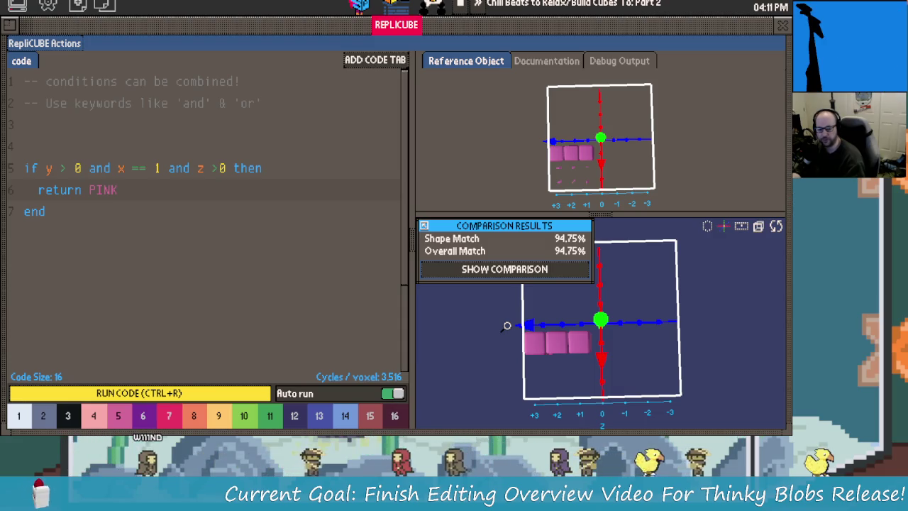
mouse_move(507, 326)
left_mouse_down()
mouse_move(671, 274)
mouse_move(666, 321)
left_mouse_up()
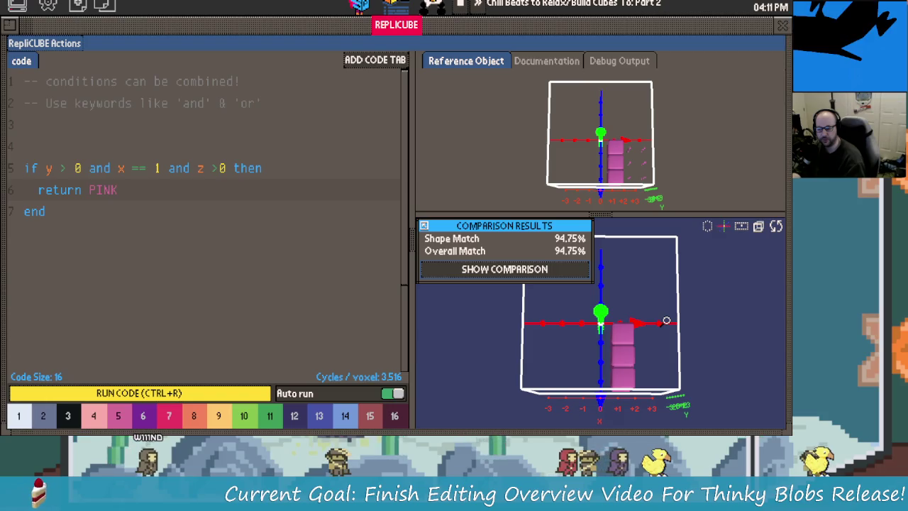
mouse_move(666, 320)
left_mouse_down()
mouse_move(639, 224)
mouse_move(656, 342)
left_mouse_up()
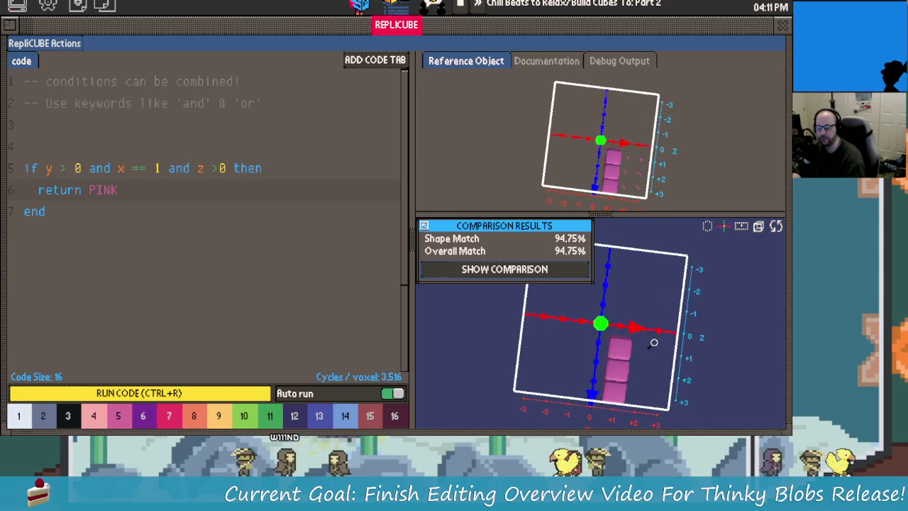
mouse_move(656, 341)
left_mouse_down()
mouse_move(619, 246)
mouse_move(632, 149)
left_mouse_up()
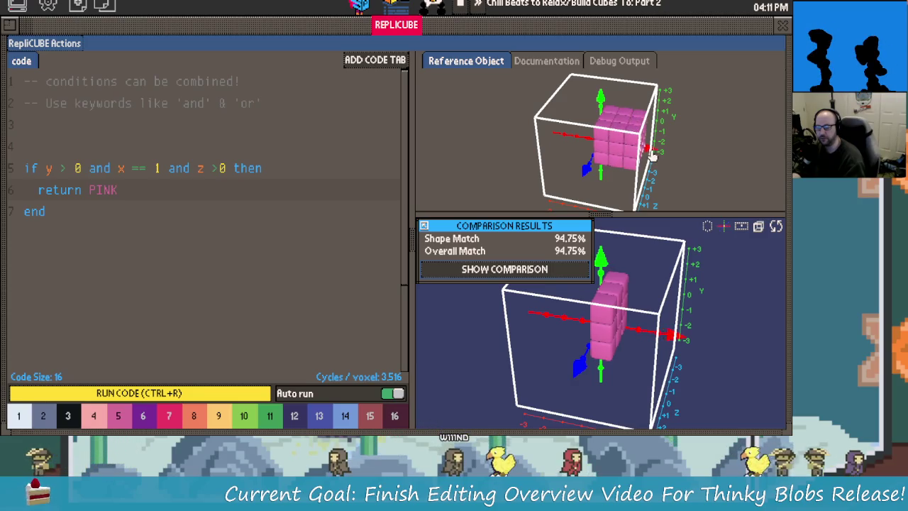
mouse_move(654, 156)
left_mouse_down()
mouse_move(640, 153)
mouse_move(663, 147)
left_mouse_up()
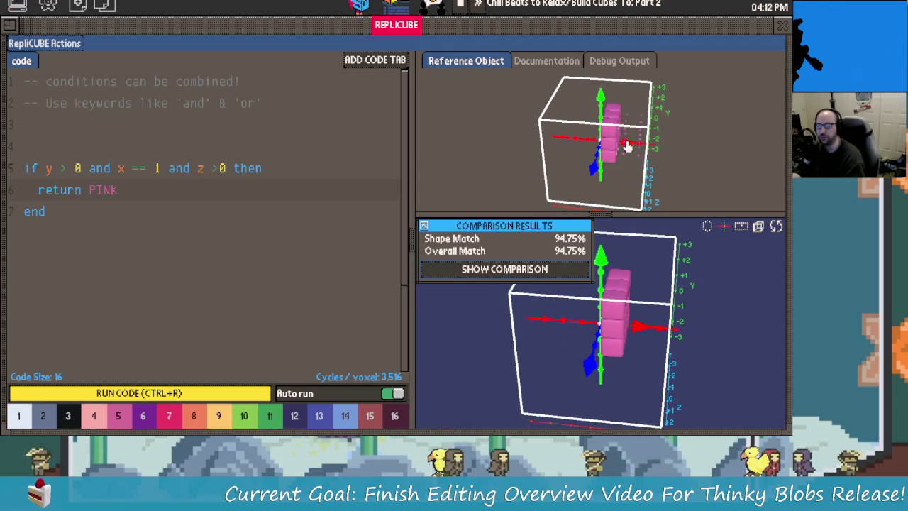
mouse_move(626, 146)
left_mouse_down()
mouse_move(658, 149)
mouse_move(683, 266)
mouse_move(660, 315)
mouse_move(604, 202)
left_mouse_up()
left_click_drag(619, 169, 642, 190)
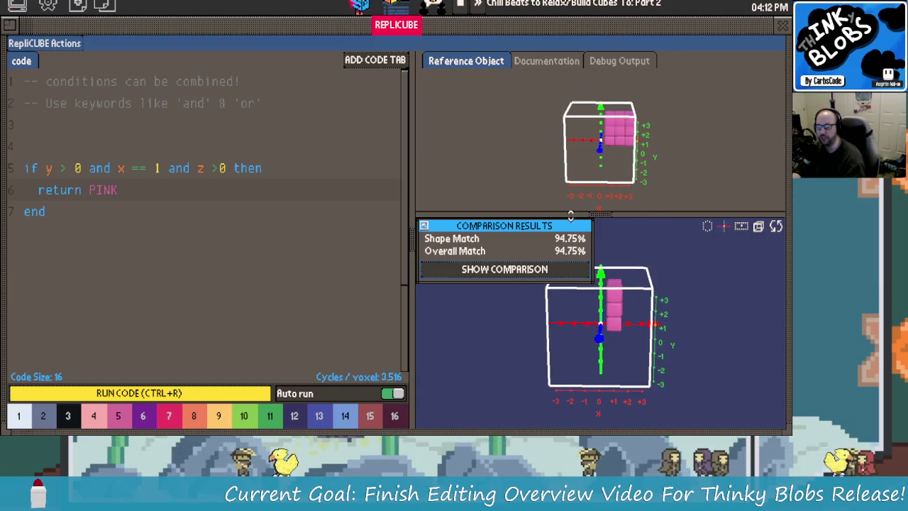
Change x == 1 to x > 0, submit the 100% solution, and open 3x3 Grid.
left_click(133, 167)
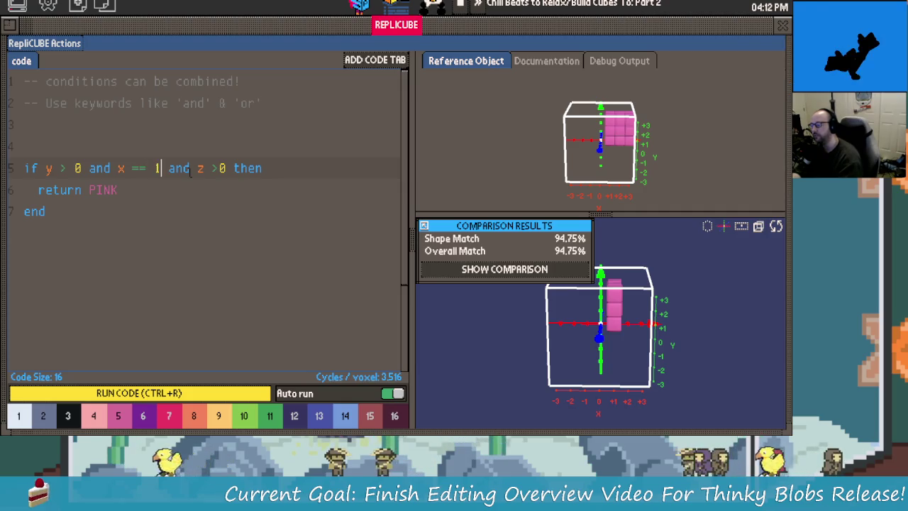
type(">90")
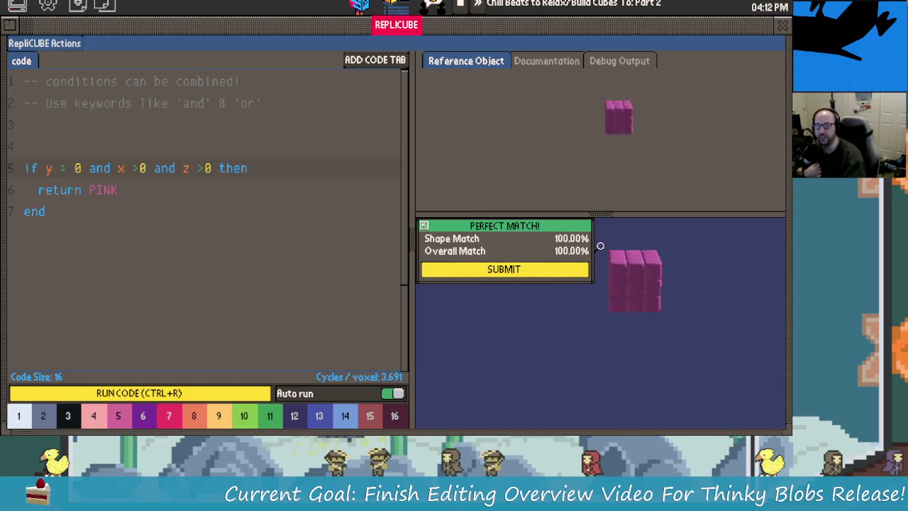
left_click(480, 278)
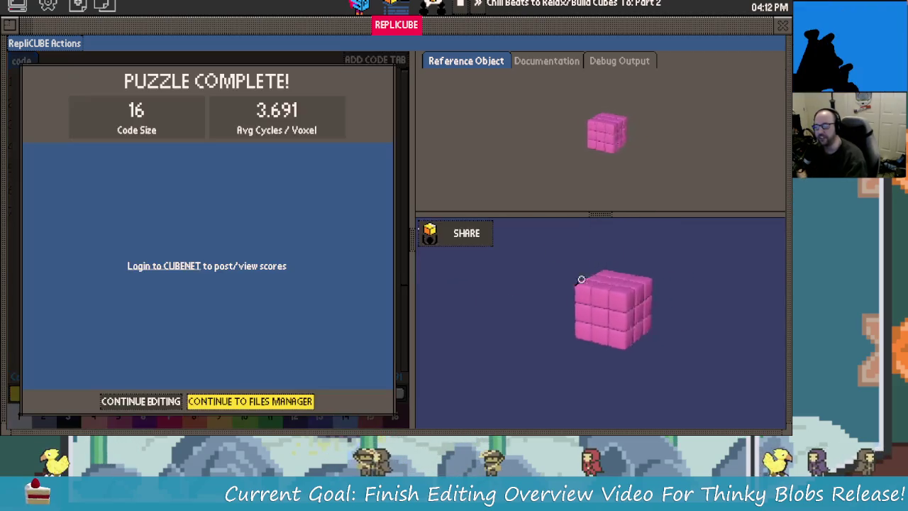
left_click(283, 400)
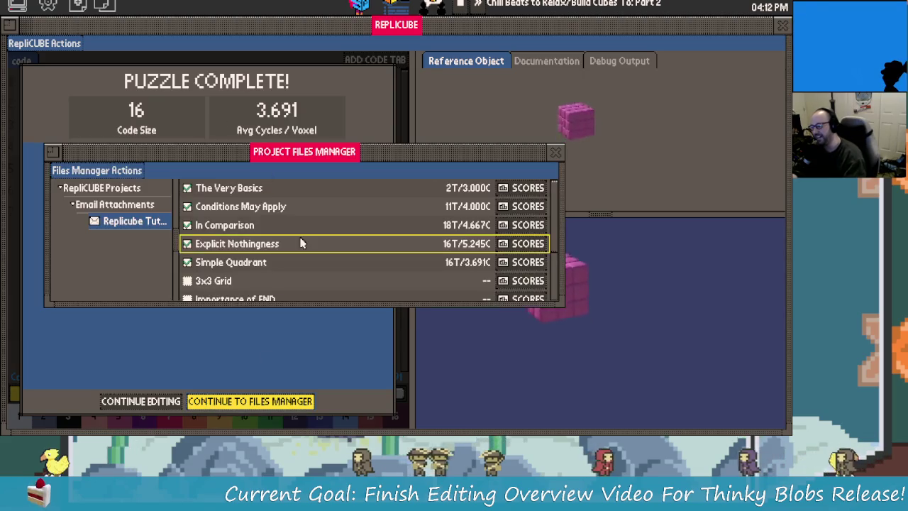
double_click(284, 280)
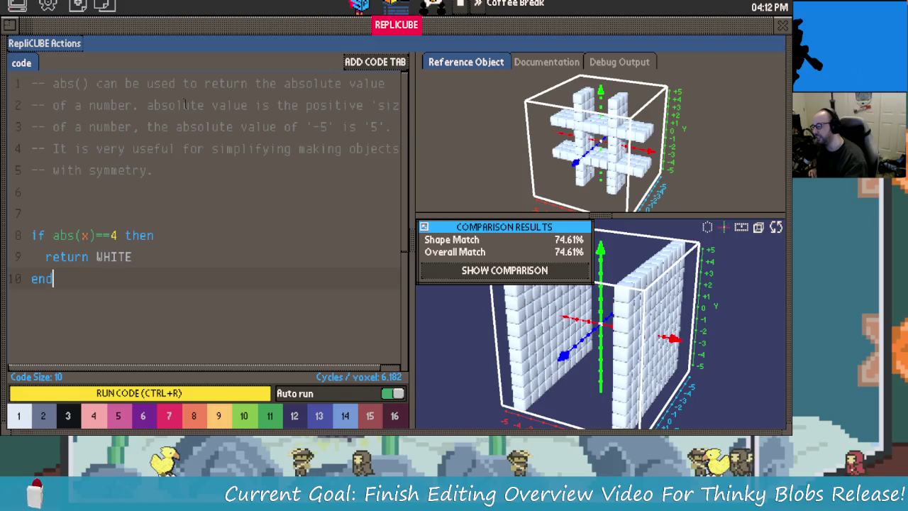
Widen the code editor and tidy comment line 3 while orbiting toward the hash's front.
left_click_drag(411, 143, 447, 151)
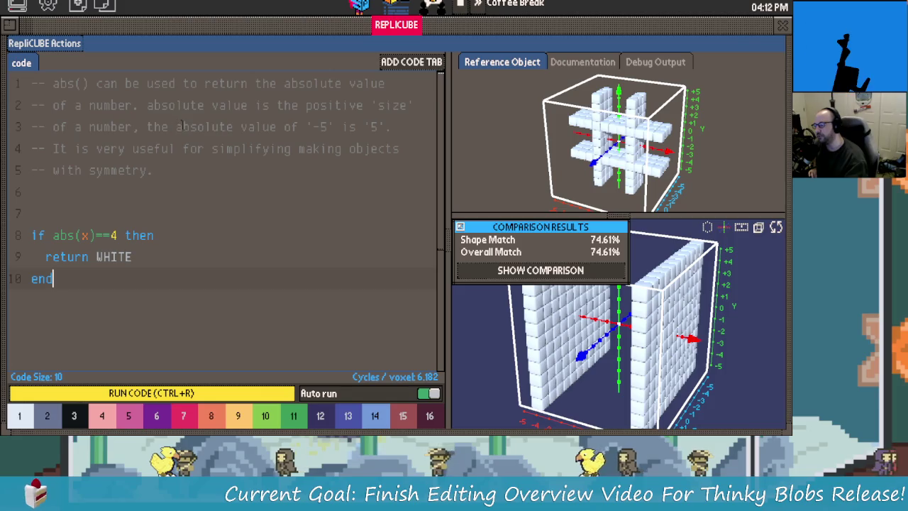
double_click(314, 127)
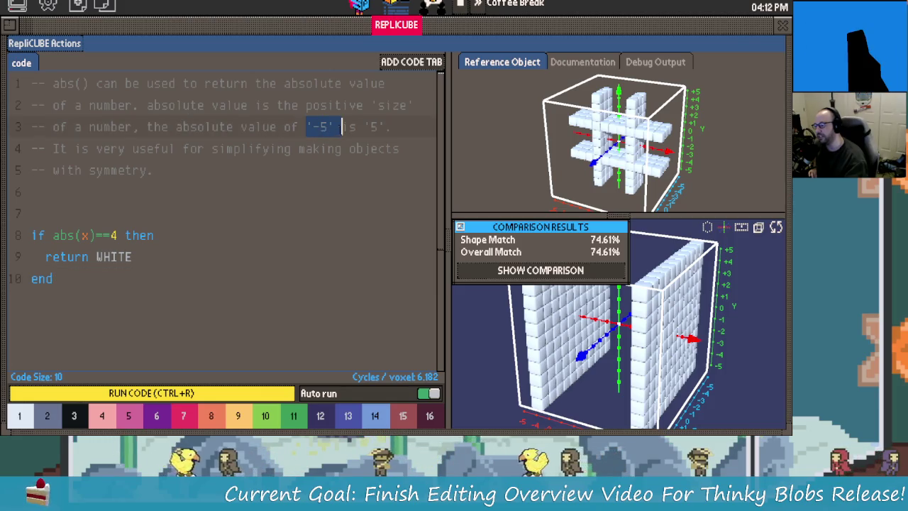
left_click(385, 126)
type(".")
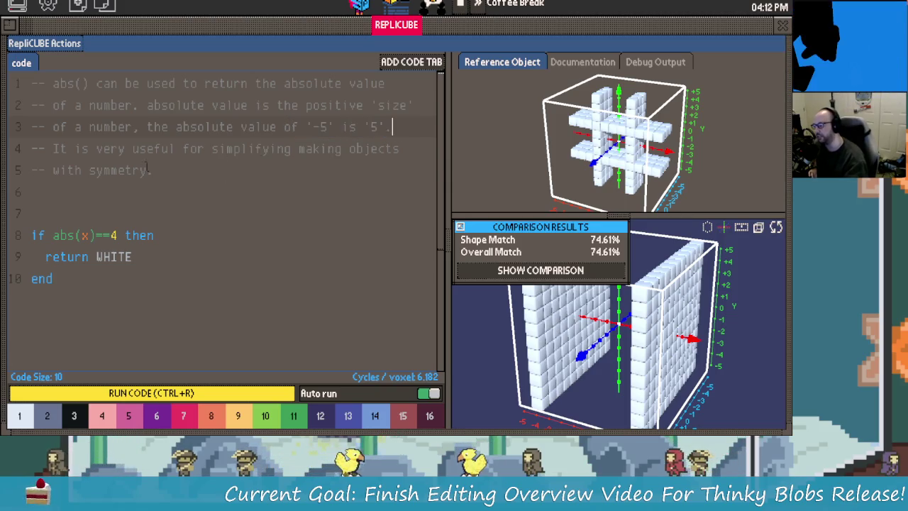
left_click(378, 126)
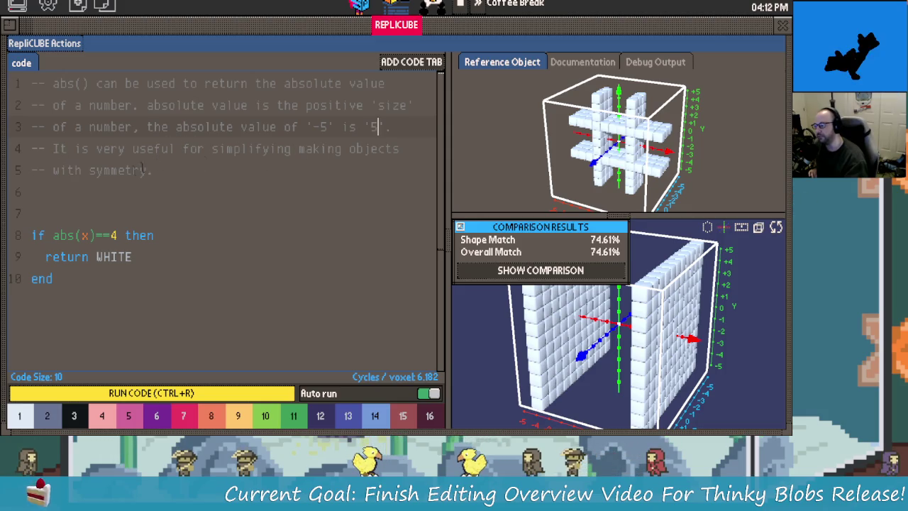
mouse_move(640, 142)
left_mouse_down()
mouse_move(590, 147)
mouse_move(644, 150)
left_mouse_up()
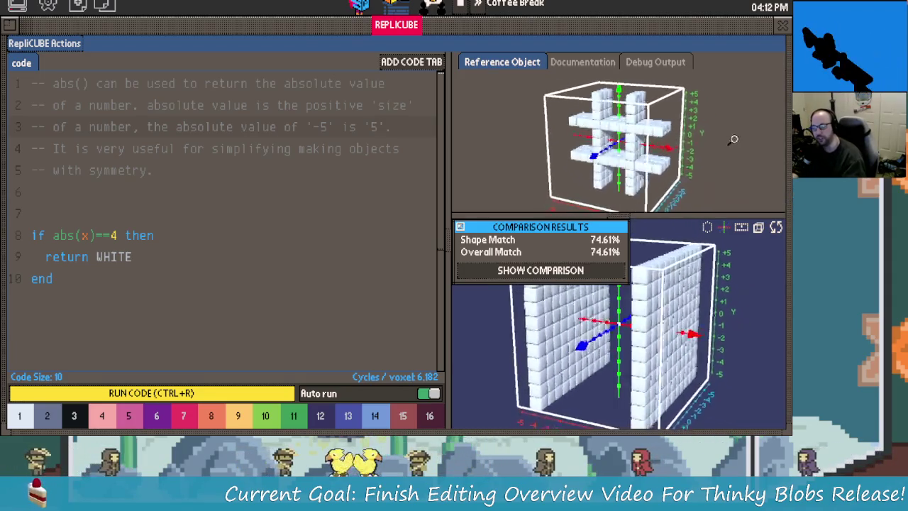
mouse_move(643, 150)
left_mouse_down()
mouse_move(594, 166)
mouse_move(667, 171)
mouse_move(638, 127)
left_mouse_up()
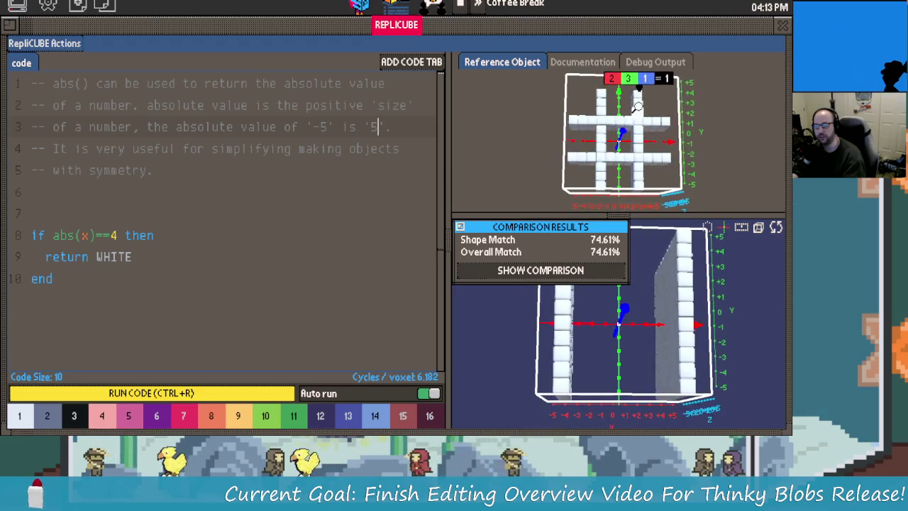
left_click_drag(634, 133, 635, 150)
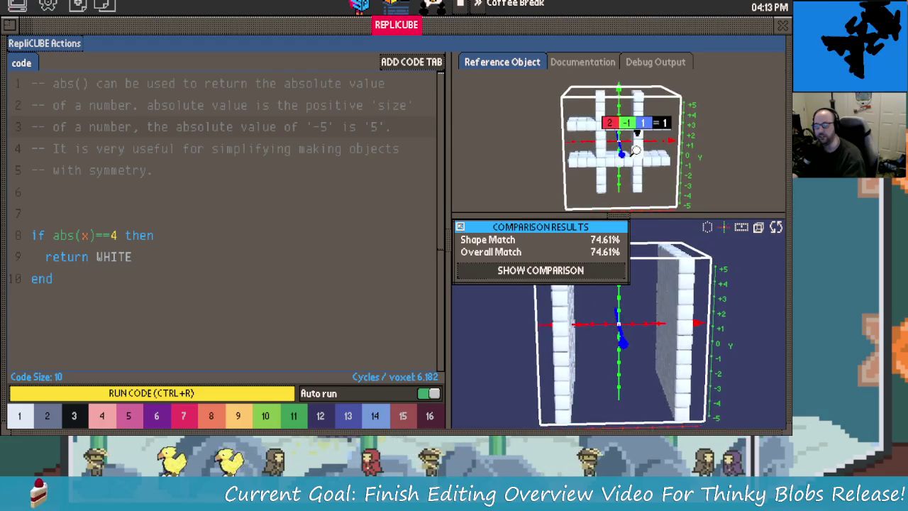
left_click_drag(703, 166, 697, 139)
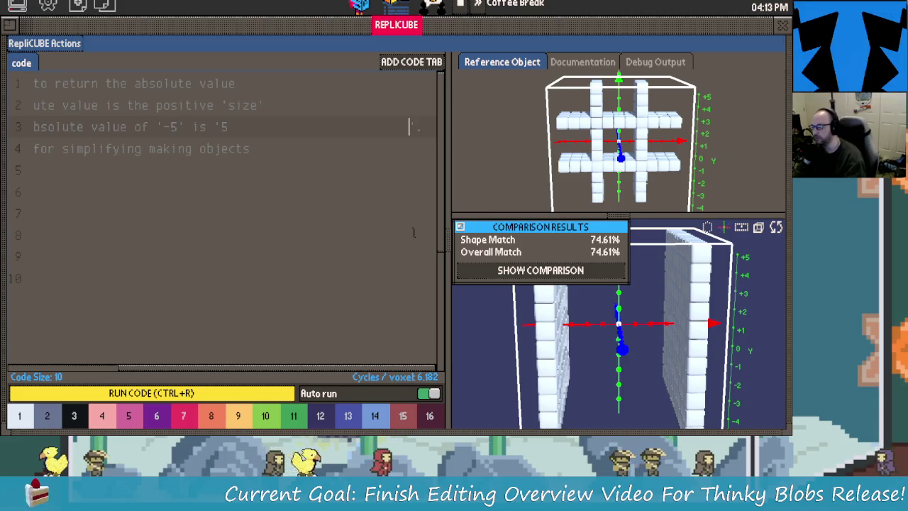
key("BackSpace")
key("BackSpace")
key("BackSpace")
key("BackSpace")
key("BackSpace")
key("BackSpace")
key("BackSpace")
key("BackSpace")
key("BackSpace")
key("BackSpace")
key("BackSpace")
key("BackSpace")
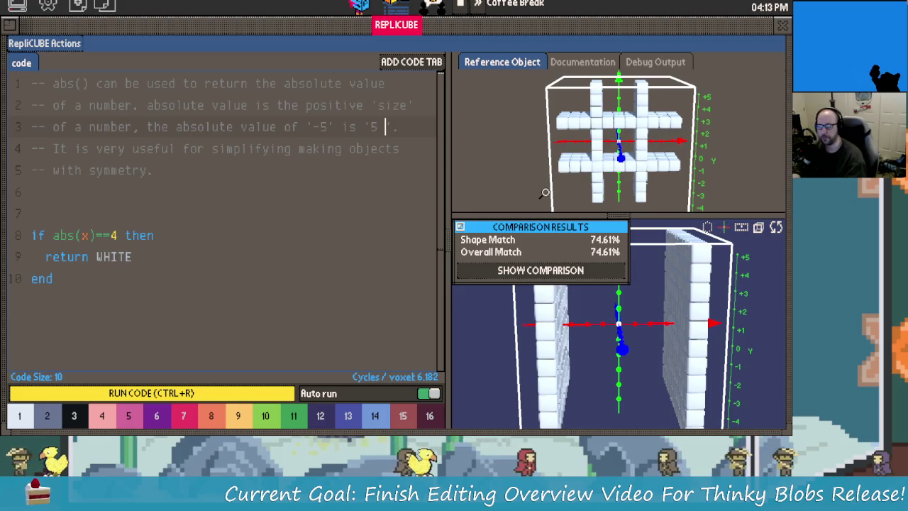
Enlarge the reference view and turn both models to a straight front view.
scroll(655, 136, "down", 2)
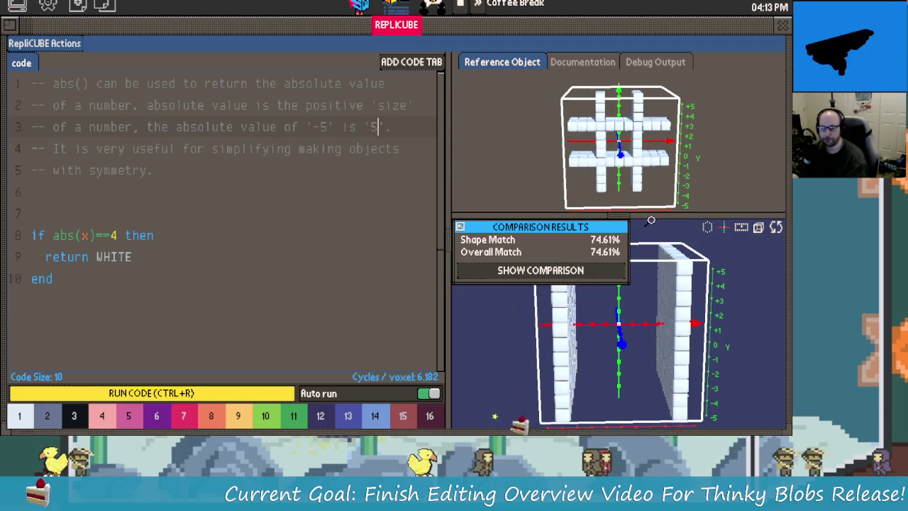
left_click(479, 249)
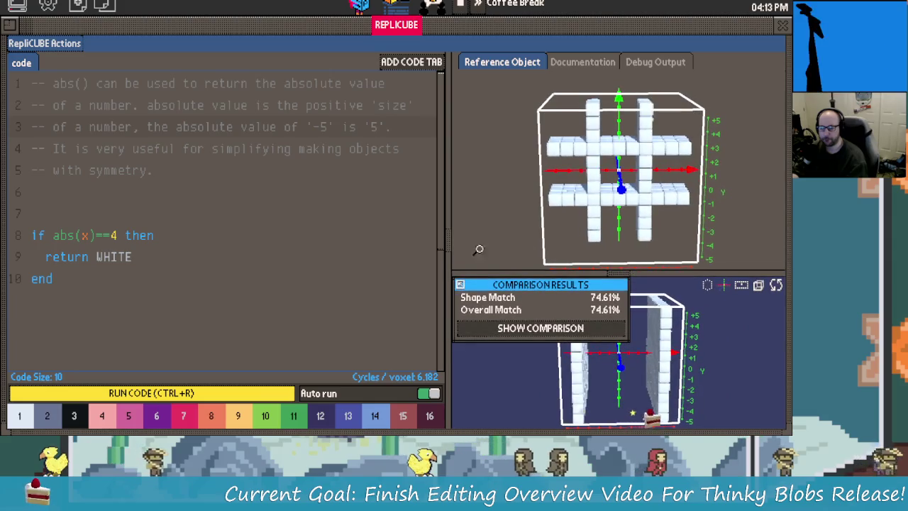
mouse_move(568, 200)
left_mouse_down()
mouse_move(503, 203)
mouse_move(492, 184)
mouse_move(571, 209)
mouse_move(711, 223)
left_mouse_up()
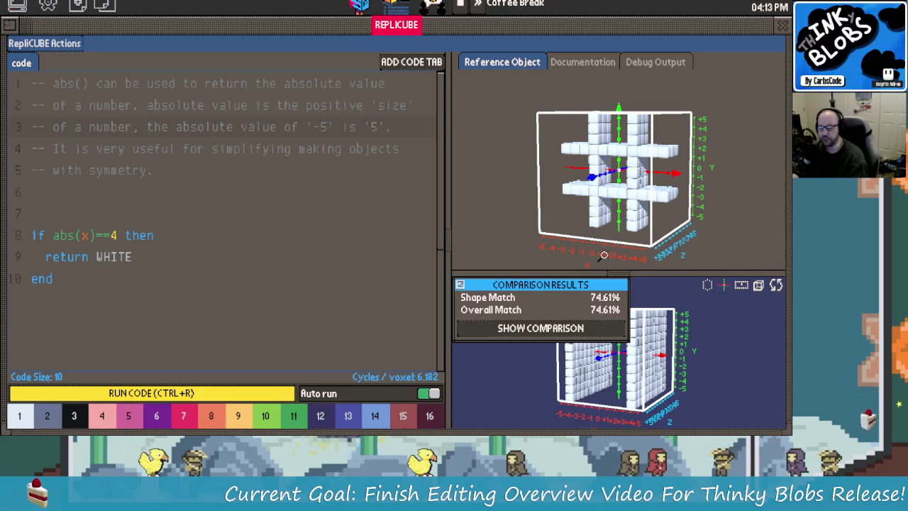
left_click_drag(717, 222, 661, 206)
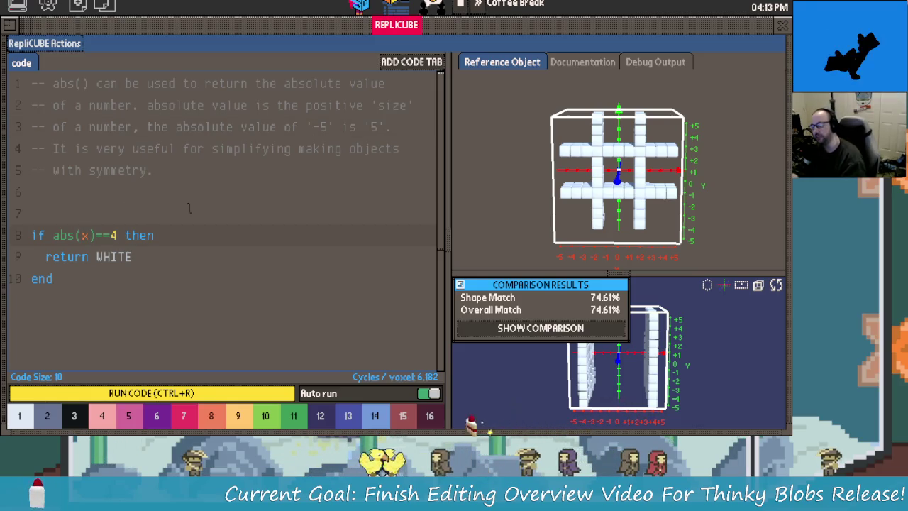
Change abs(x)==4 to abs(x)==2 for an 82.72% match, and enlarge the 3D panes.
key("Delete")
type("2")
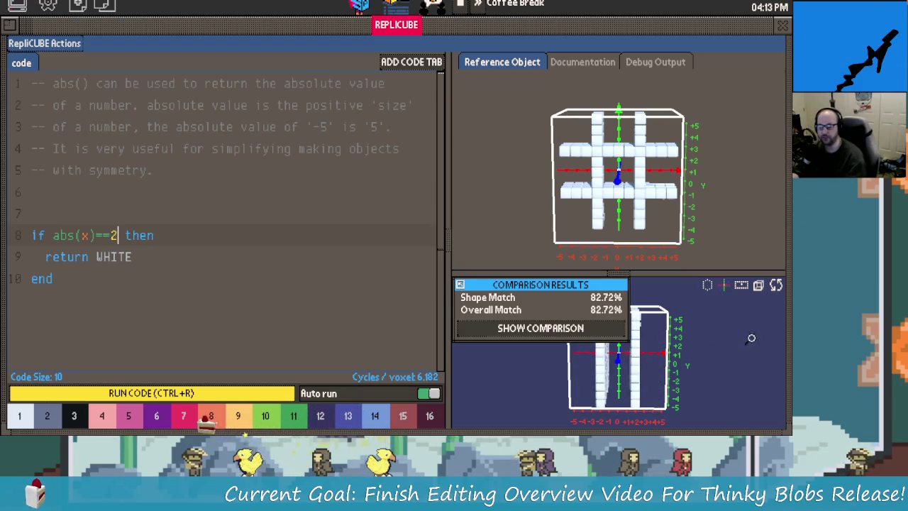
mouse_move(610, 340)
left_mouse_down()
mouse_move(646, 338)
mouse_move(625, 340)
left_mouse_up()
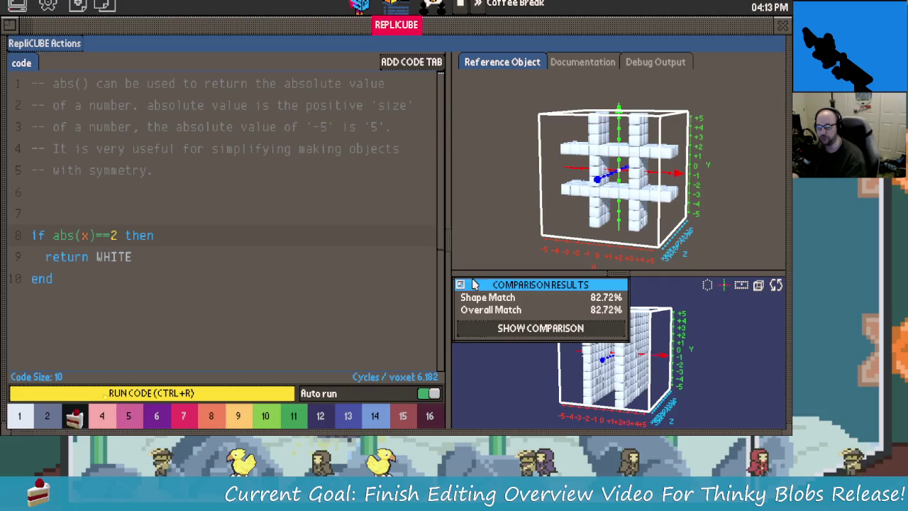
left_click_drag(450, 240, 324, 240)
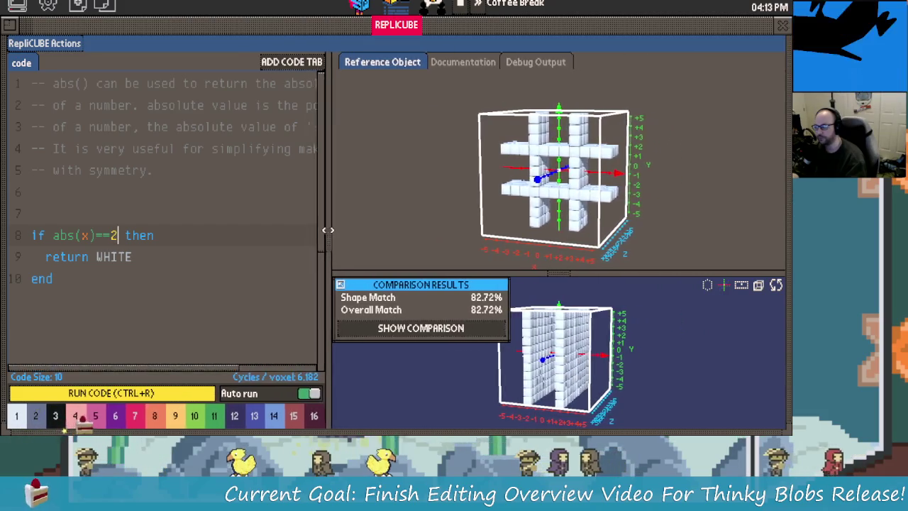
left_click_drag(553, 273, 553, 247)
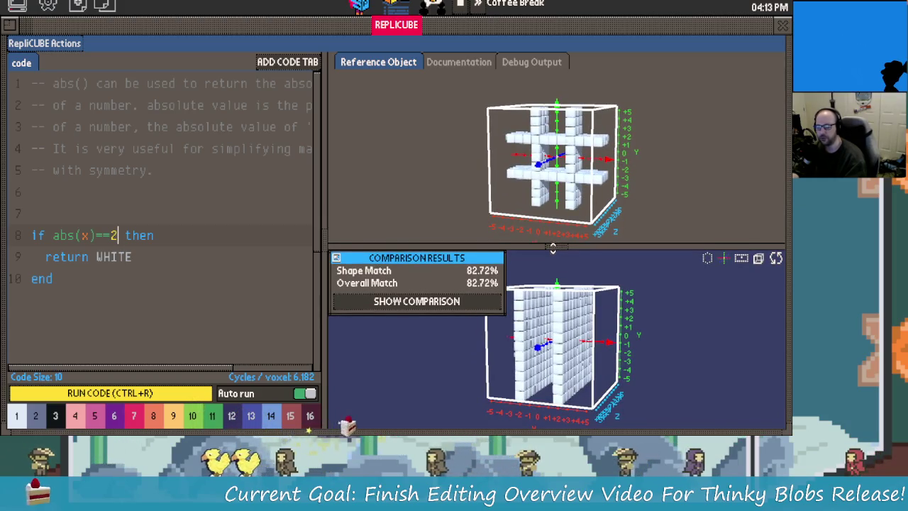
left_click_drag(553, 247, 552, 249)
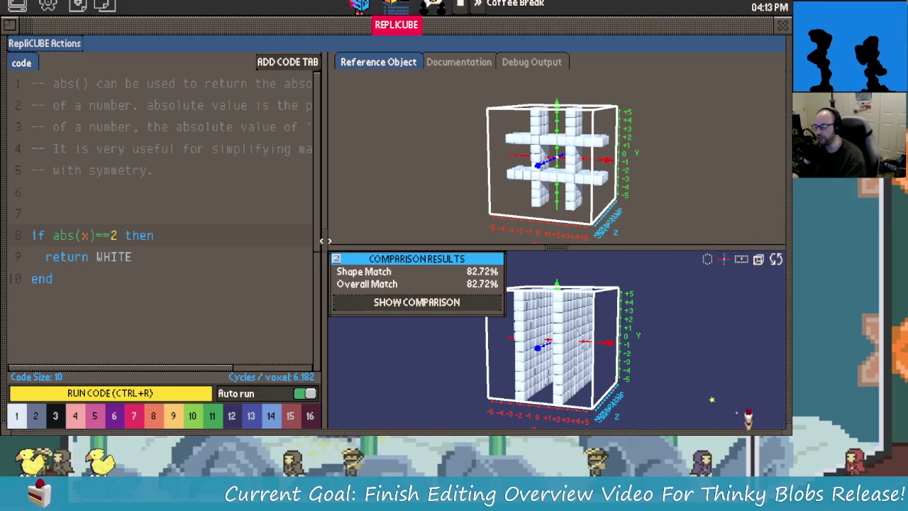
left_click_drag(717, 342, 731, 359)
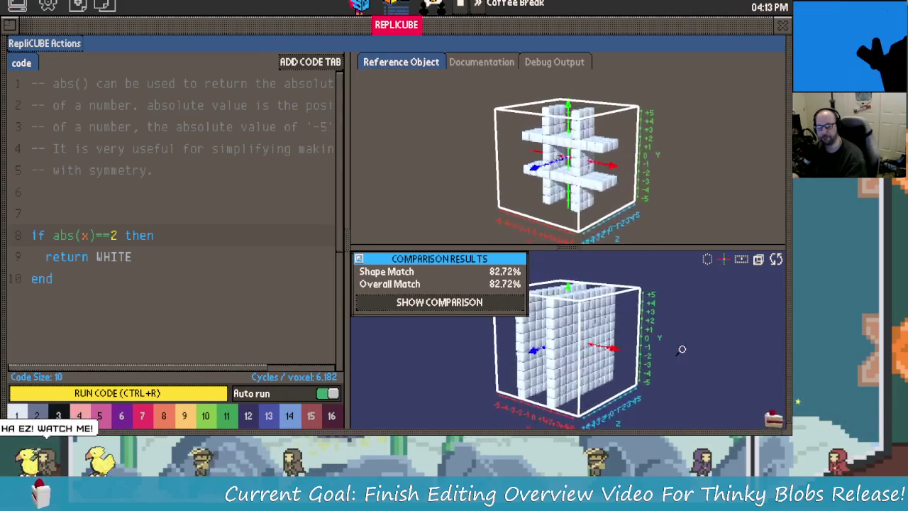
mouse_move(731, 360)
left_mouse_down()
mouse_move(518, 319)
mouse_move(528, 319)
left_mouse_up()
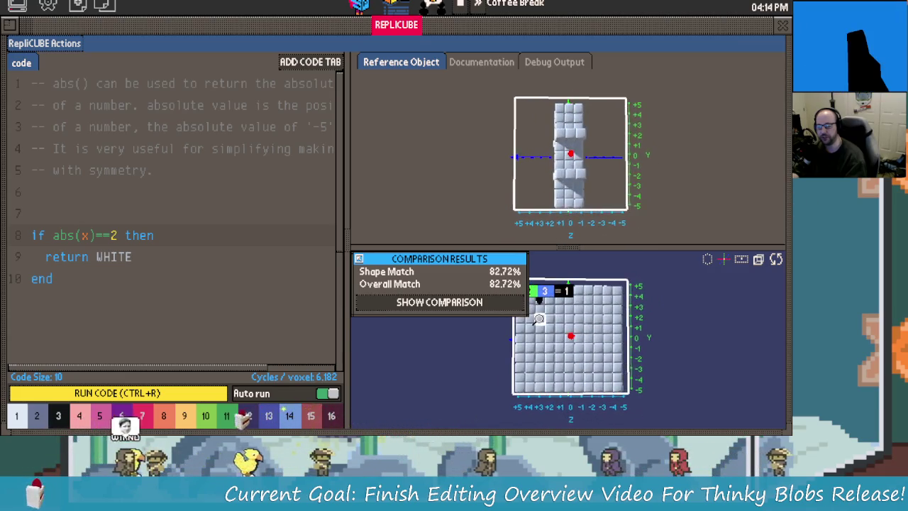
Begin a second if statement on line 12, below the first rule.
left_click(125, 235)
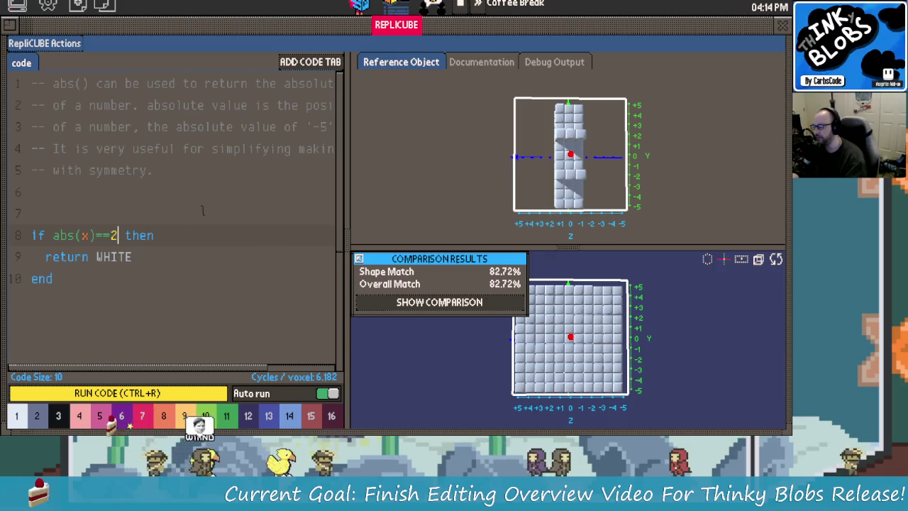
type("and")
key("BackSpace")
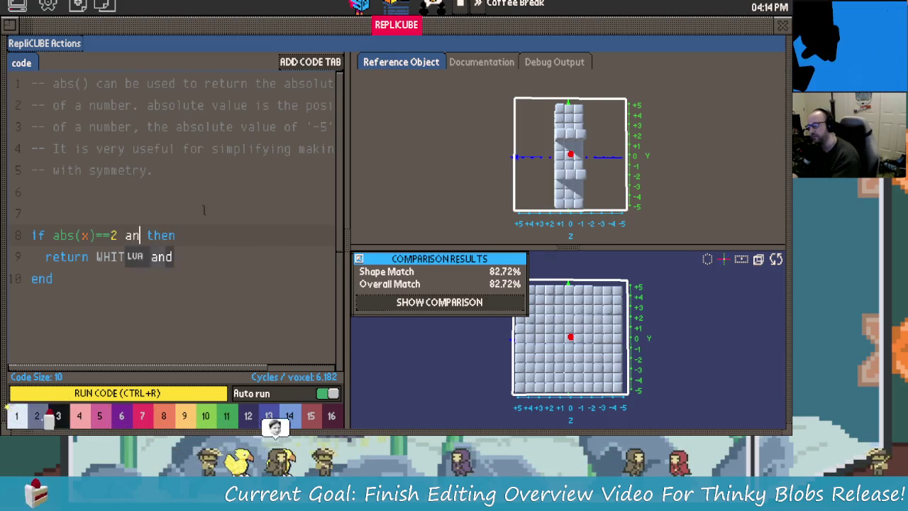
key("BackSpace")
key("BackSpace")
key("BackSpace")
key("Down")
key("Down")
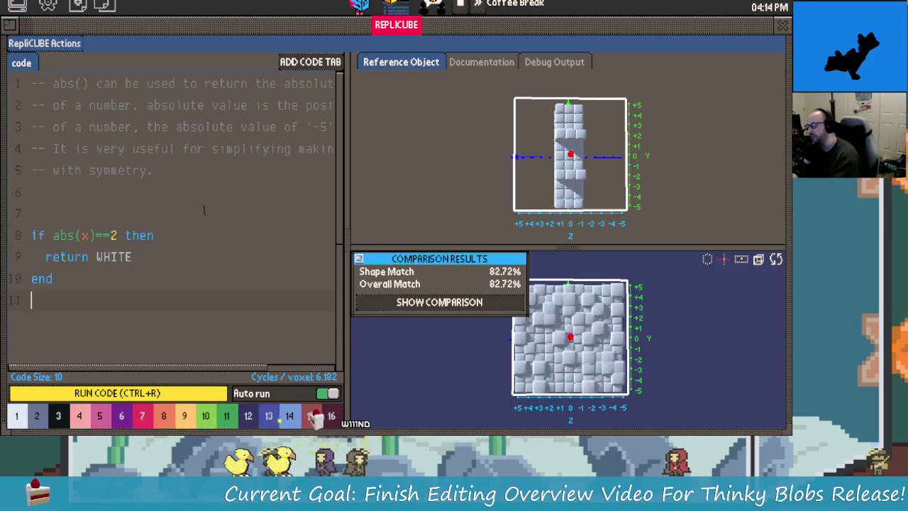
type("if z")
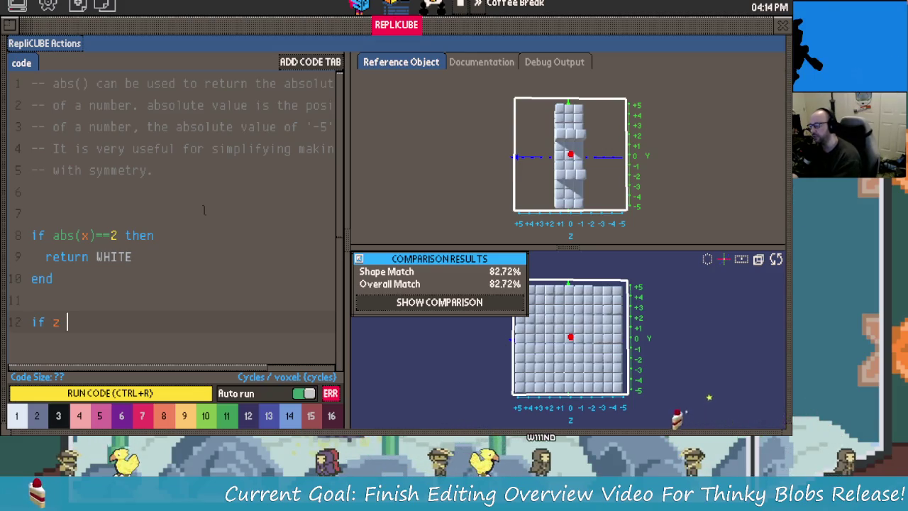
Complete line 12 as 'if z >= abs(1) then return WHITE end', dropping the match to 48.23%.
type(">")
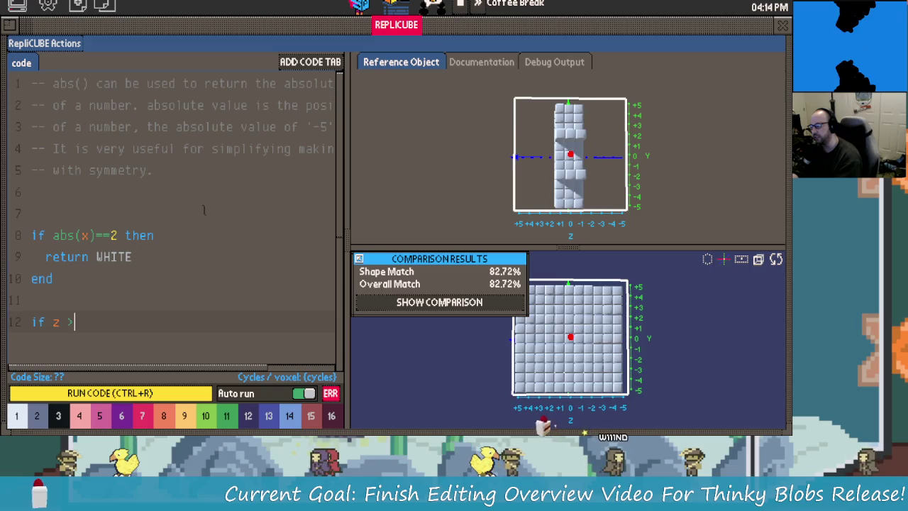
type("=")
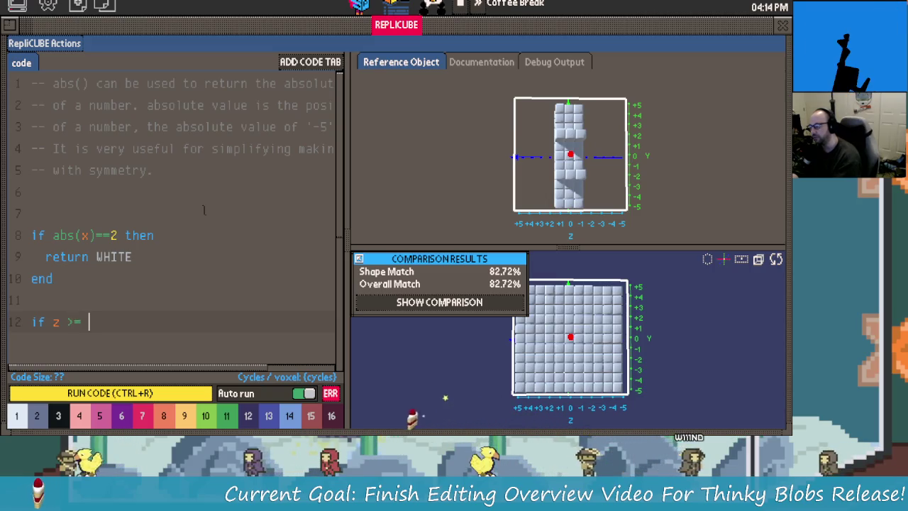
type("-abs(")
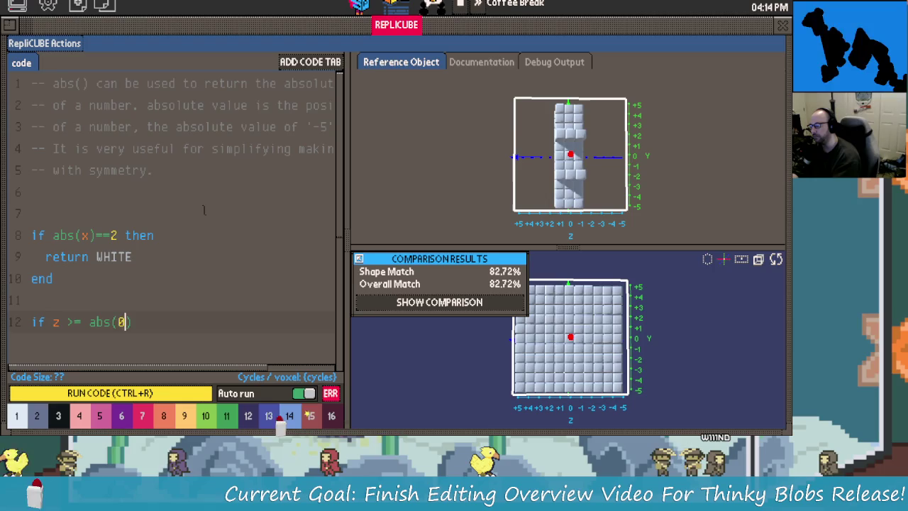
type("1) ")
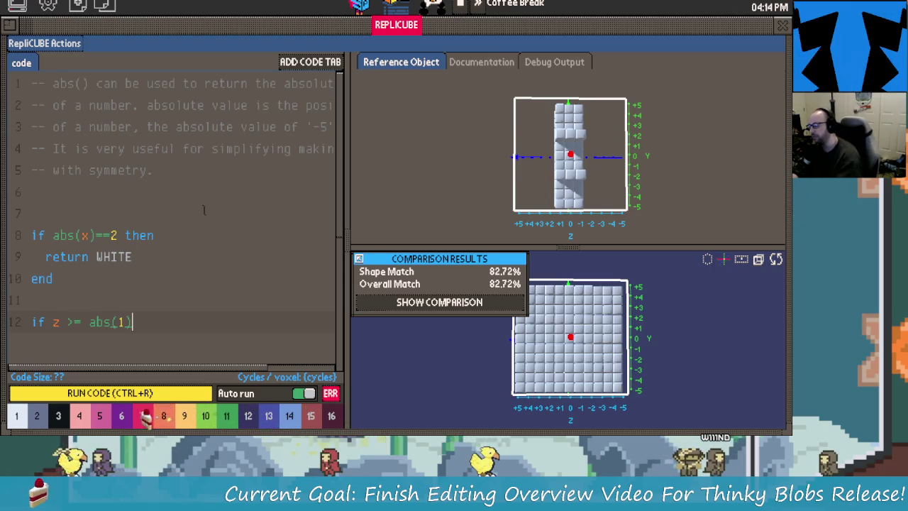
type("then")
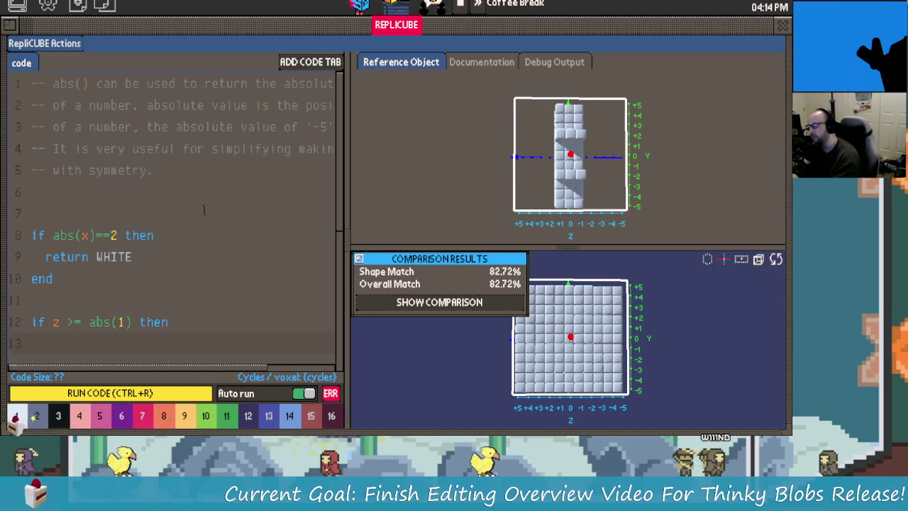
key("Tab")
type("return wh")
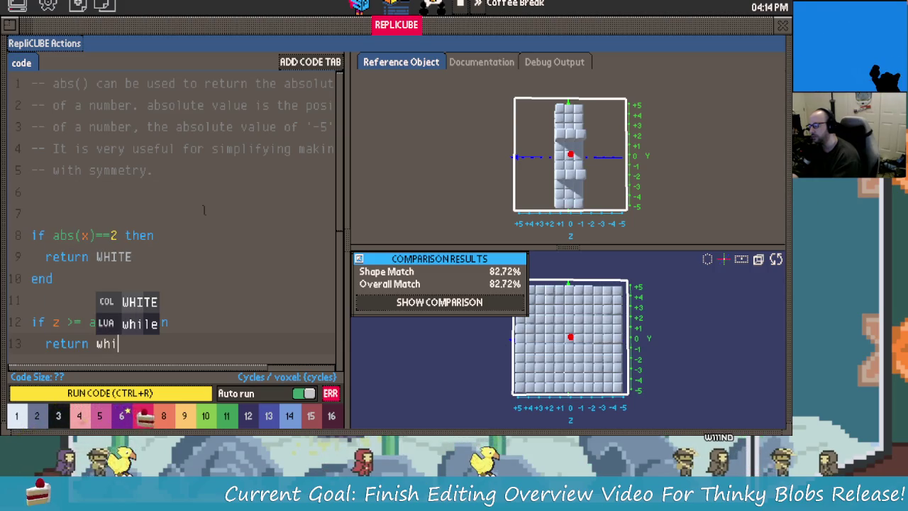
key("Tab")
type("end")
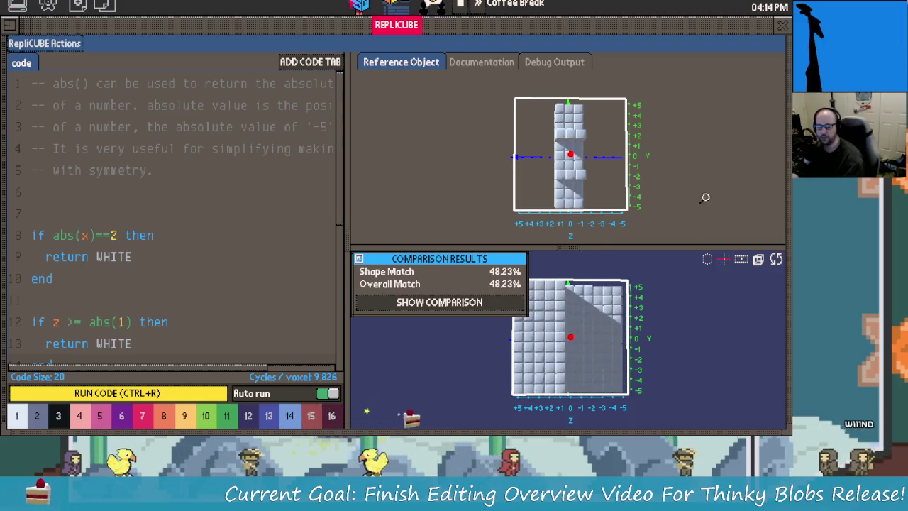
mouse_move(624, 333)
left_mouse_down()
mouse_move(666, 388)
mouse_move(584, 307)
mouse_move(598, 306)
left_mouse_up()
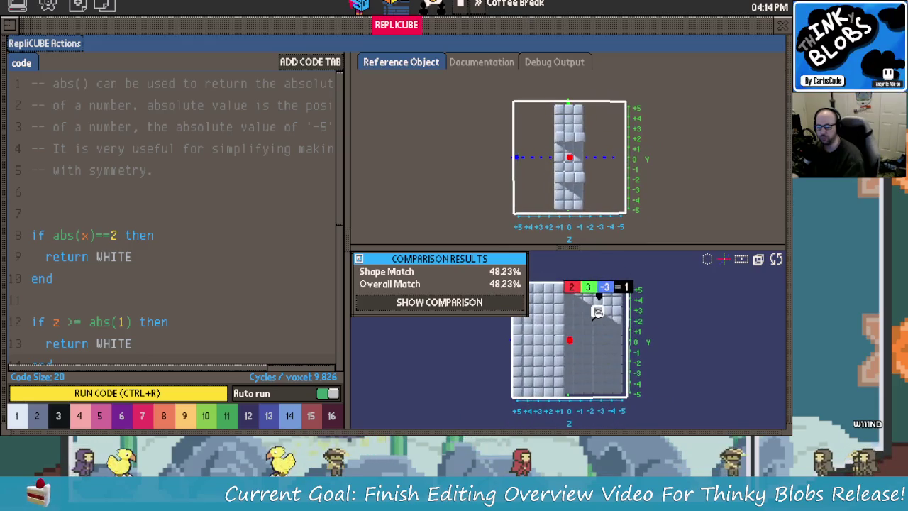
left_click(81, 325)
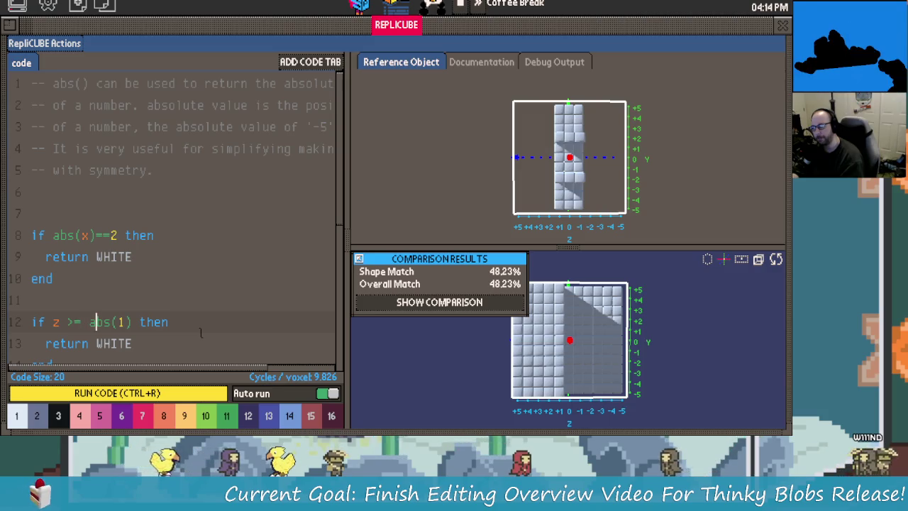
key("Left")
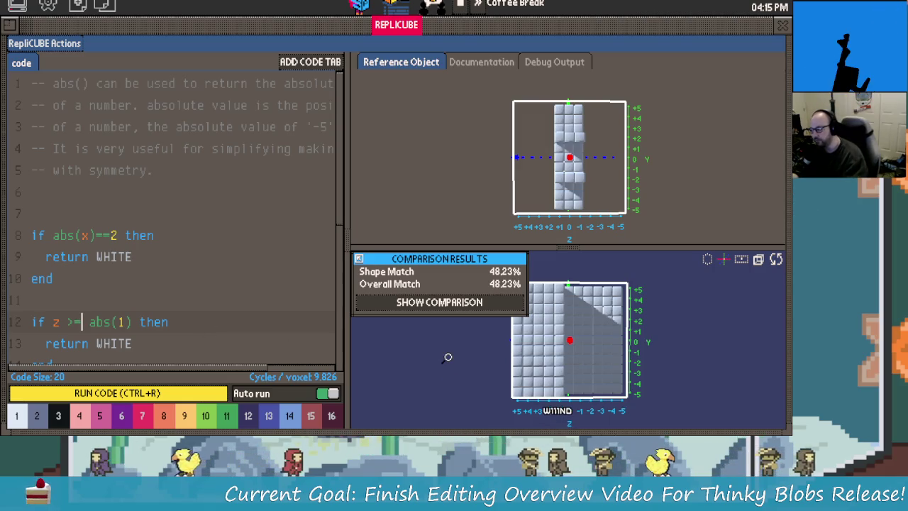
Delete the >= operator on line 12 and run the code with Run Code.
mouse_move(448, 357)
left_mouse_down()
mouse_move(501, 423)
mouse_move(447, 357)
left_mouse_up()
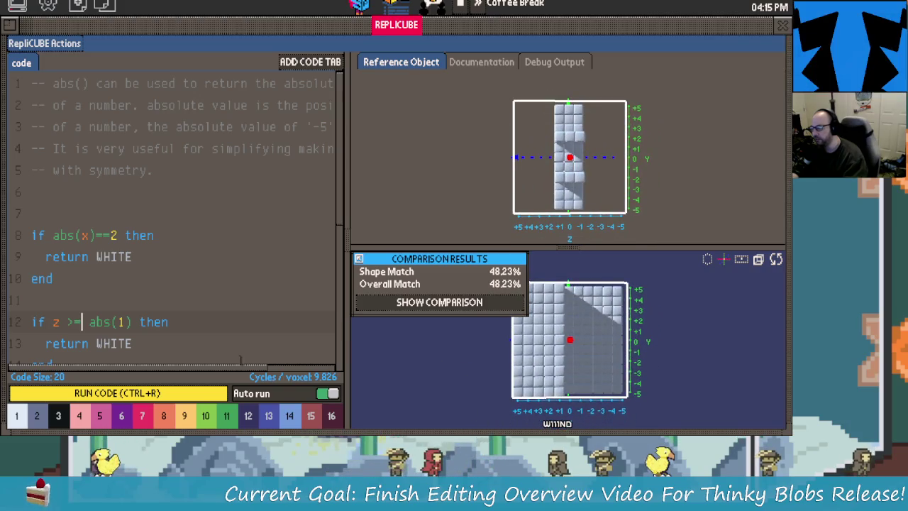
key("BackSpace")
key("BackSpace")
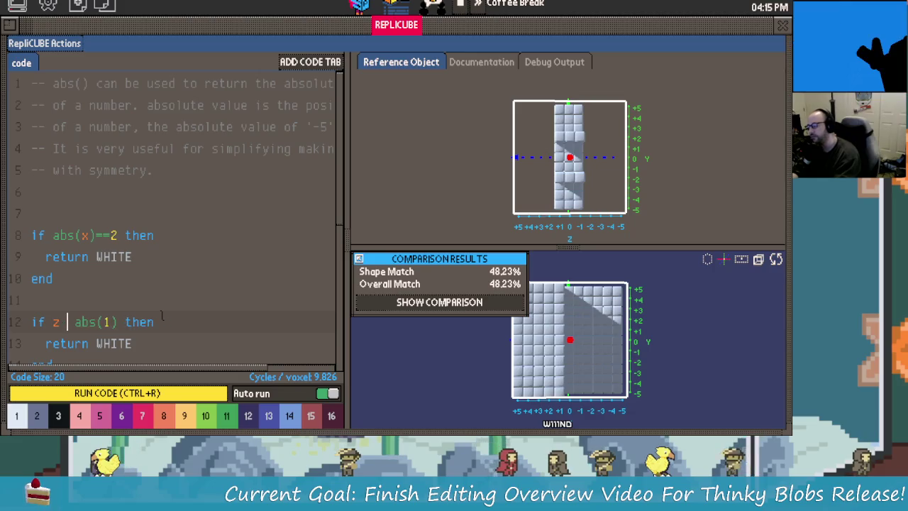
type("=")
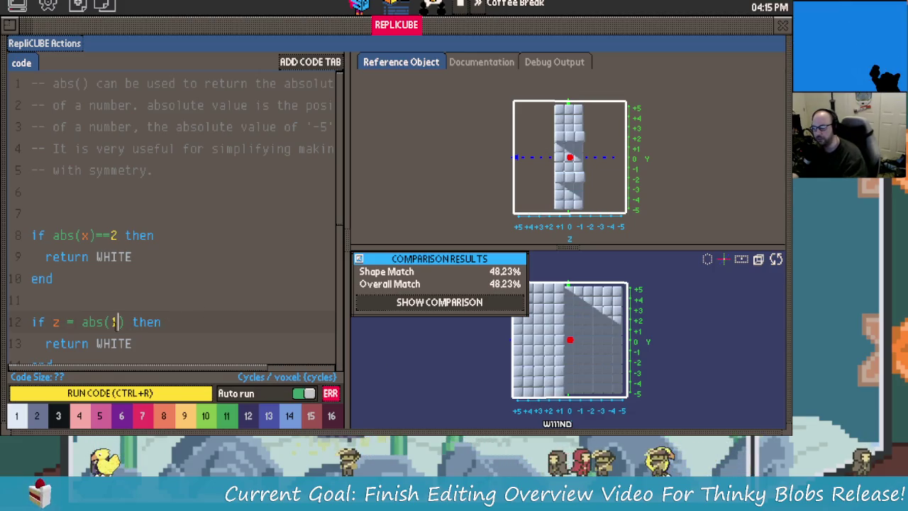
scroll(158, 342, "down", 1)
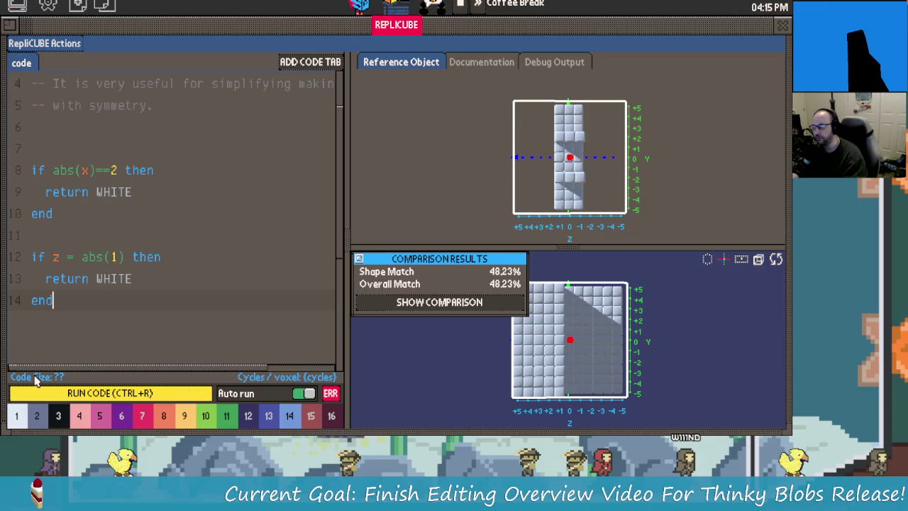
left_click_drag(496, 385, 454, 376)
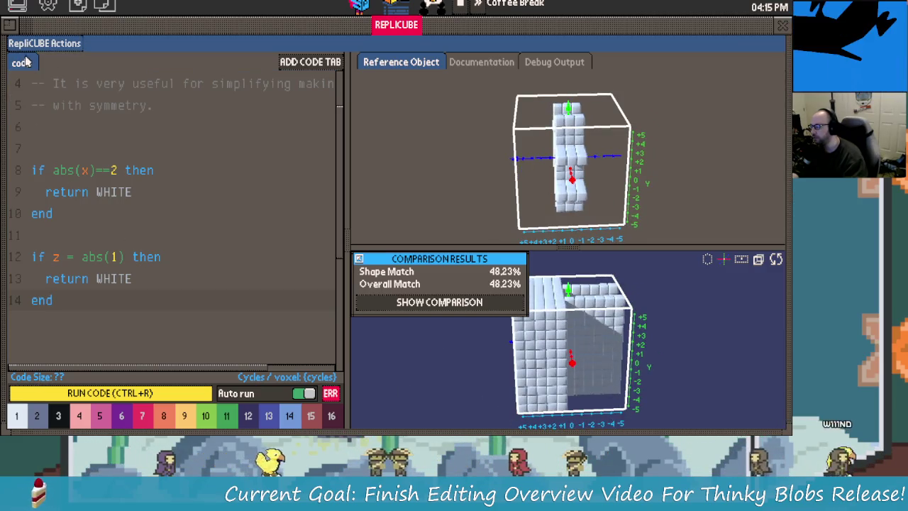
left_click(42, 43)
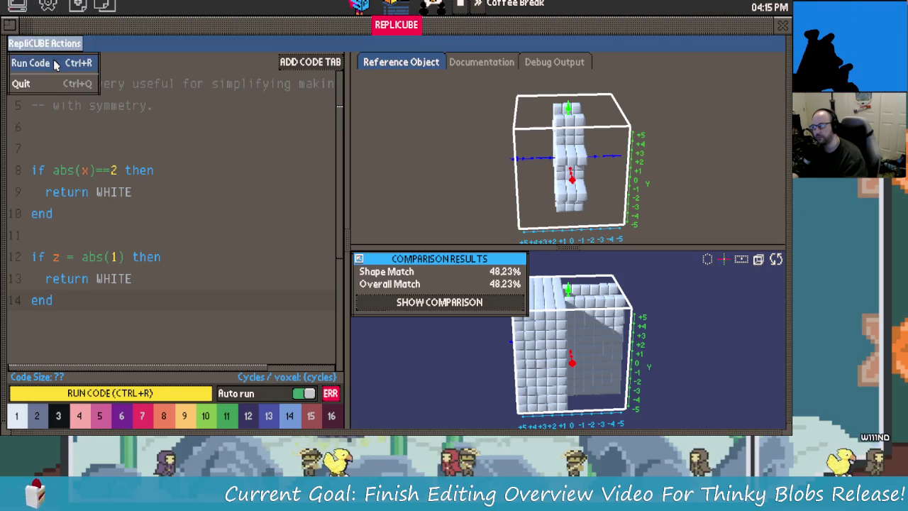
left_click(32, 62)
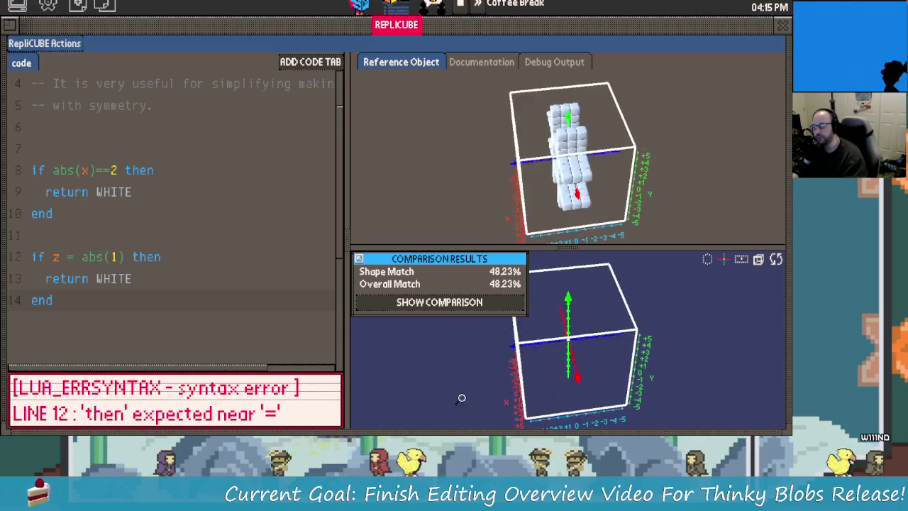
Complete the operator so the rule reads z == abs(1), reaching a 77.99% match.
left_click(74, 254)
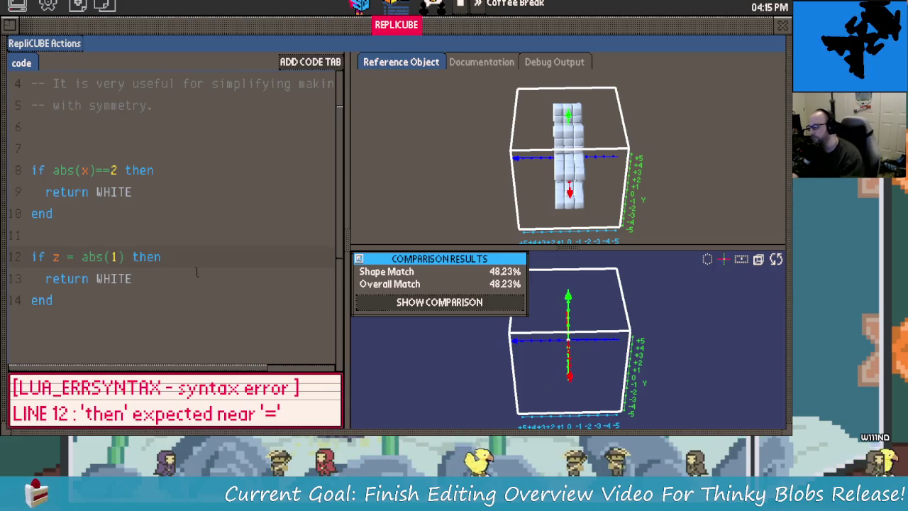
type("=")
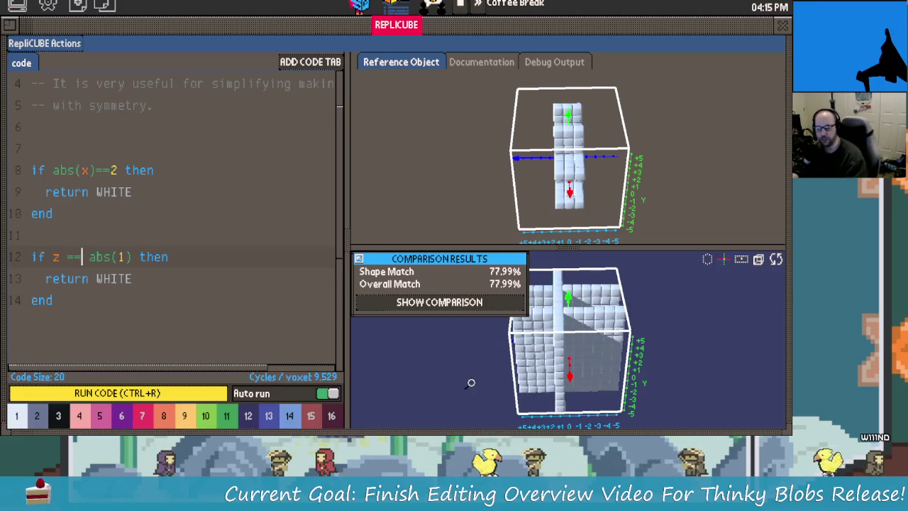
mouse_move(582, 355)
left_mouse_down()
mouse_move(628, 367)
mouse_move(482, 325)
left_mouse_up()
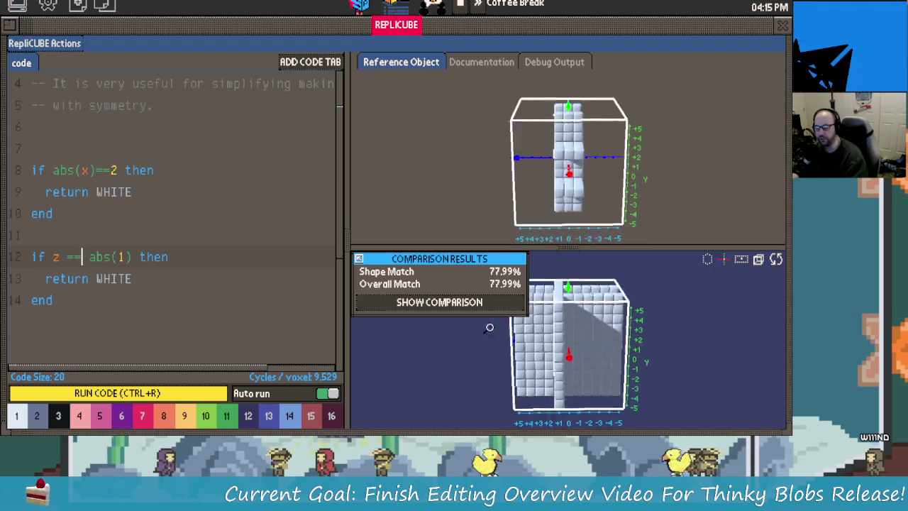
mouse_move(482, 325)
left_mouse_down()
mouse_move(555, 348)
mouse_move(656, 307)
mouse_move(654, 265)
left_mouse_up()
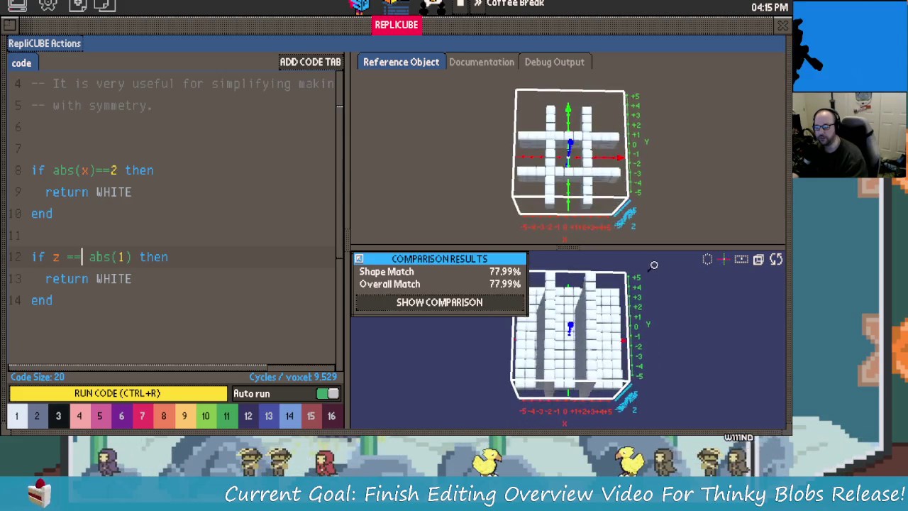
left_click_drag(651, 331, 650, 307)
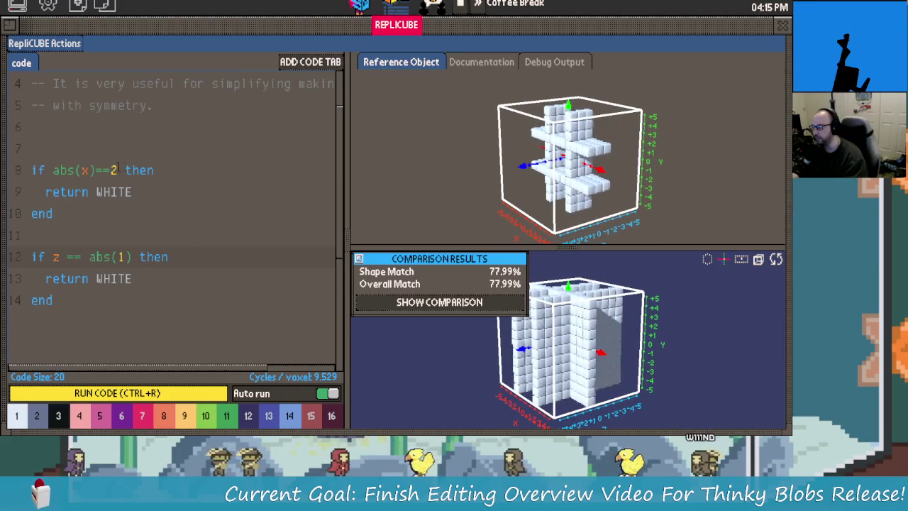
Add 'and z == abs(1)' to line 8's condition and compare the models at 87.90%.
type("and z")
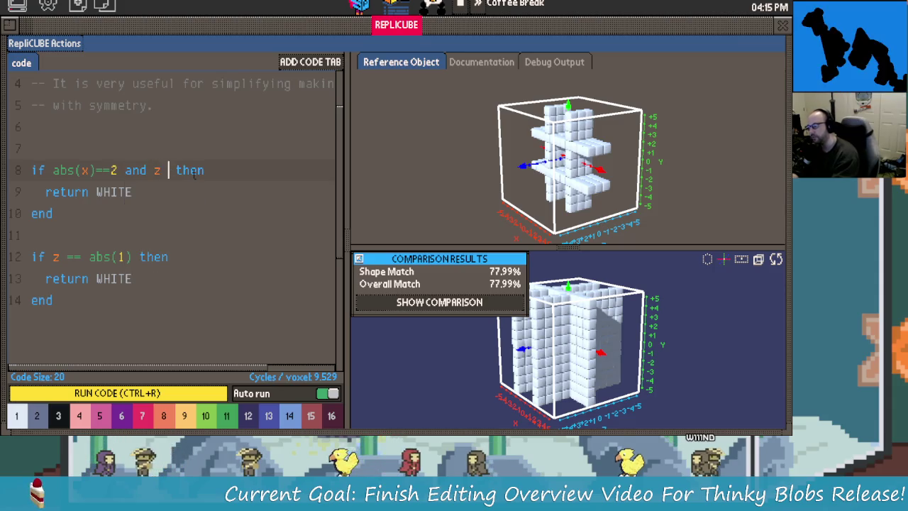
type(" == abs(")
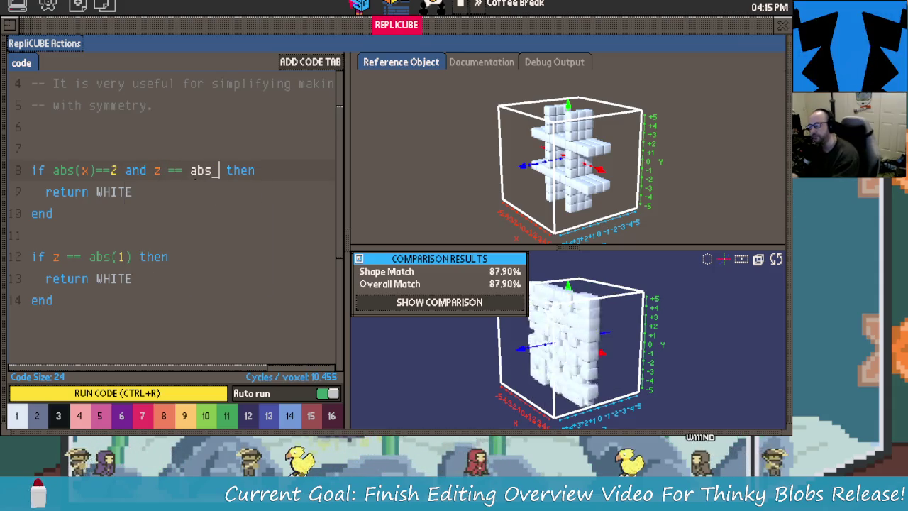
type(")")
type("1")
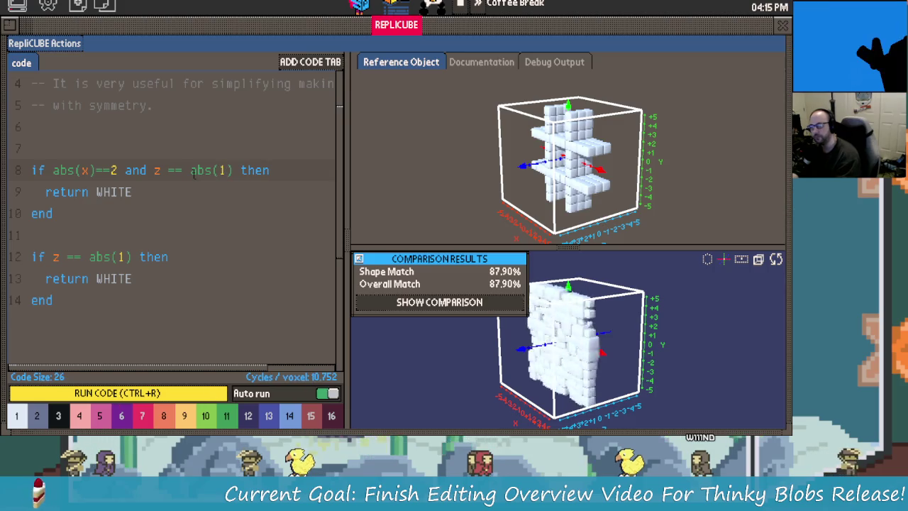
mouse_move(473, 354)
left_mouse_down()
mouse_move(611, 398)
mouse_move(653, 338)
mouse_move(626, 313)
left_mouse_up()
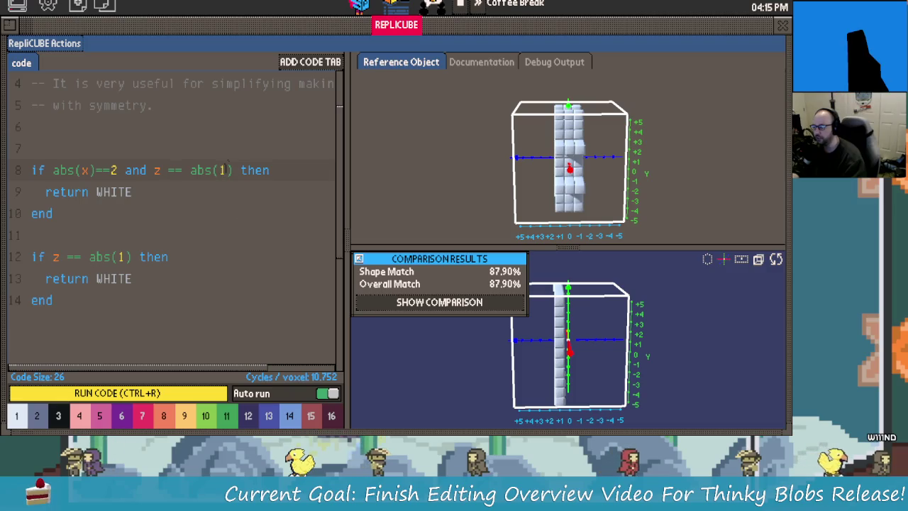
left_click(174, 170)
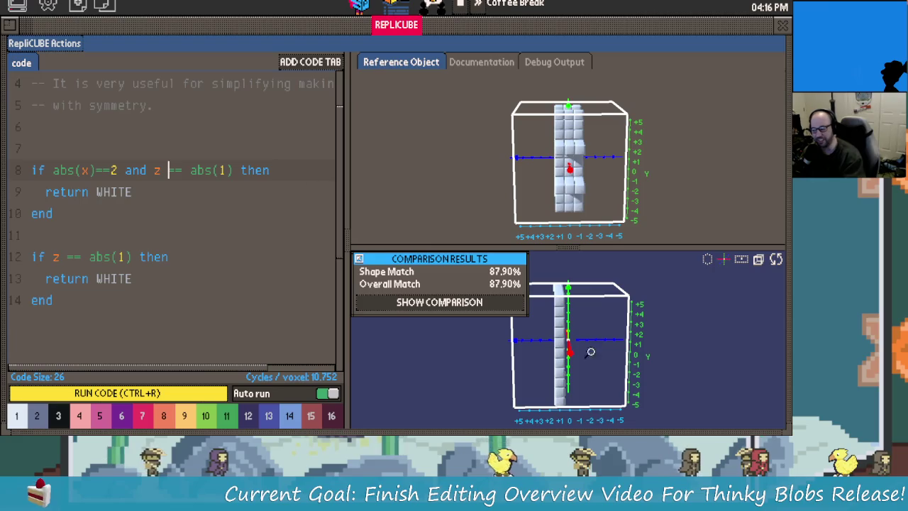
left_click_drag(602, 341, 600, 308)
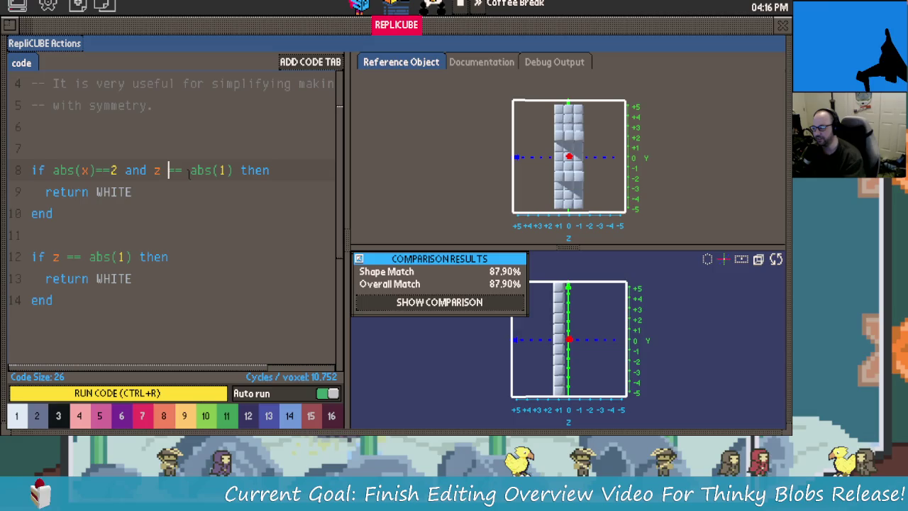
left_click_drag(591, 324, 607, 320)
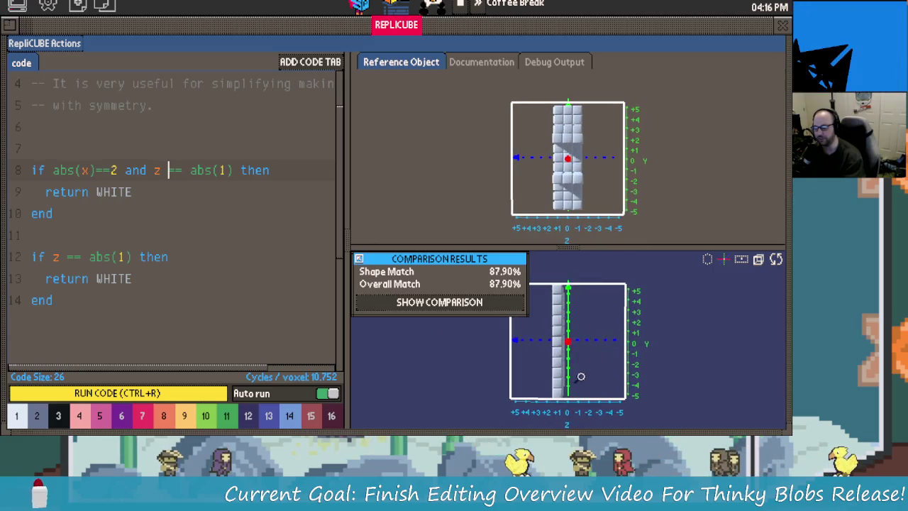
mouse_move(584, 374)
left_mouse_down()
mouse_move(569, 373)
mouse_move(566, 412)
left_mouse_up()
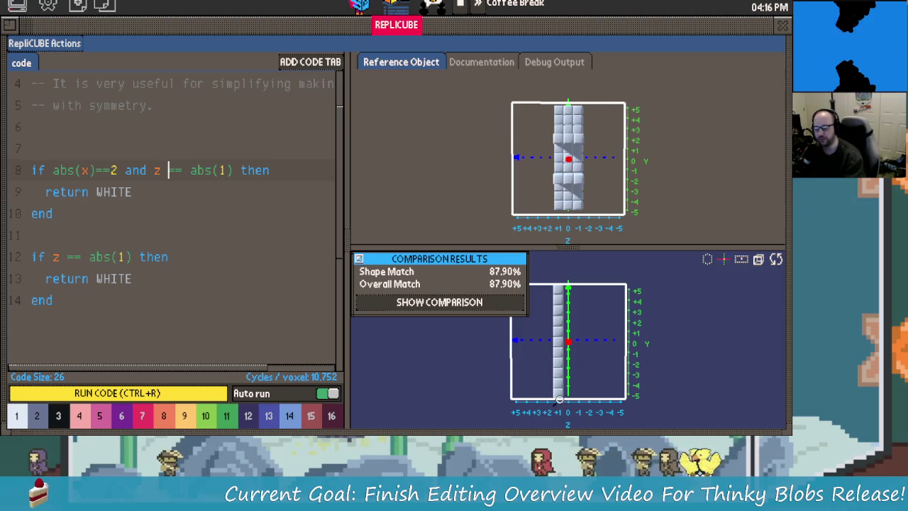
mouse_move(526, 364)
left_mouse_down()
mouse_move(555, 381)
mouse_move(542, 335)
left_mouse_up()
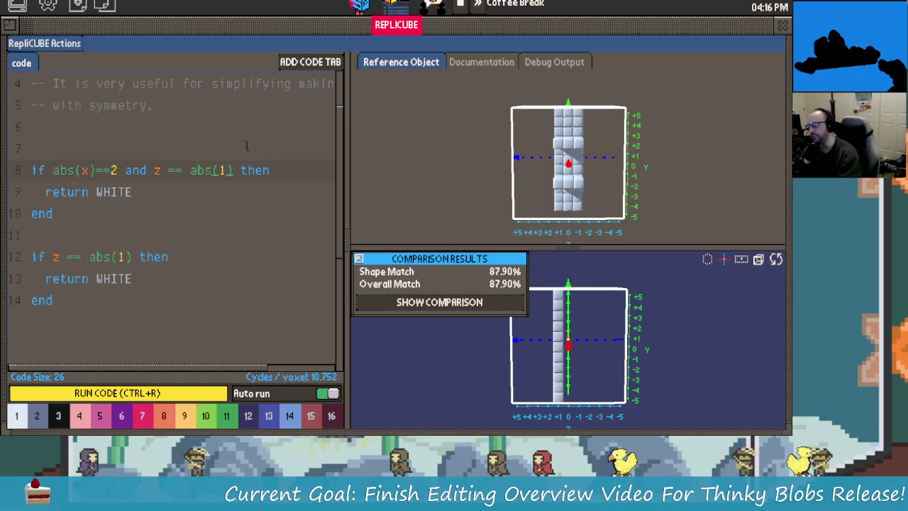
Rewrite line 8's z test as abs(z) == 1.
key("ctrl+r")
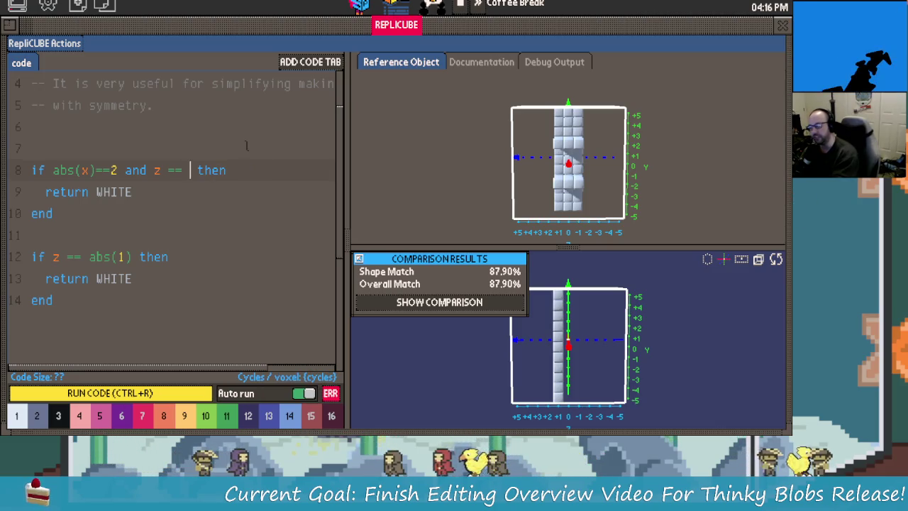
key("BackSpace")
key("BackSpace")
key("BackSpace")
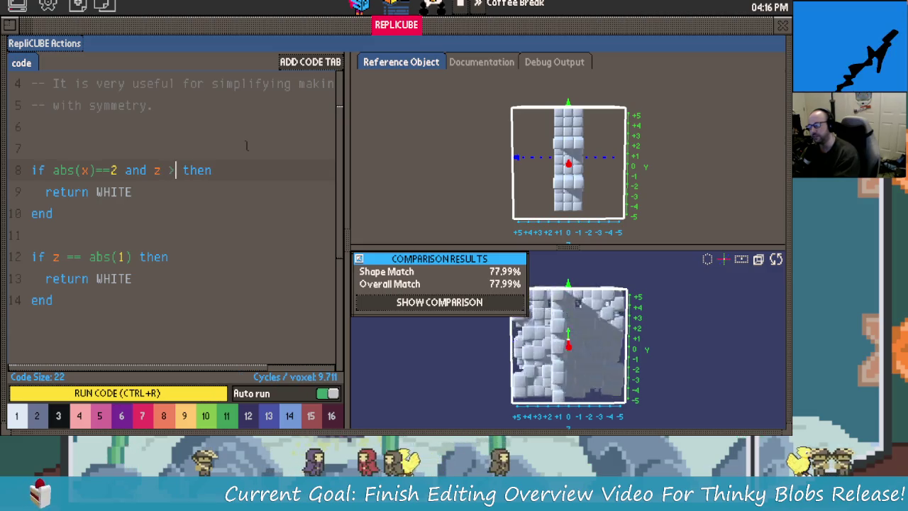
type(">")
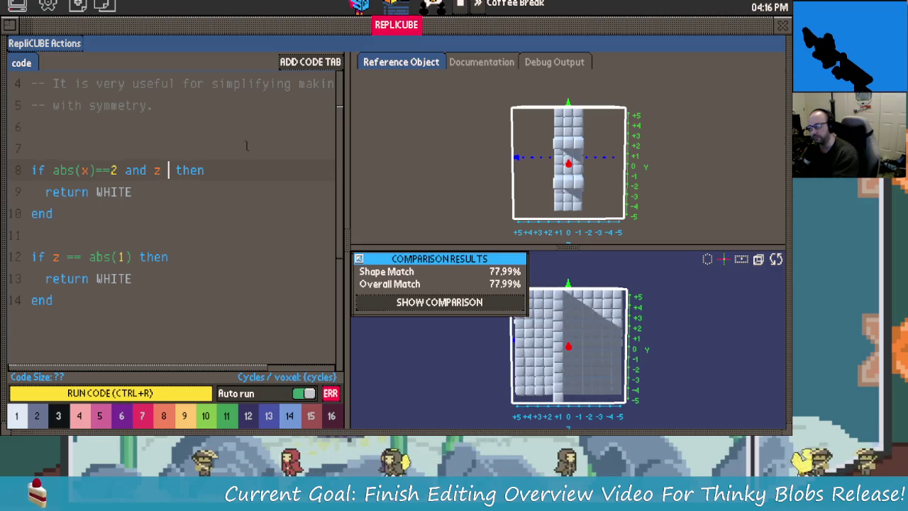
key("BackSpace")
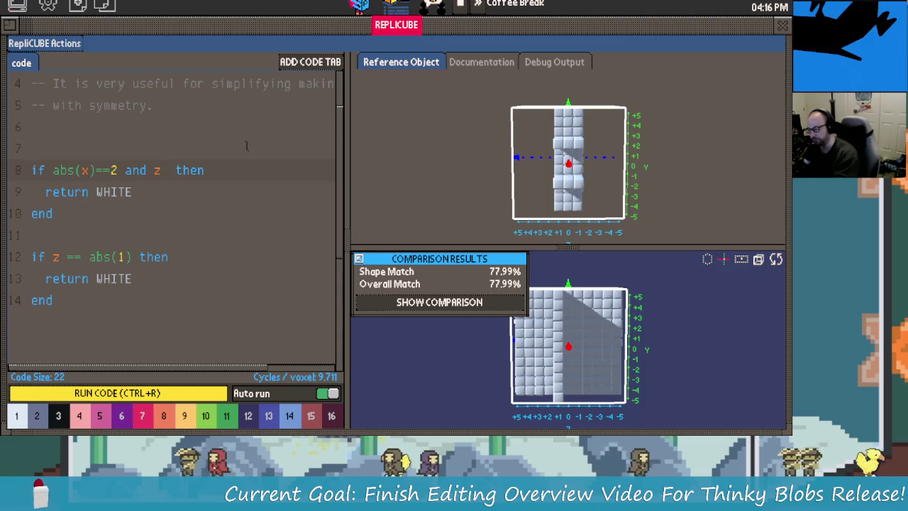
type(">")
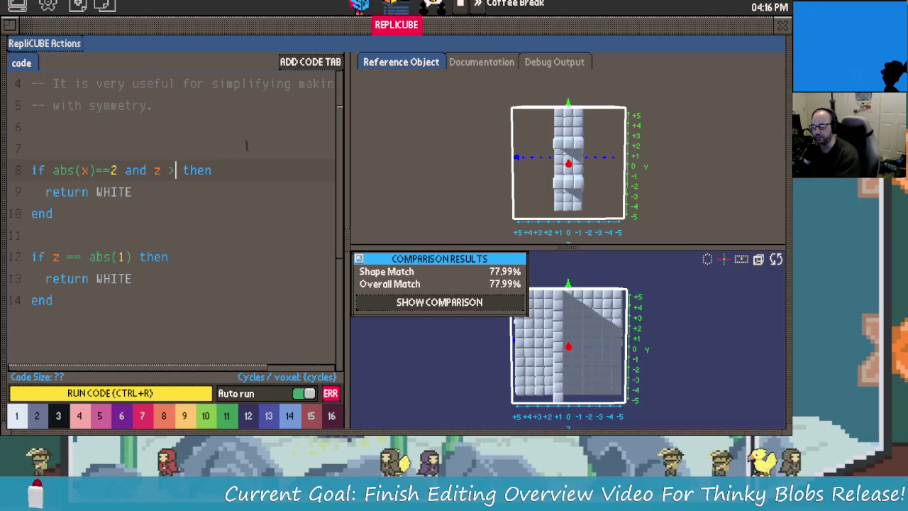
key("BackSpace")
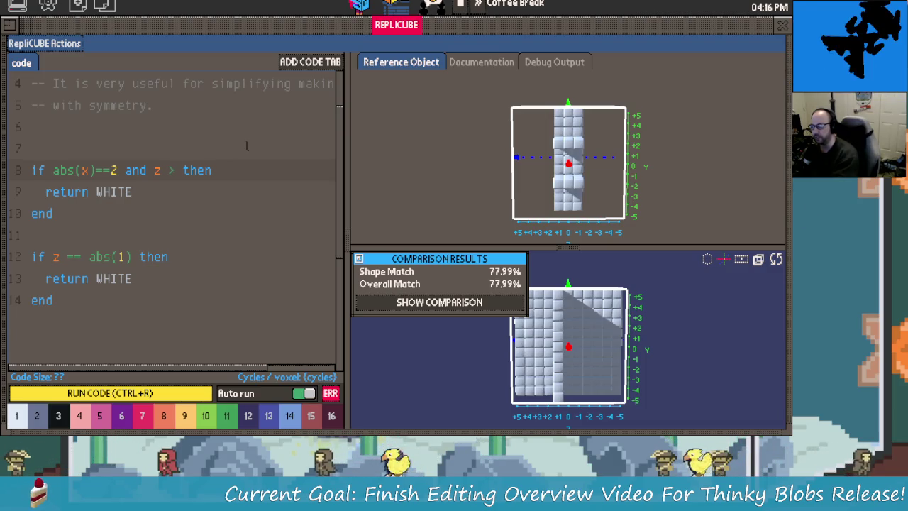
key("BackSpace")
key("BackSpace")
type("abs")
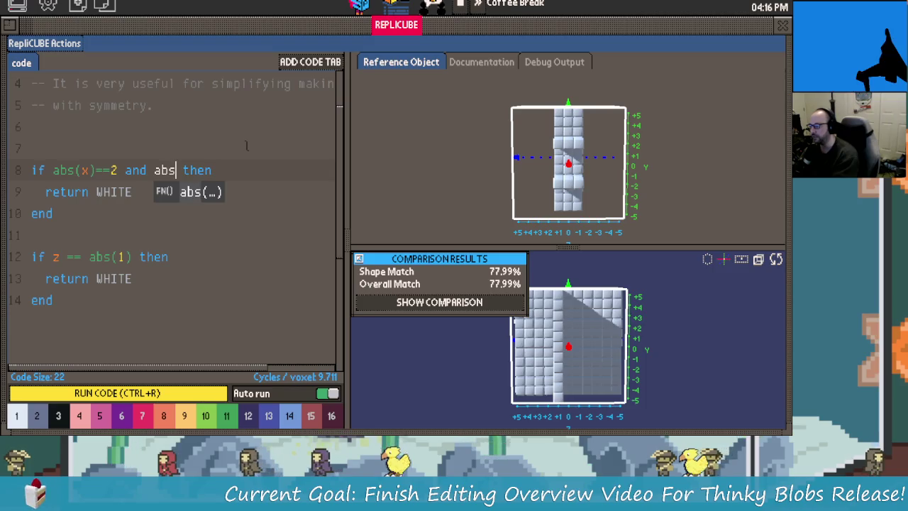
type("(z)>")
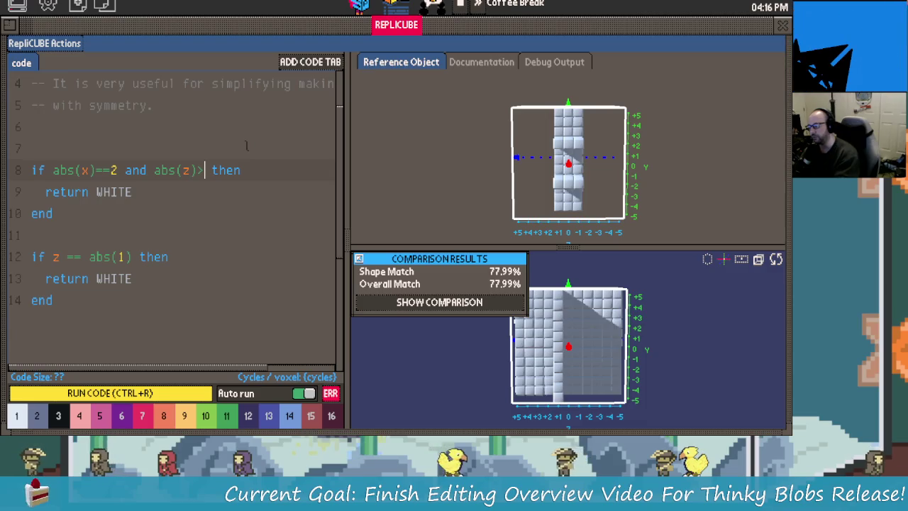
key("BackSpace")
type("== 1")
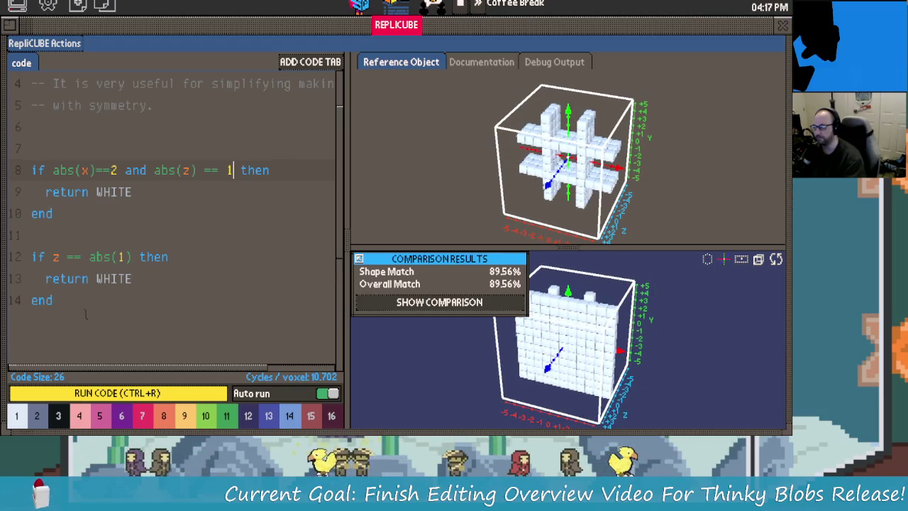
Delete the second if block on lines 12–14, briefly trying an 'or 0' clause.
left_click_drag(85, 314, 14, 257)
key("BackSpace")
key("BackSpace")
key("BackSpace")
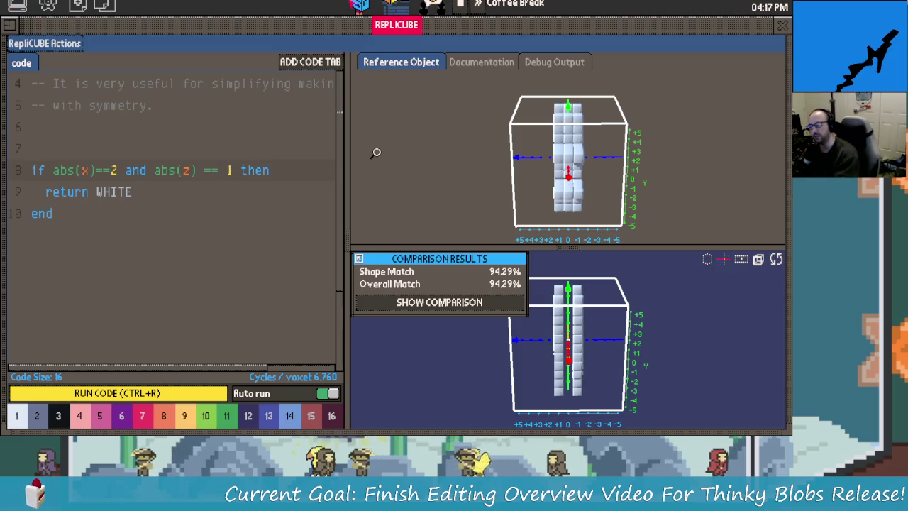
type("ore")
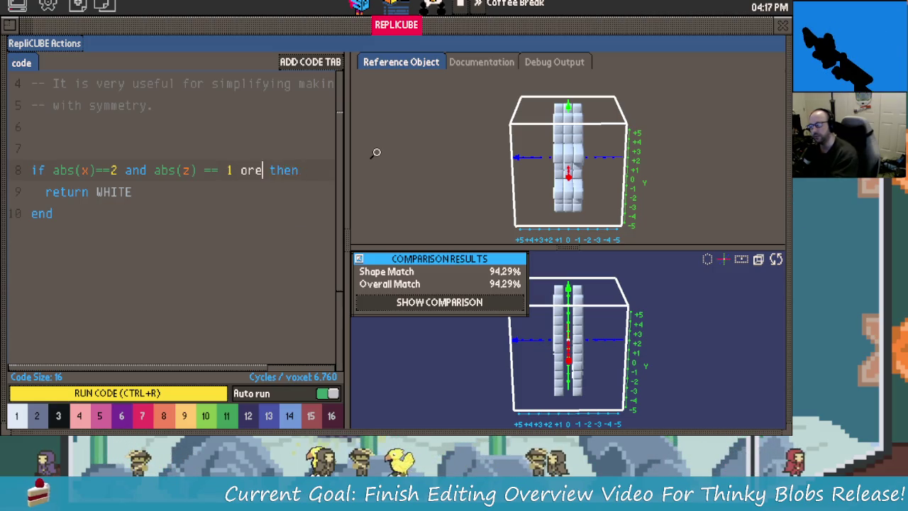
key("BackSpace")
type("0")
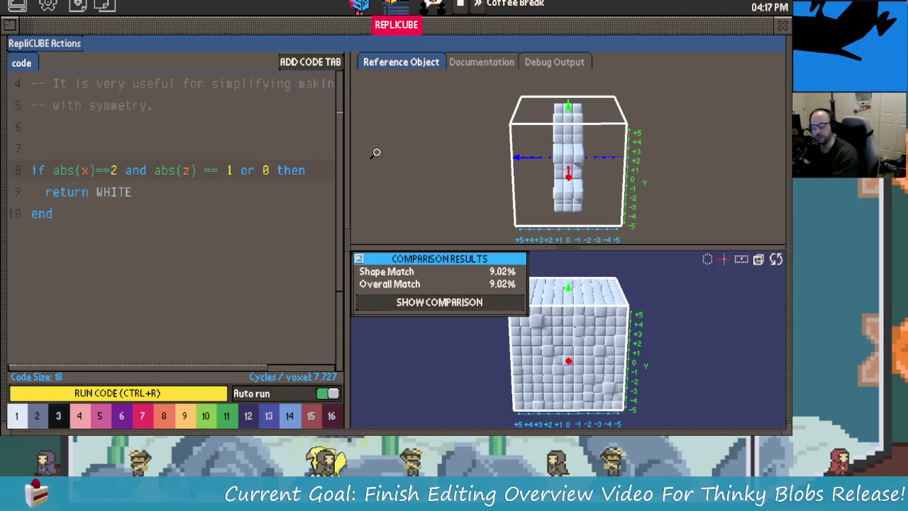
key("BackSpace")
key("BackSpace")
key("BackSpace")
key("BackSpace")
key("BackSpace")
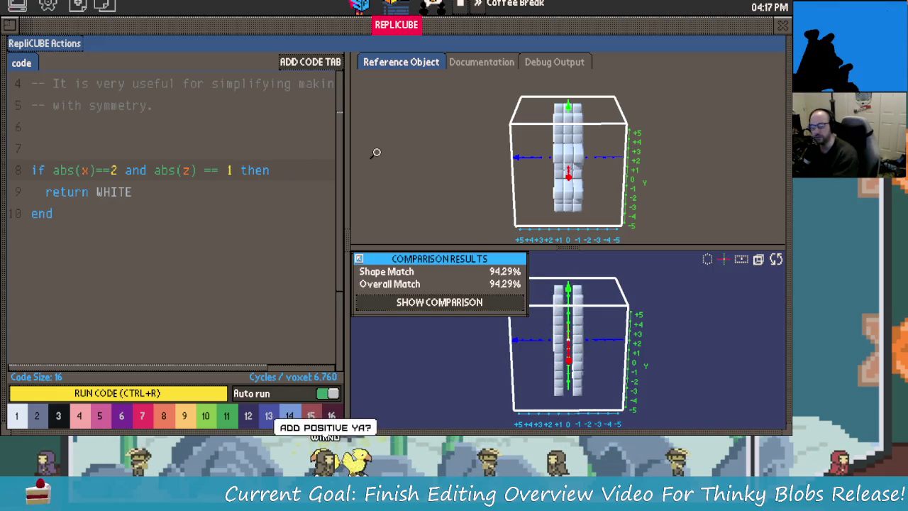
mouse_move(539, 326)
left_mouse_down()
mouse_move(646, 381)
mouse_move(683, 321)
mouse_move(627, 378)
mouse_move(705, 339)
mouse_move(593, 345)
left_mouse_up()
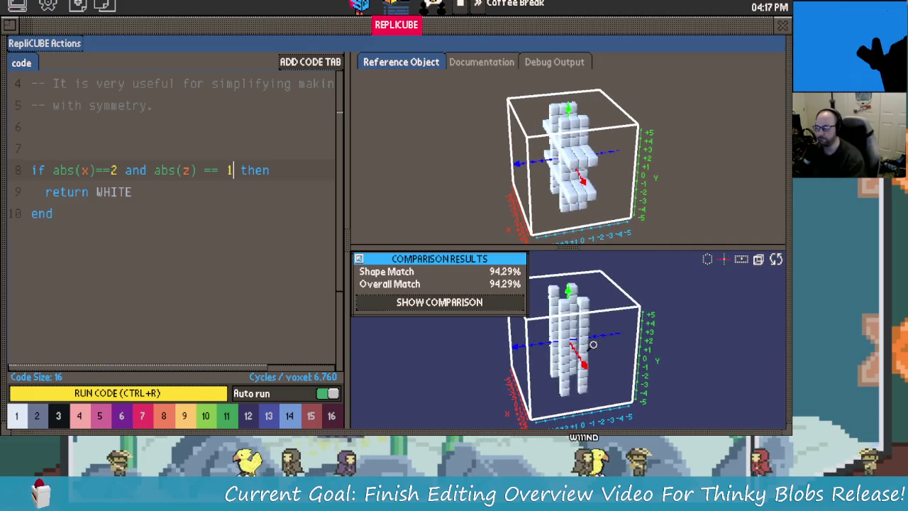
left_click_drag(593, 344, 614, 346)
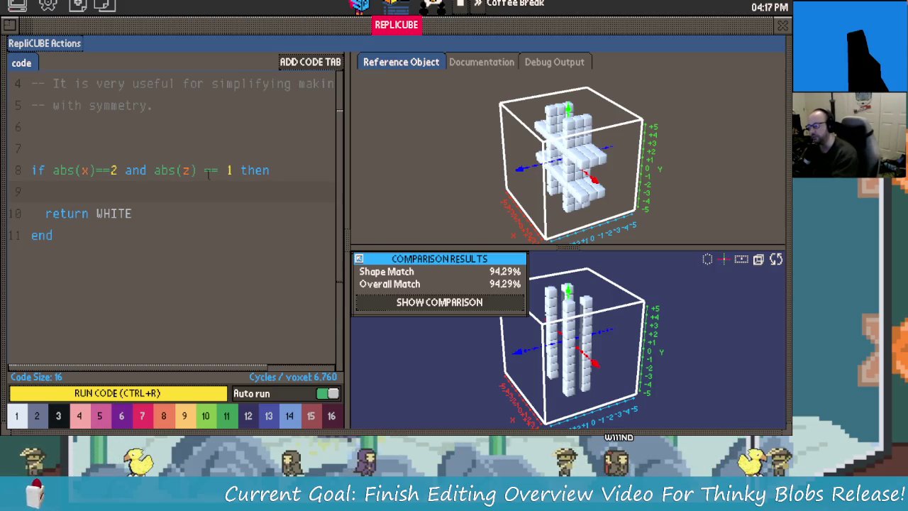
type("if abs(")
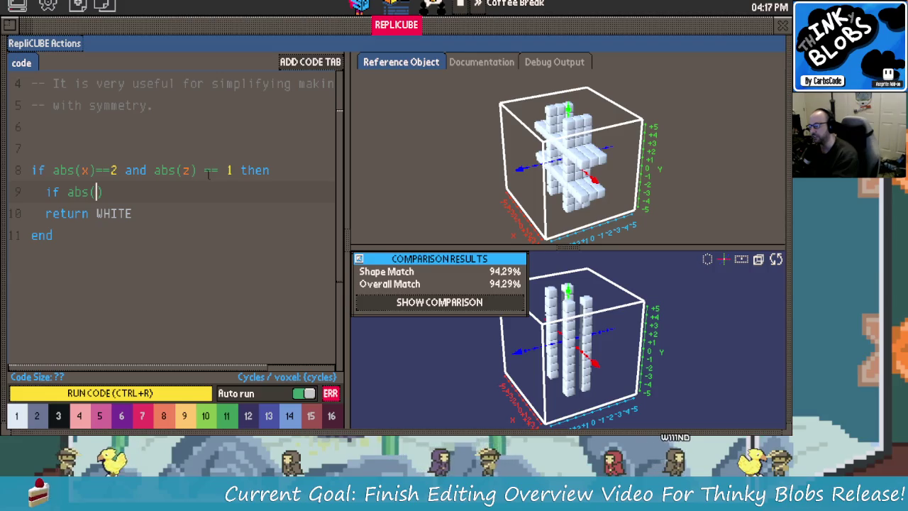
type("z)")
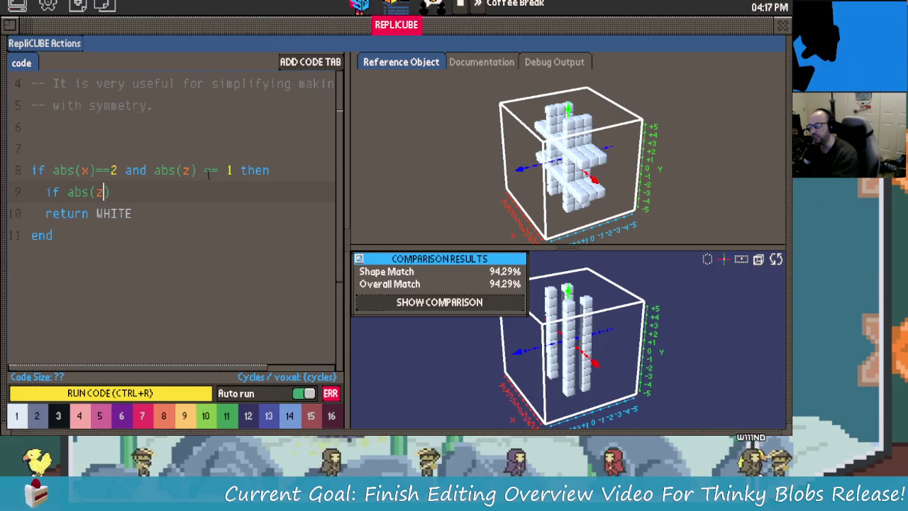
type(" == 0")
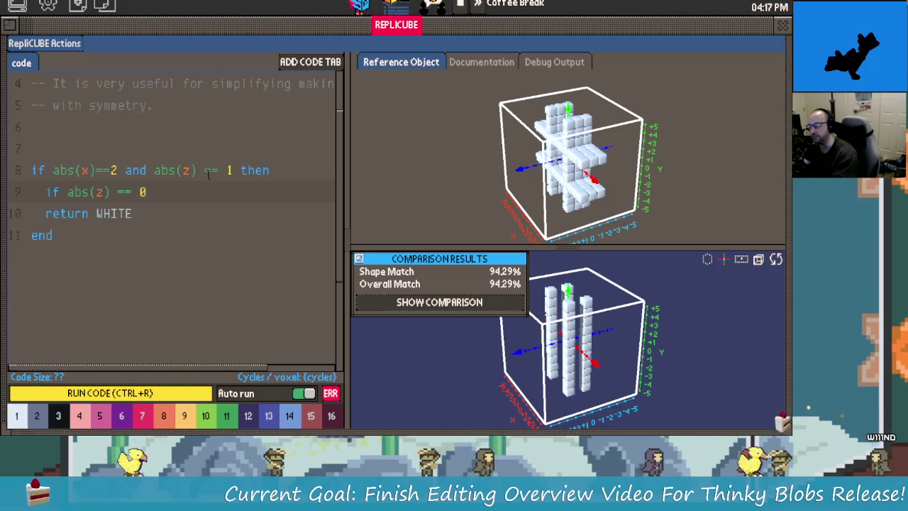
type(" or")
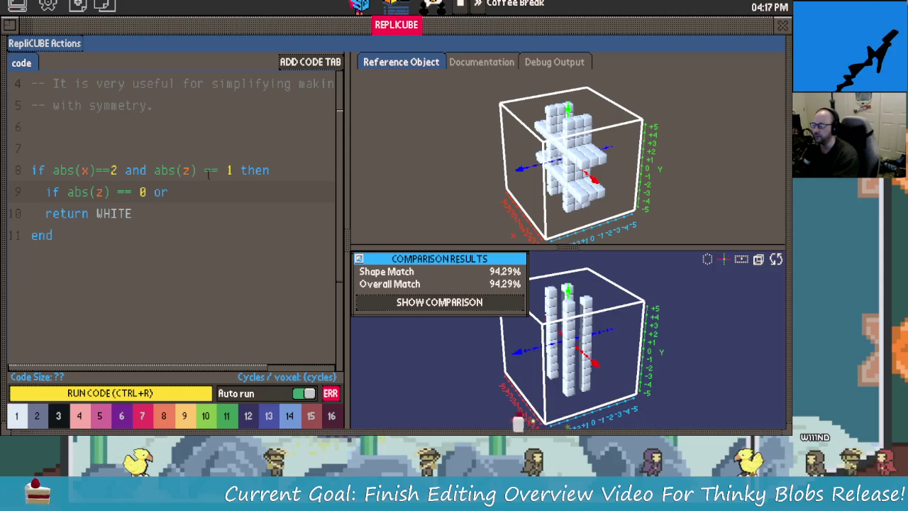
key("BackSpace")
key("BackSpace")
key("BackSpace")
key("BackSpace")
key("BackSpace")
key("BackSpace")
key("BackSpace")
key("BackSpace")
key("BackSpace")
key("BackSpace")
key("BackSpace")
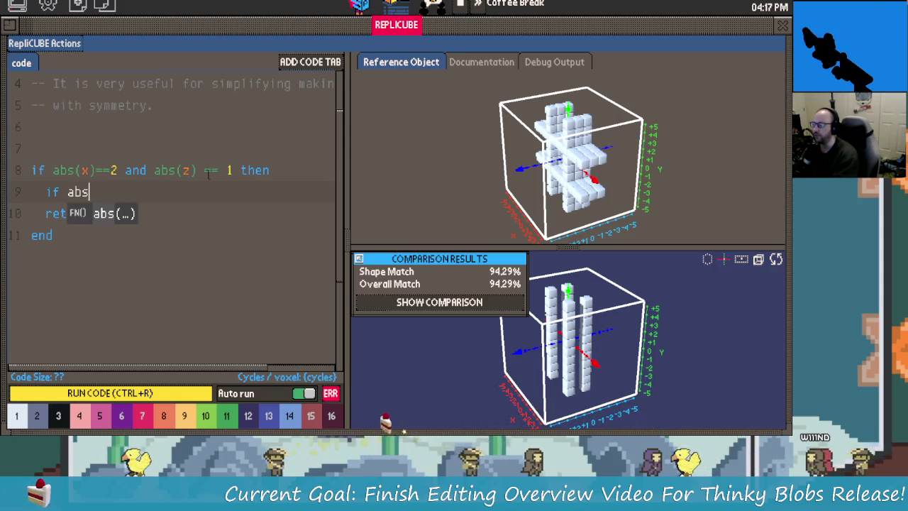
key("BackSpace")
key("BackSpace")
key("BackSpace")
key("BackSpace")
key("BackSpace")
key("BackSpace")
key("BackSpace")
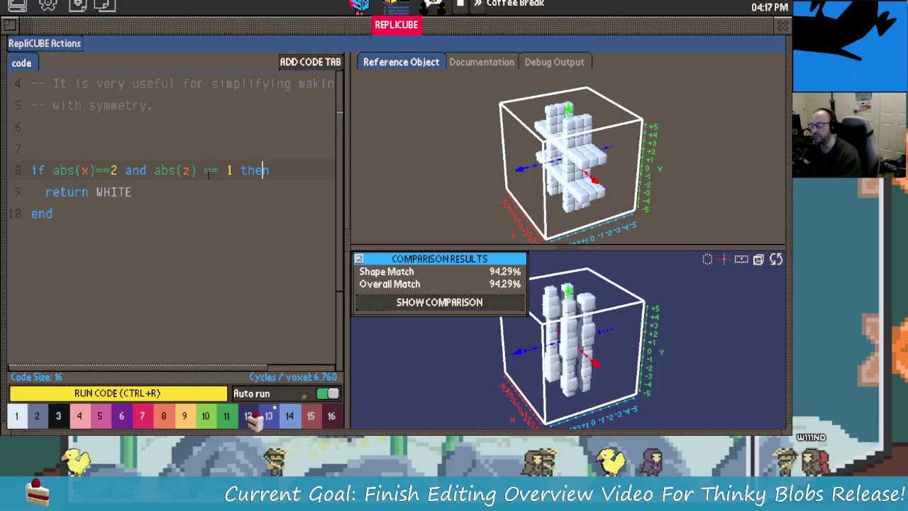
left_click(207, 170)
key("BackSpace")
type("<")
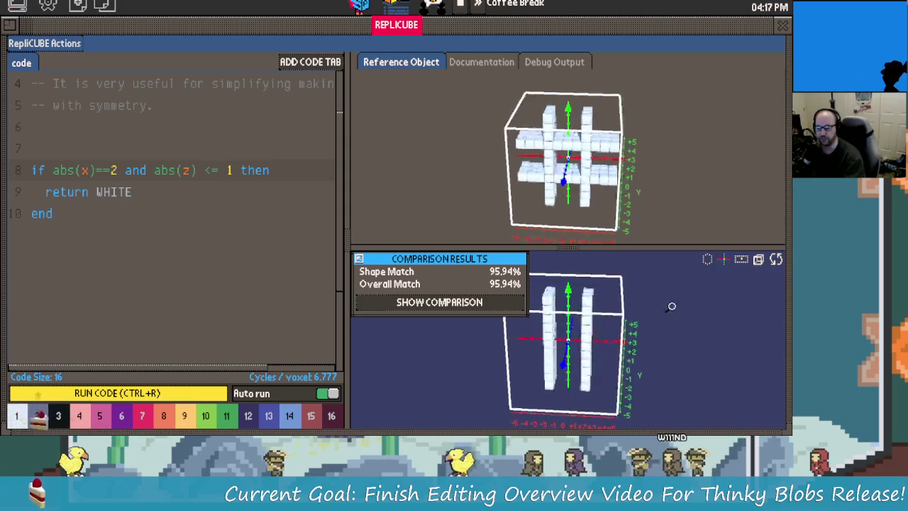
Orbit the models through front and side views to inspect the white bars' voxels.
mouse_move(672, 306)
left_mouse_down()
mouse_move(531, 280)
mouse_move(672, 260)
left_mouse_up()
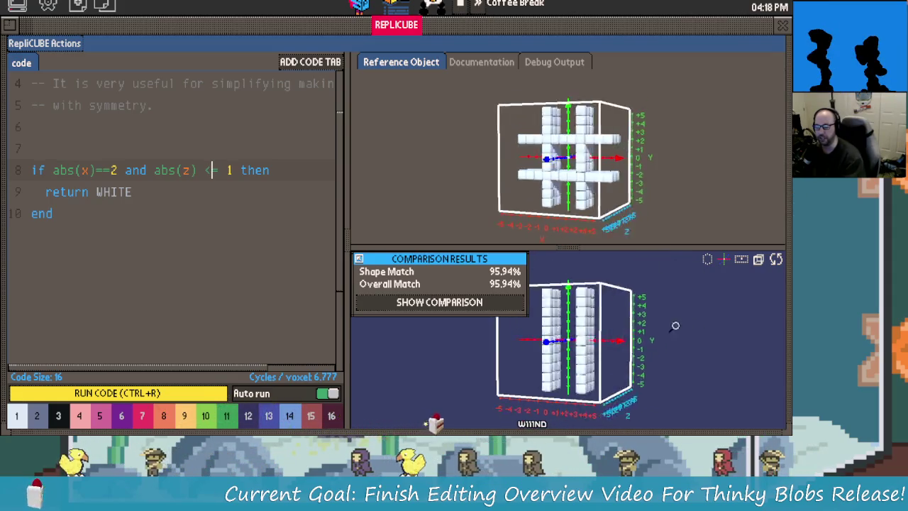
mouse_move(601, 157)
left_mouse_down()
mouse_move(625, 332)
mouse_move(654, 318)
left_mouse_up()
mouse_move(574, 312)
left_mouse_down()
mouse_move(660, 339)
mouse_move(646, 321)
mouse_move(676, 317)
mouse_move(649, 320)
left_mouse_up()
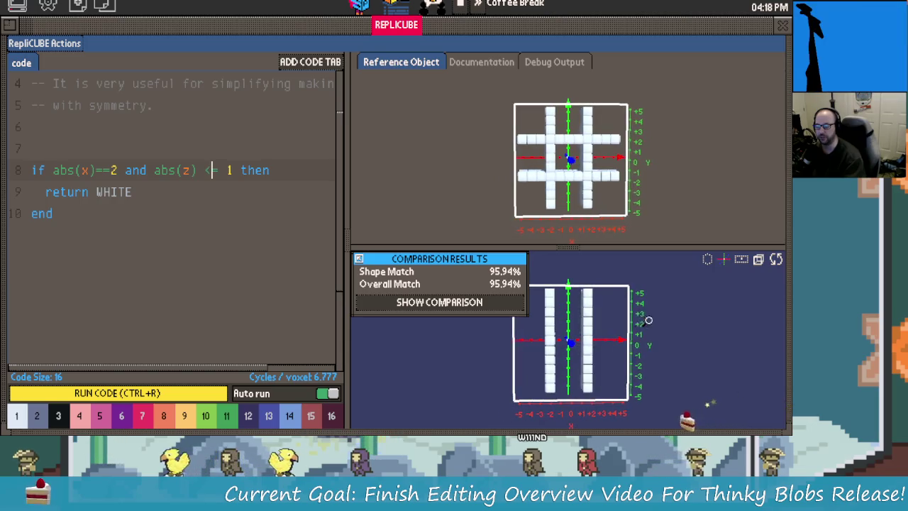
left_click_drag(649, 320, 763, 327)
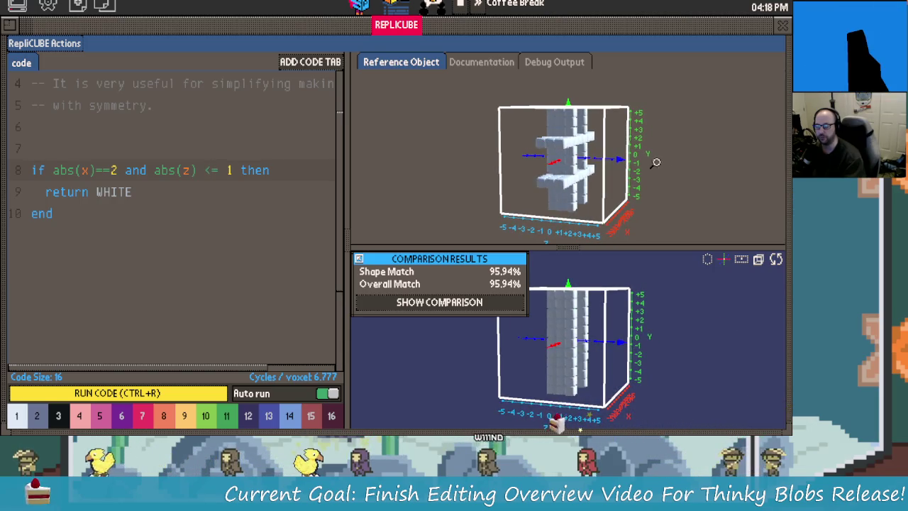
mouse_move(611, 179)
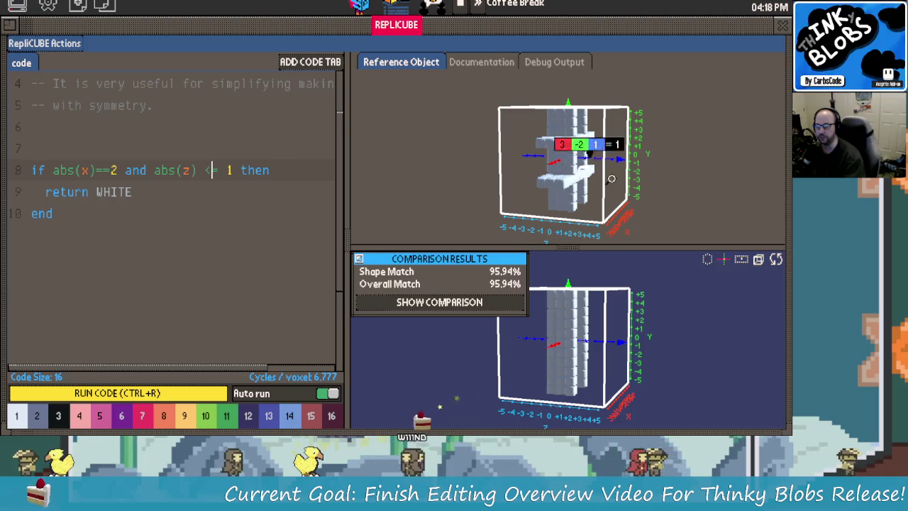
left_click_drag(610, 179, 617, 196)
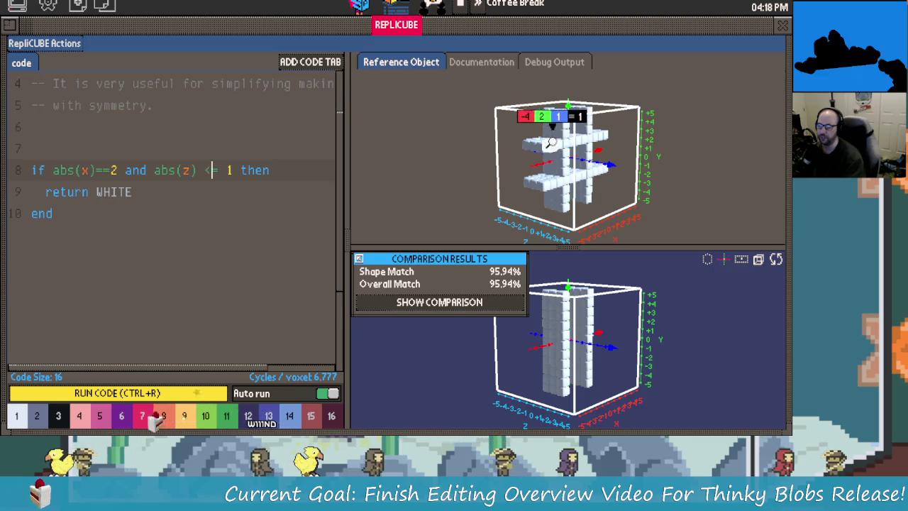
left_click_drag(554, 145, 679, 174)
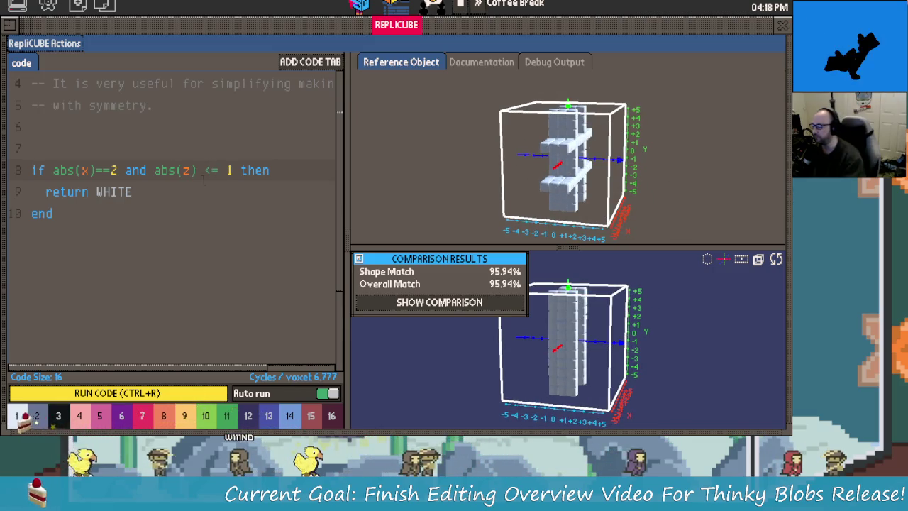
Try an abs(y) == 2 clause on line 8 (91.89% match), then delete it again.
type("and  ")
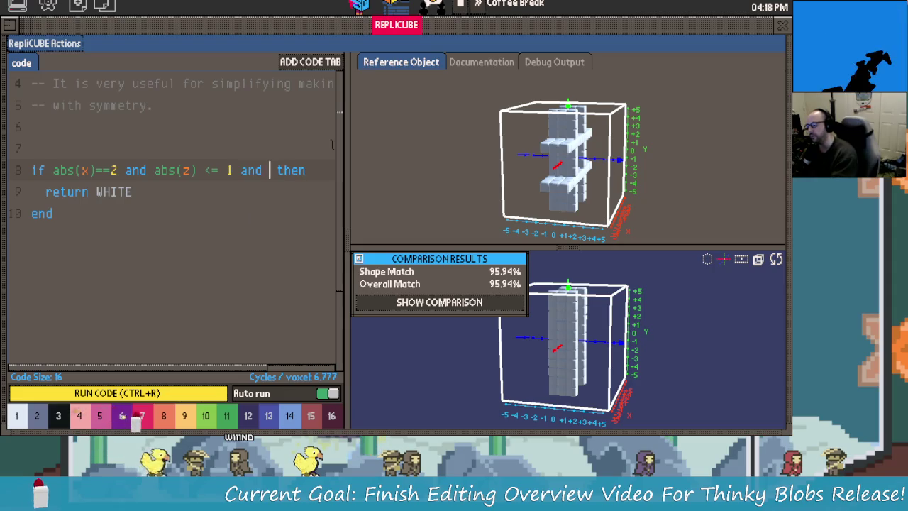
type("abs(")
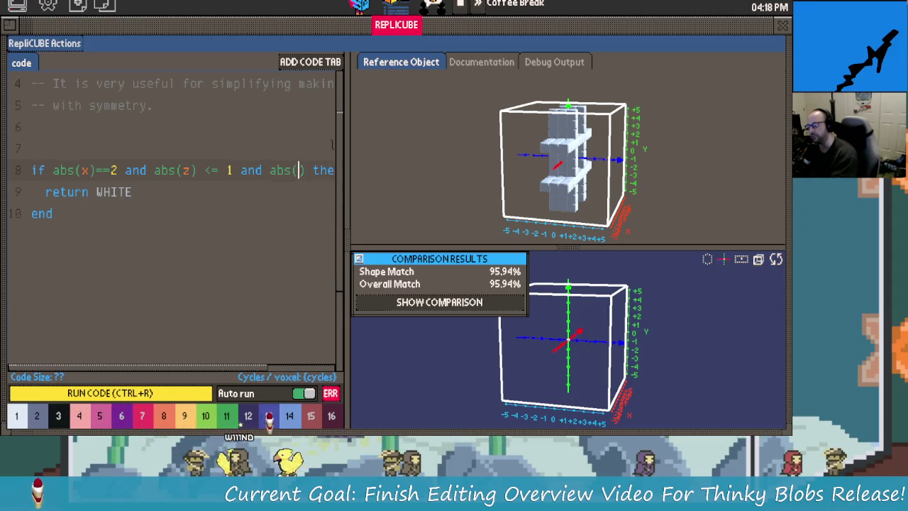
type("y)<")
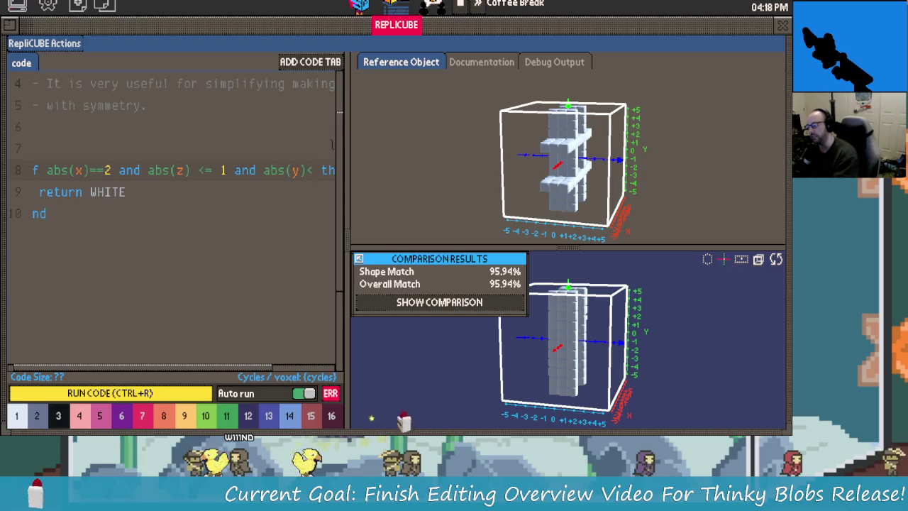
key("BackSpace")
type("<")
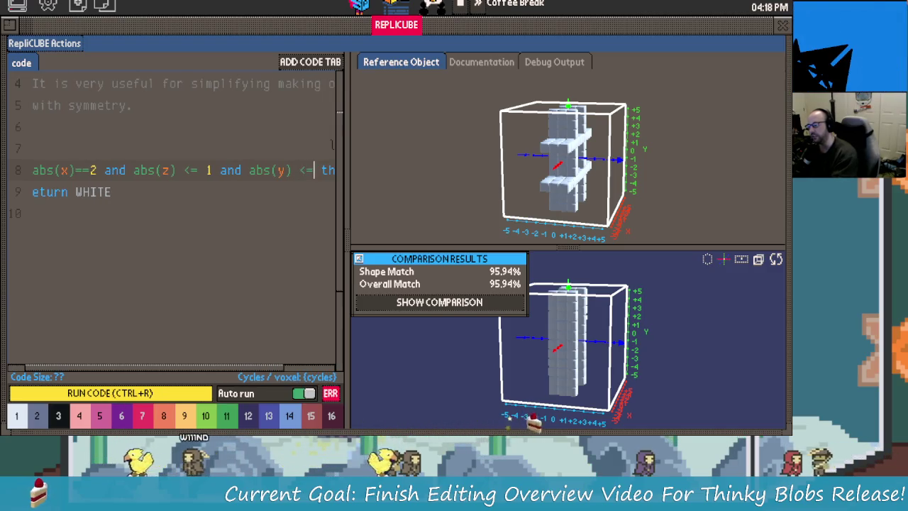
type("=1")
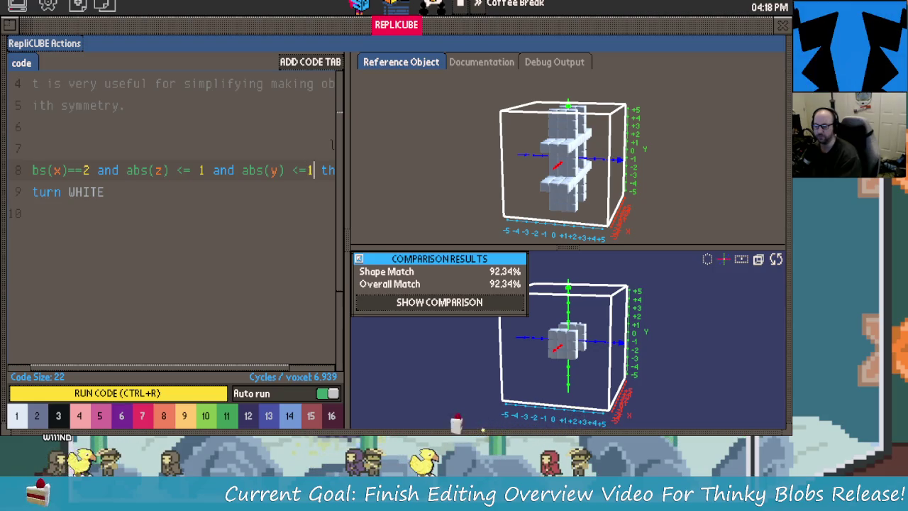
key("BackSpace")
key("BackSpace")
key("BackSpace")
type("=2")
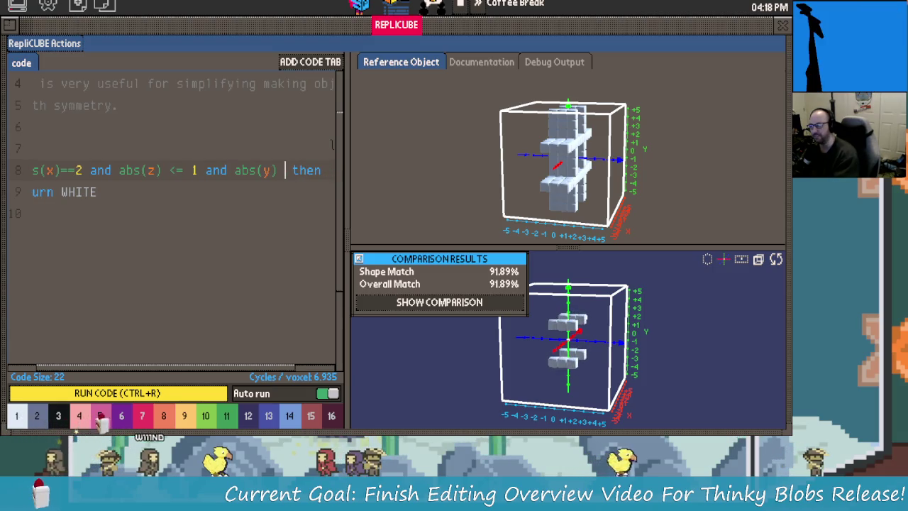
key("BackSpace")
left_click_drag(651, 311, 626, 306)
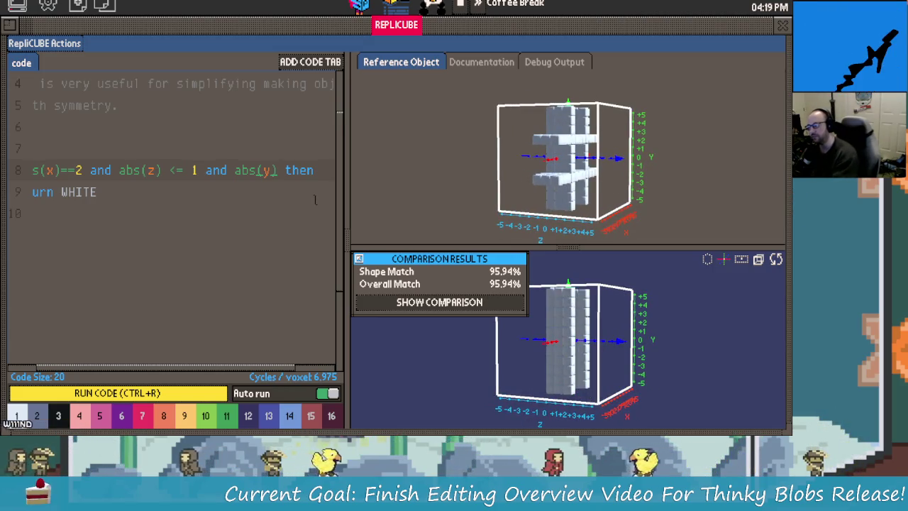
type("==  ")
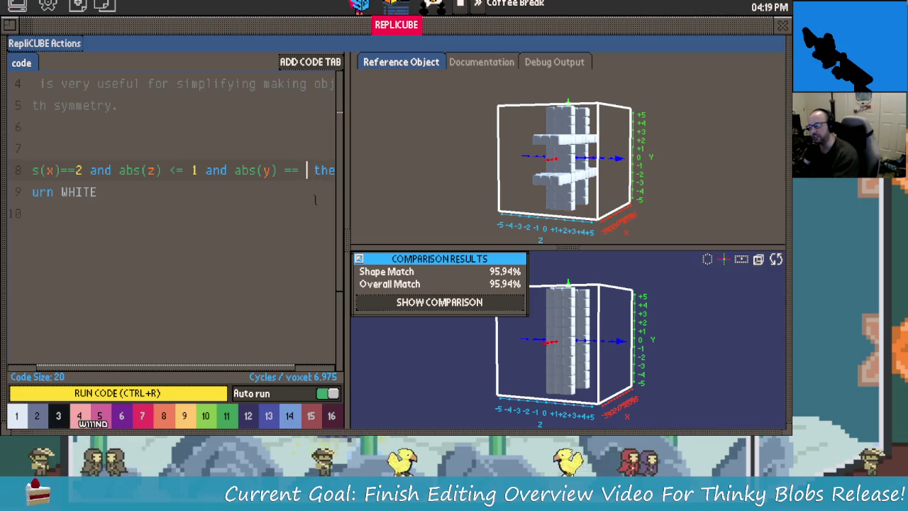
type("2")
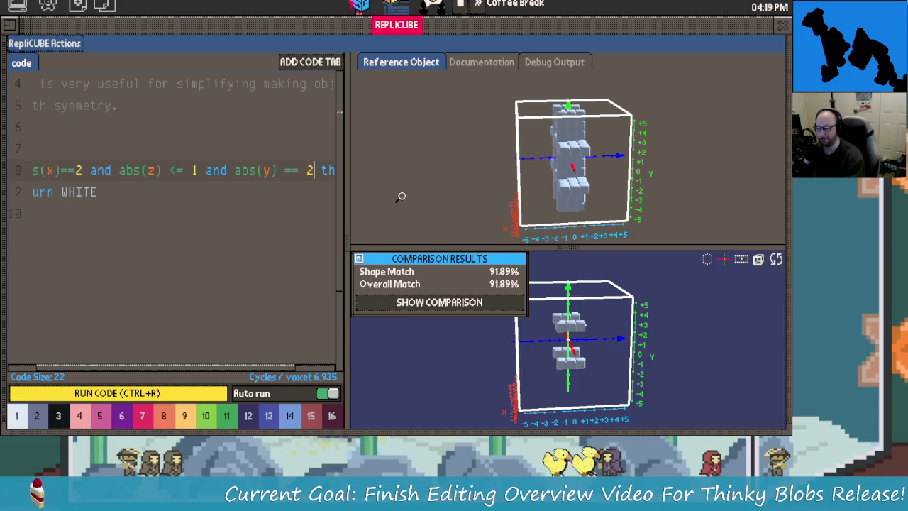
key("BackSpace")
key("BackSpace")
key("BackSpace")
key("BackSpace")
key("BackSpace")
key("BackSpace")
key("BackSpace")
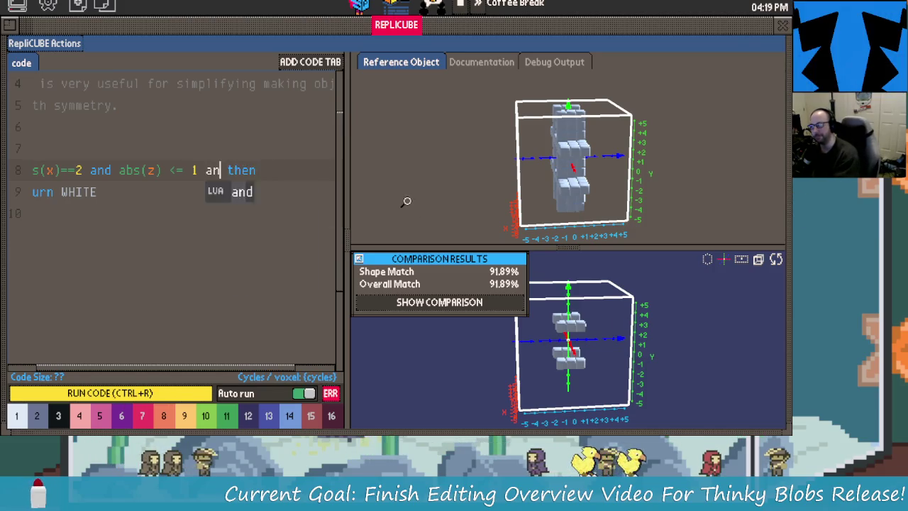
key("BackSpace")
key("BackSpace")
key("BackSpace")
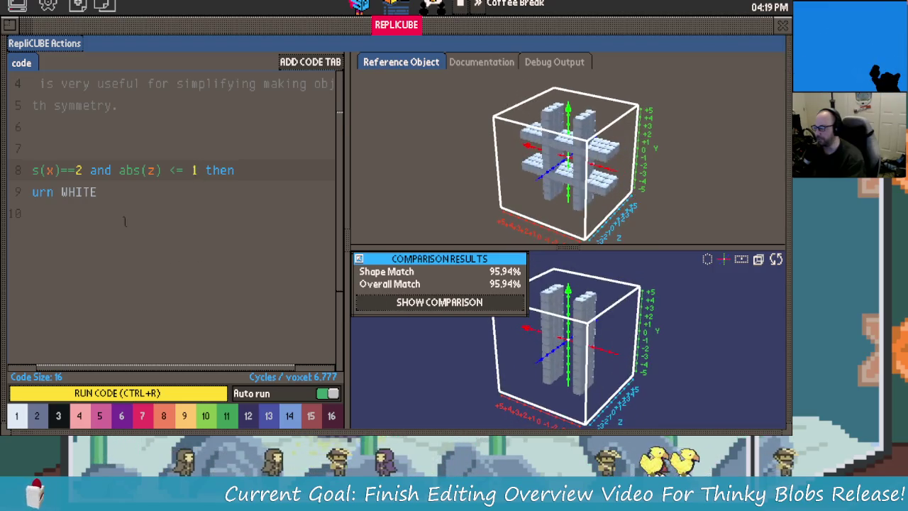
Below the first block, add a rule 'if abs(y) == 2 then return PINK' for pink slabs.
key("Down")
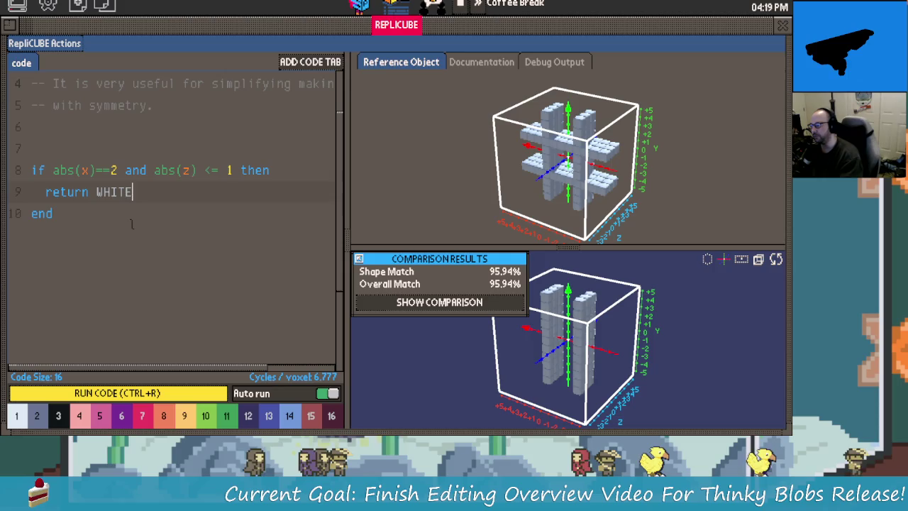
key("Down")
key("Return")
key("Return")
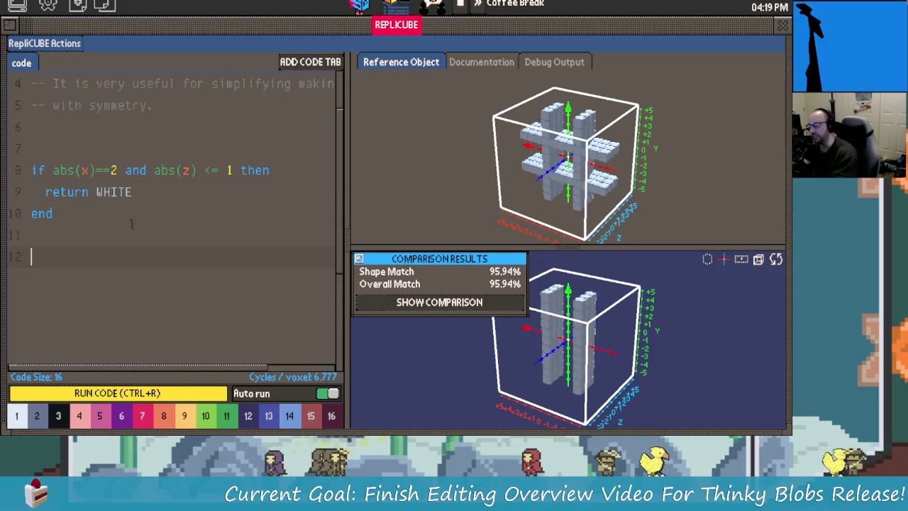
key("BackSpace")
key("BackSpace")
type("if abs")
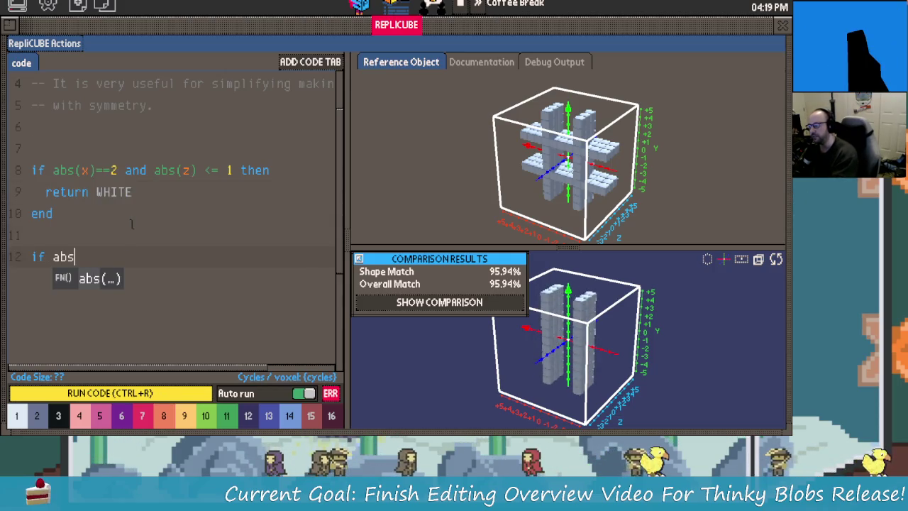
type("(y) ")
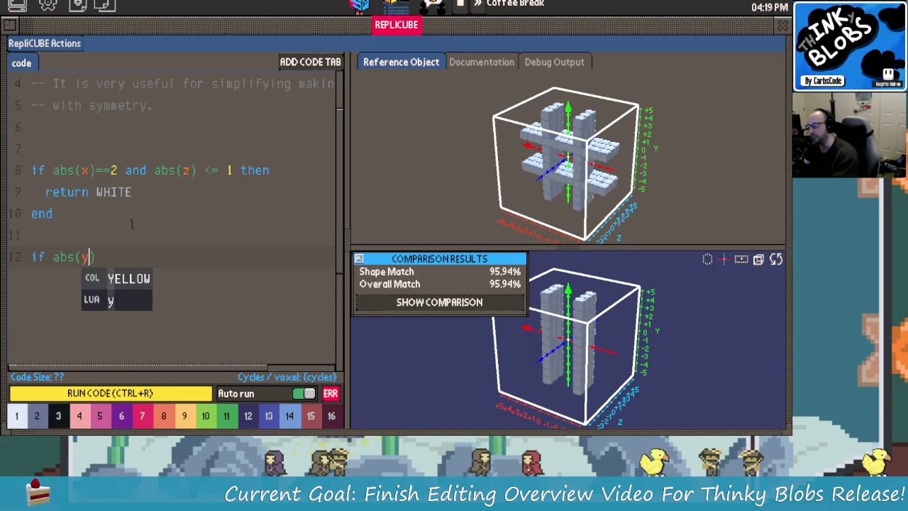
type("== 2 th")
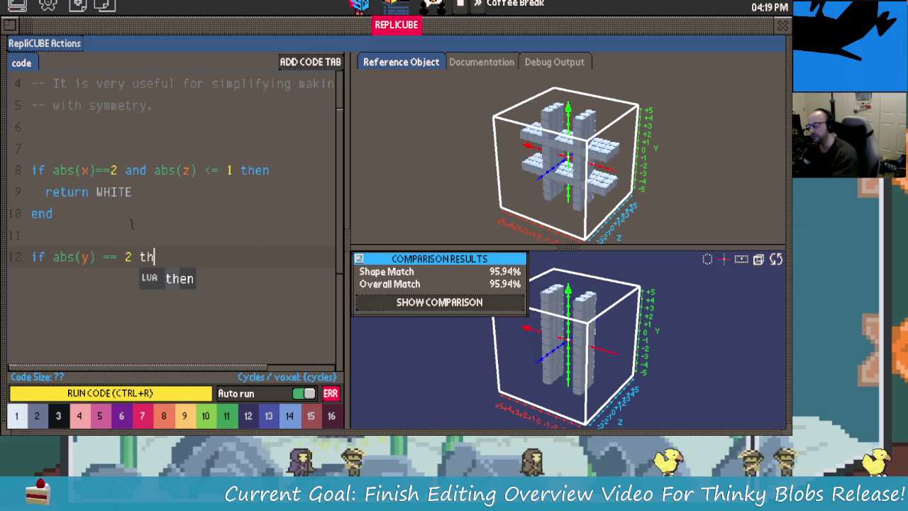
type("en")
key("Return")
type("return")
key("BackSpace")
key("BackSpace")
key("BackSpace")
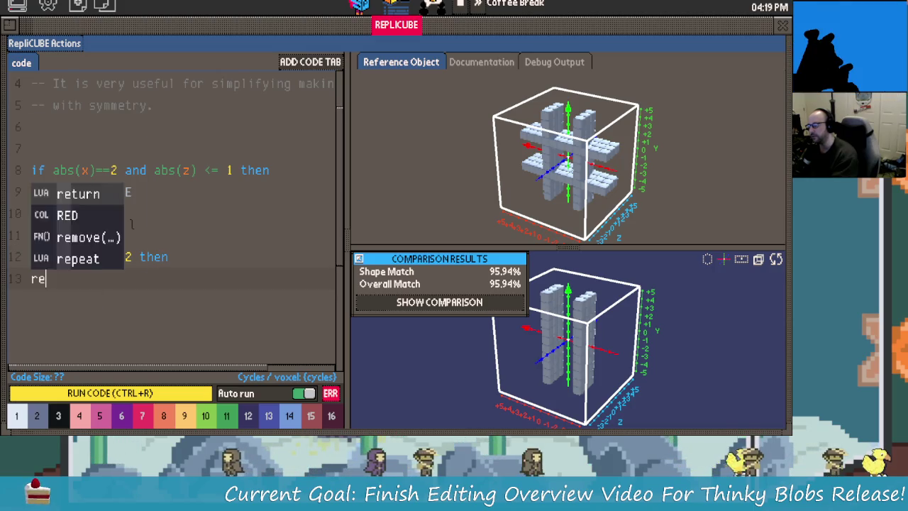
type("tujrn ")
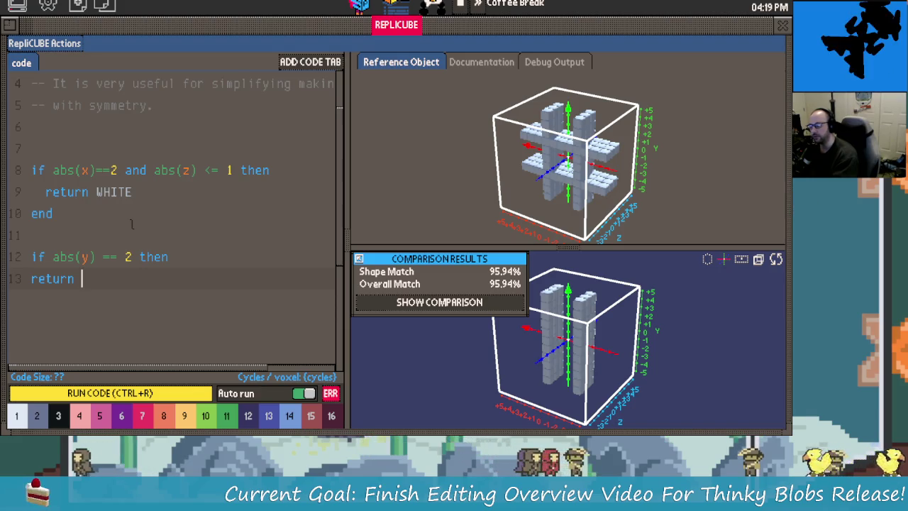
type("pin")
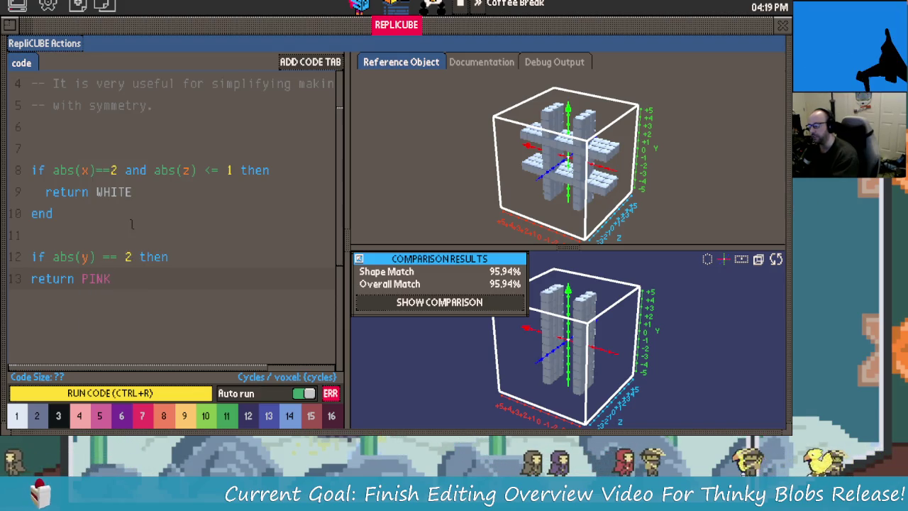
type("d")
key("Up")
key("Home")
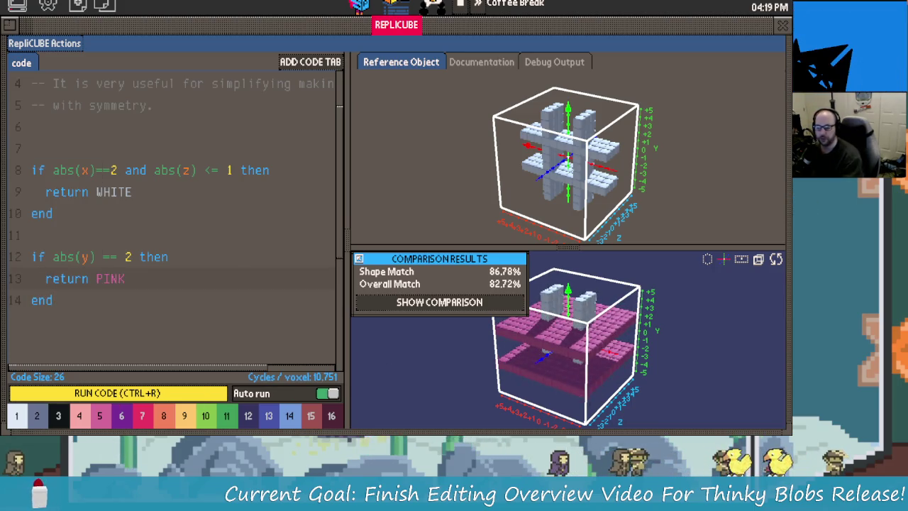
Extend line 12's condition with 'abs(z' and '<=1 and' so the slabs narrow to bars.
mouse_move(631, 361)
left_mouse_down()
mouse_move(677, 380)
mouse_move(558, 320)
mouse_move(522, 326)
mouse_move(535, 388)
mouse_move(531, 330)
mouse_move(547, 355)
left_mouse_up()
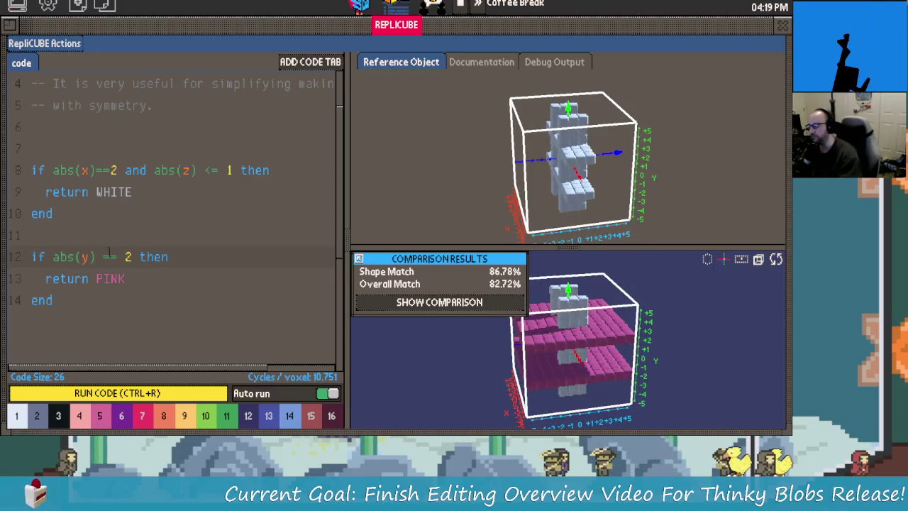
type("abs")
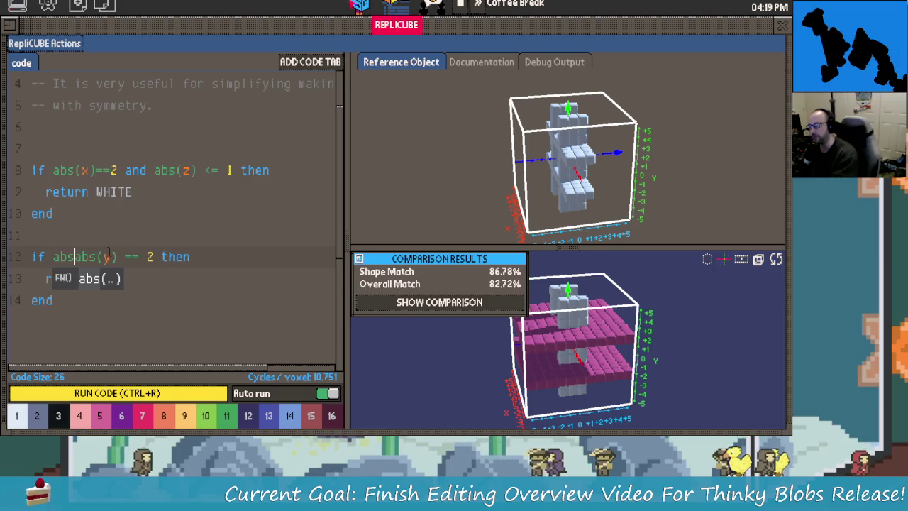
key("Tab")
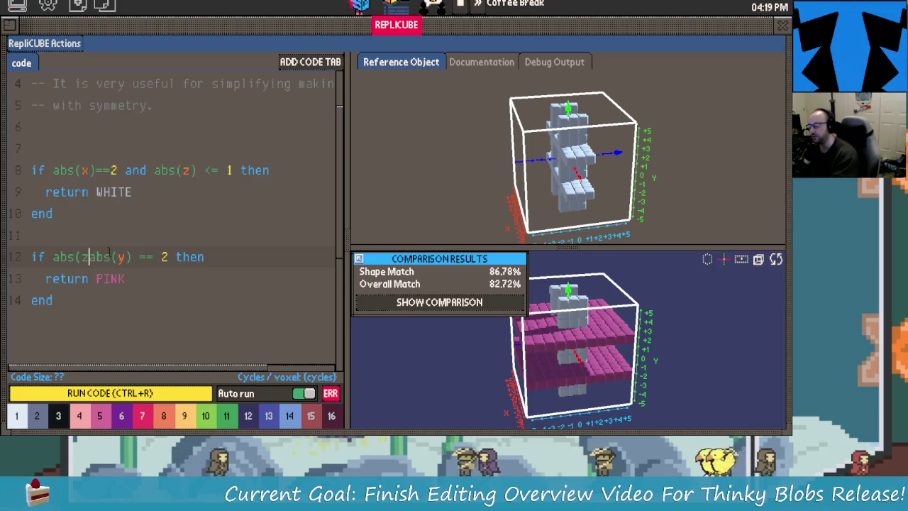
type("z")
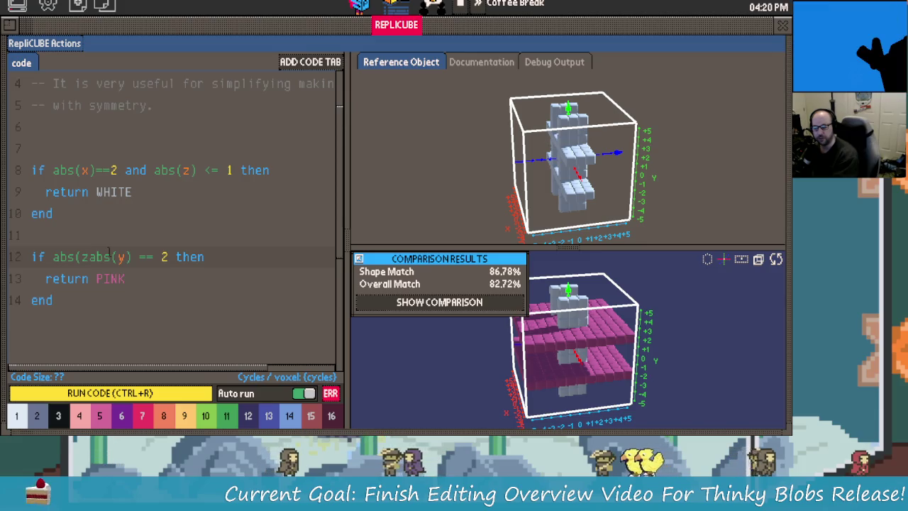
left_click_drag(593, 389, 667, 360)
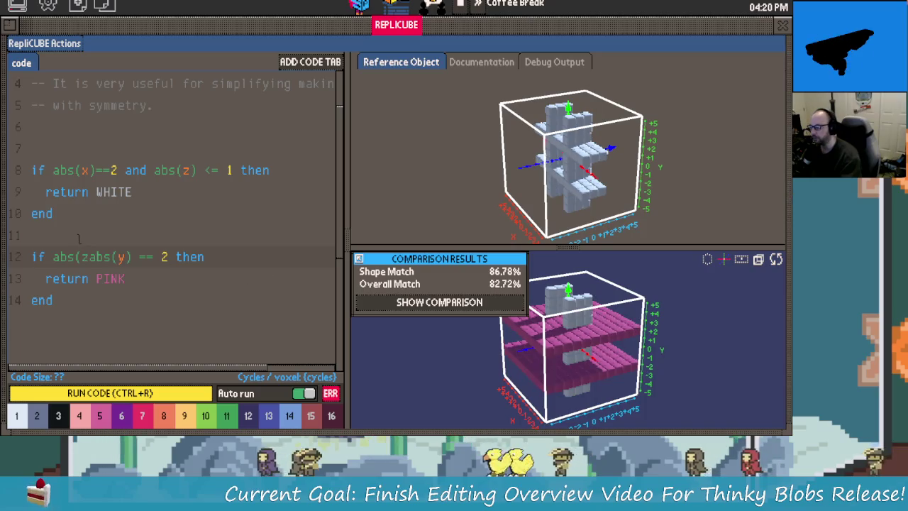
left_click(95, 257)
type(")")
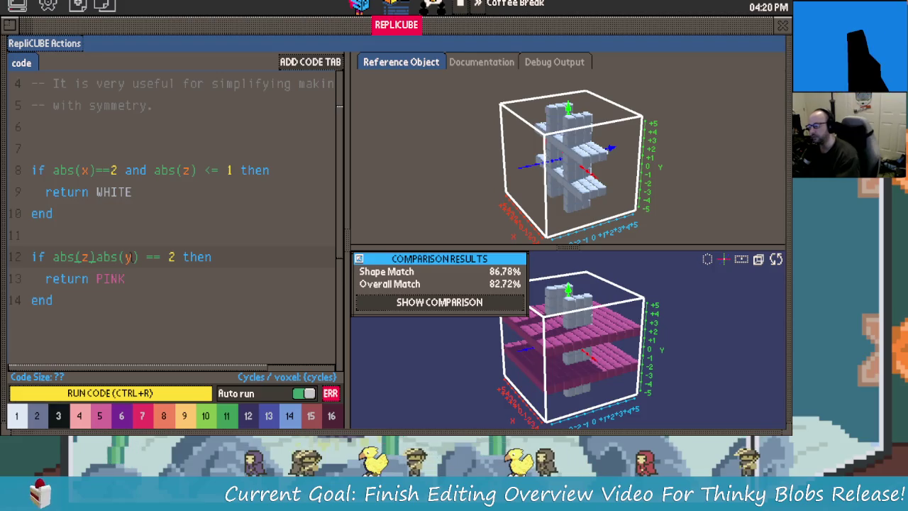
type("<")
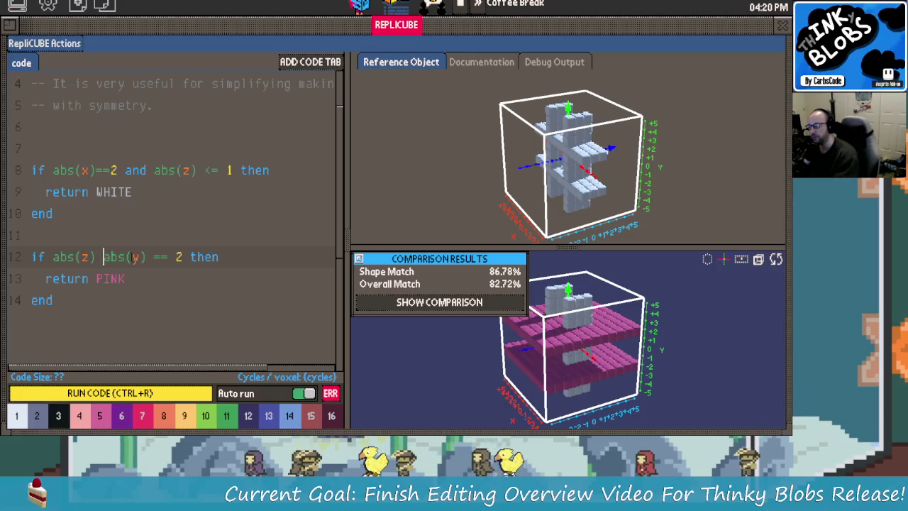
type("=1 ")
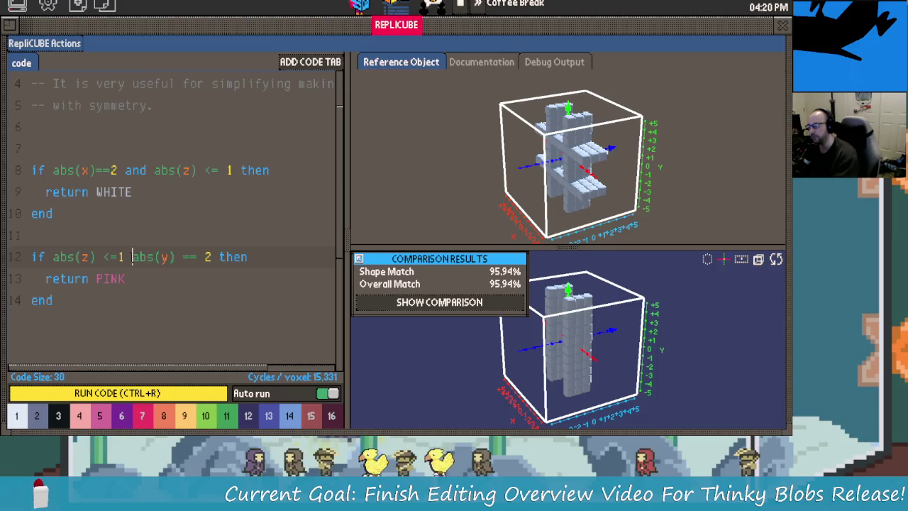
type("and")
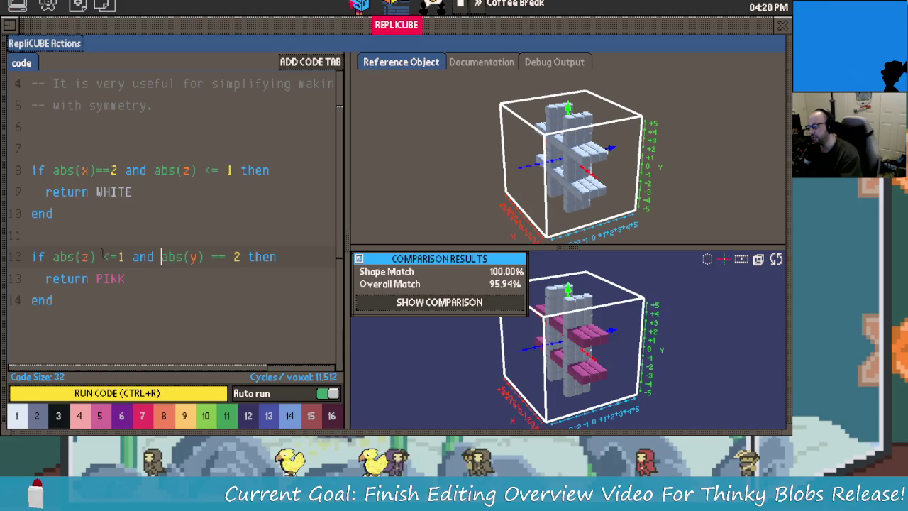
Change the second rule's return colour from PINK to WHITE.
key("BackSpace")
key("BackSpace")
key("BackSpace")
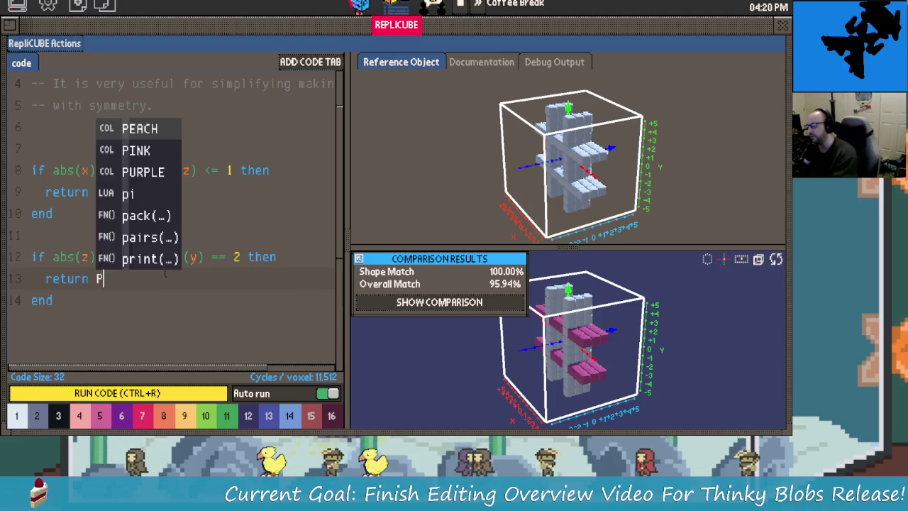
key("BackSpace")
type("White")
key("Tab")
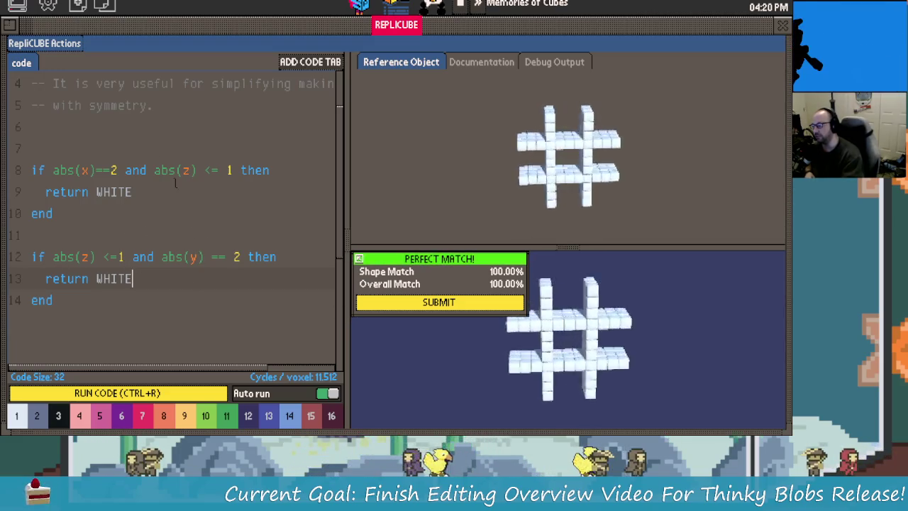
Insert an empty line after line 8 in the first block.
left_click_drag(124, 257, 53, 257)
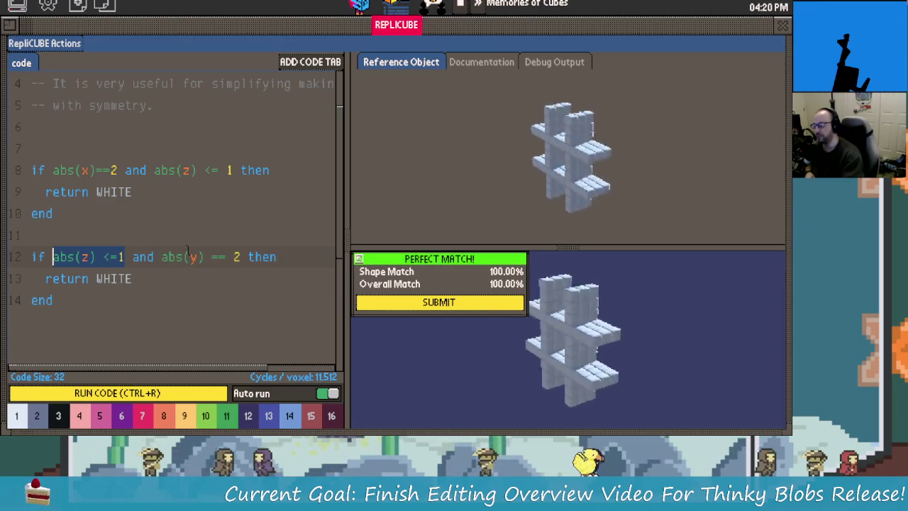
left_click(271, 171)
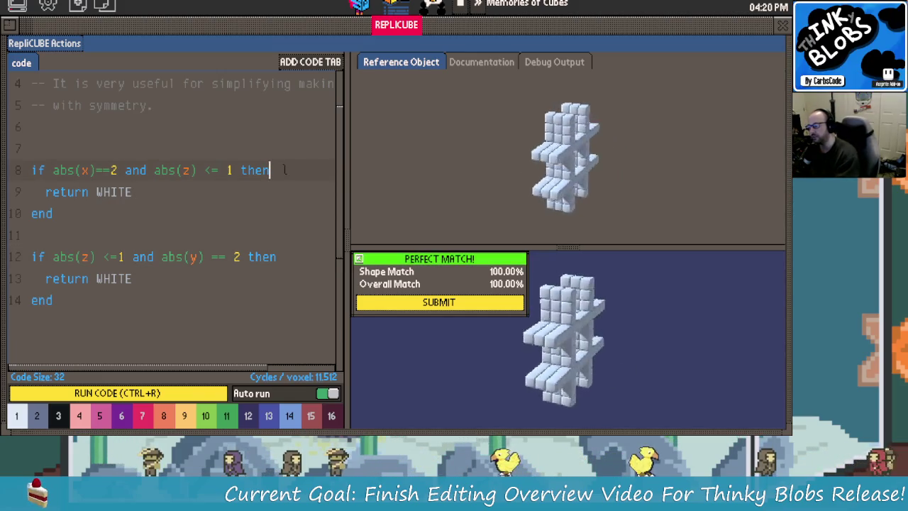
key("Return")
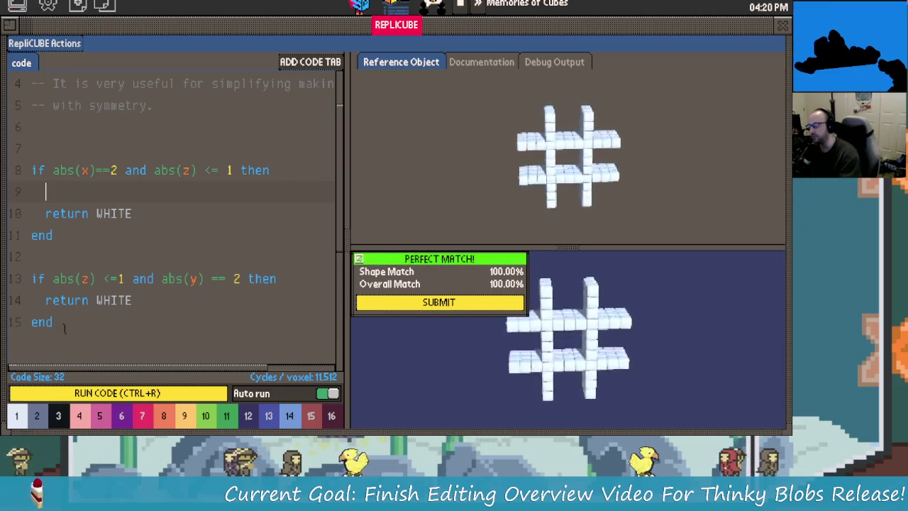
Write a nested 'if abs(y) == 2 then' check on line 9.
type("i")
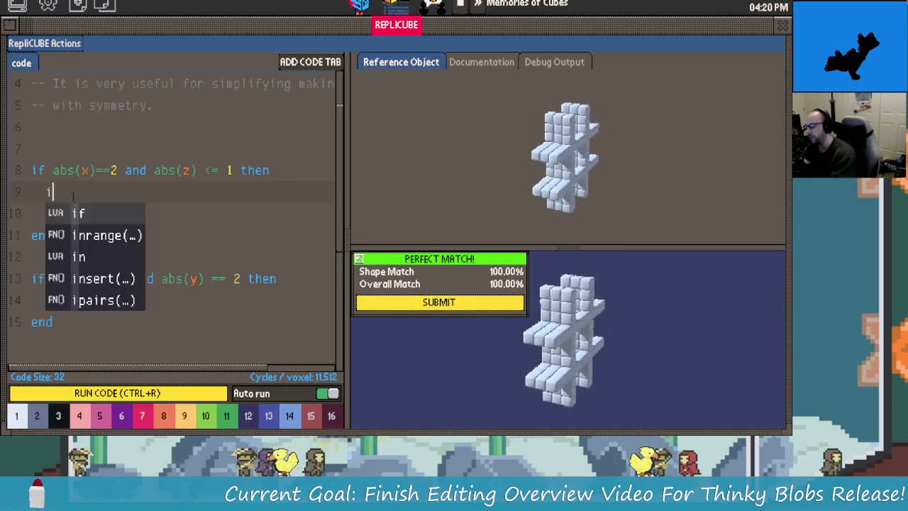
type("f abs(z")
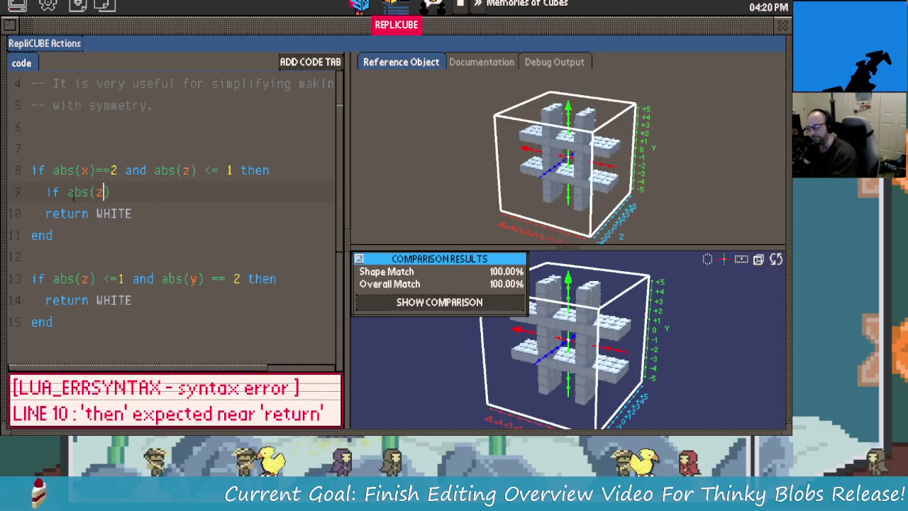
type(") <")
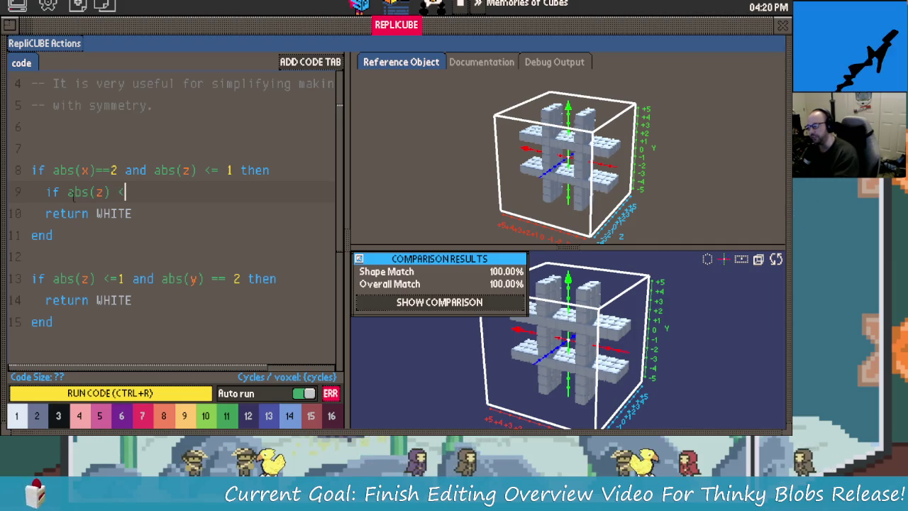
type("=")
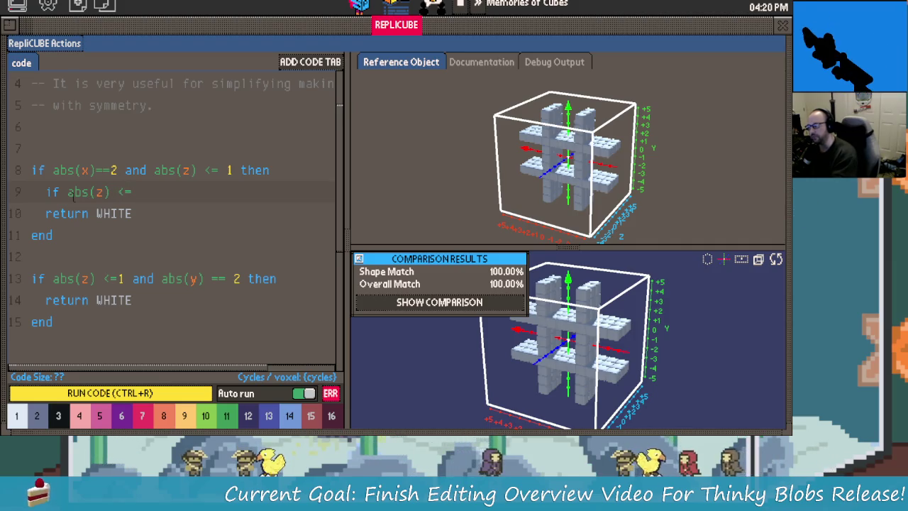
key("BackSpace")
key("BackSpace")
key("BackSpace")
key("BackSpace")
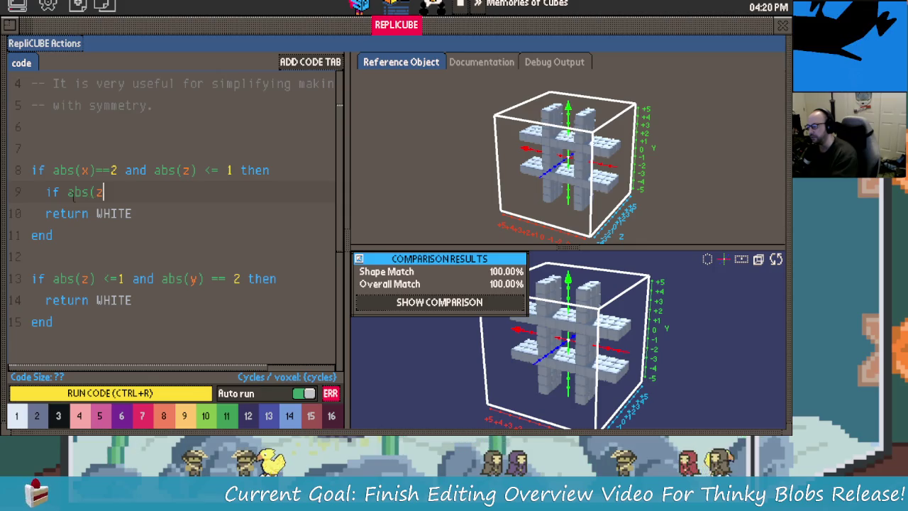
type("(y")
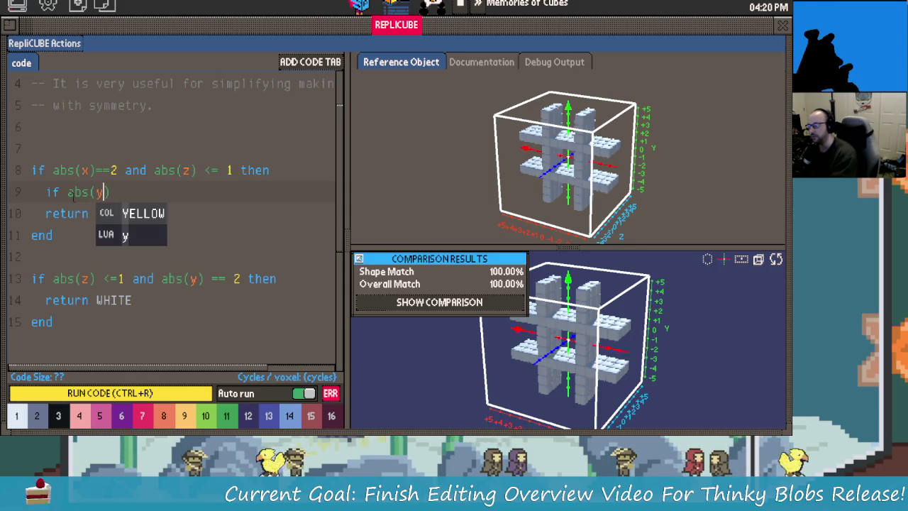
type(") == 2")
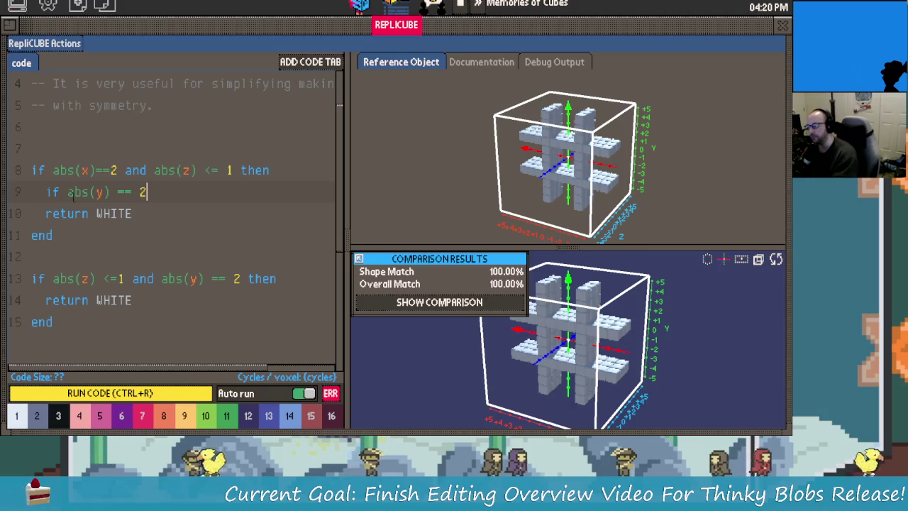
type(" then")
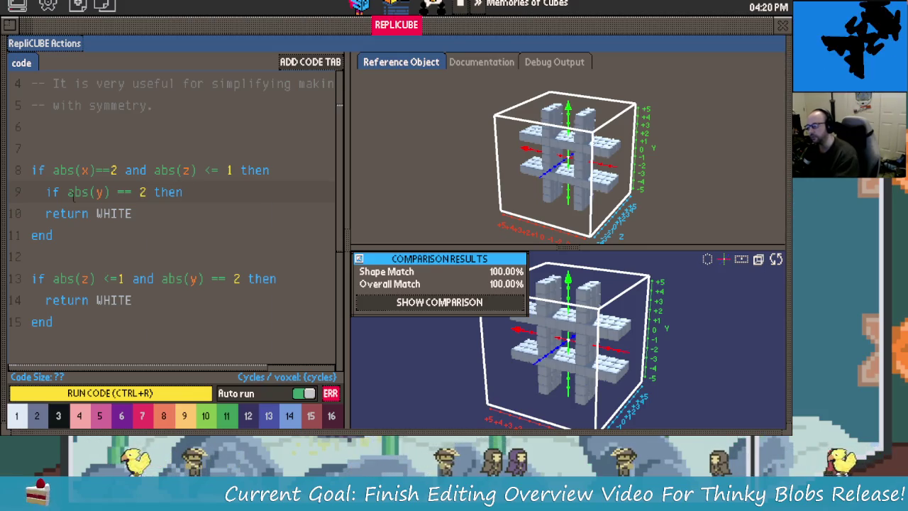
key("Return")
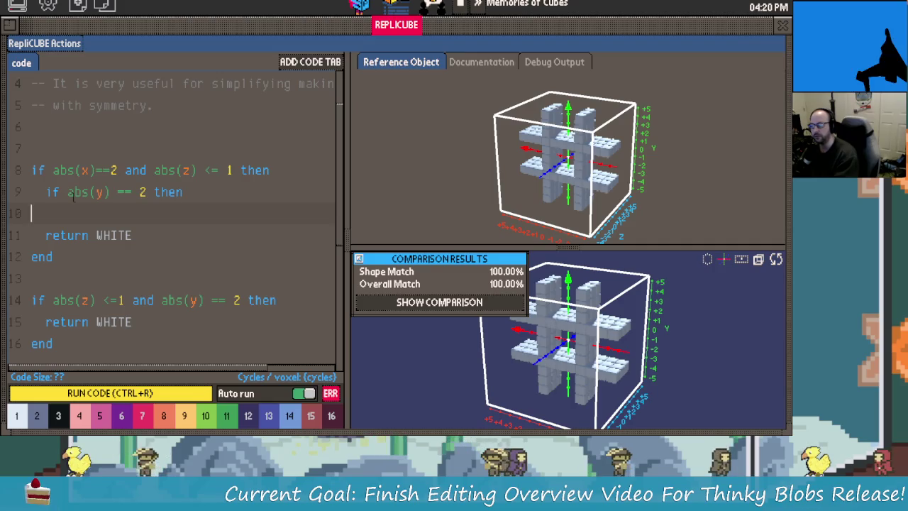
key("BackSpace")
Append 'and abs(y) ==2' to line 8's condition and delete the nested y check.
key("Right")
key("Right")
key("Right")
key("Right")
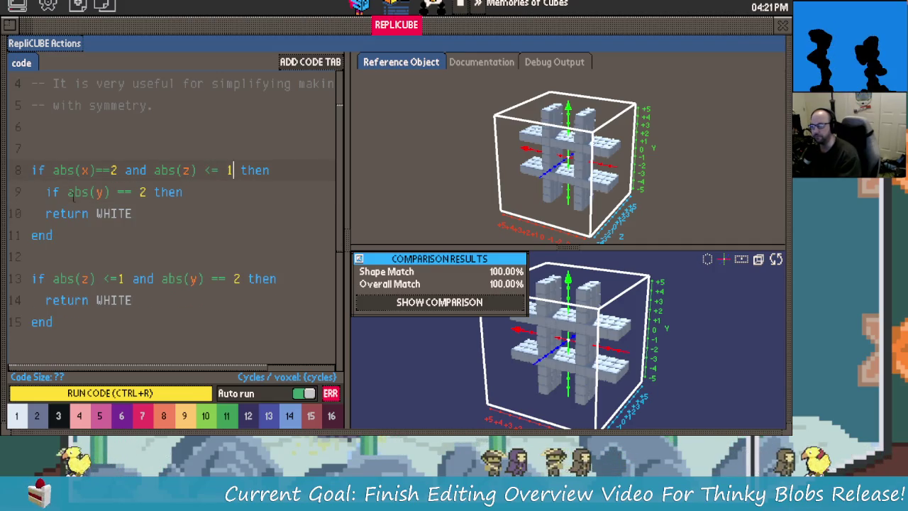
type("and  ")
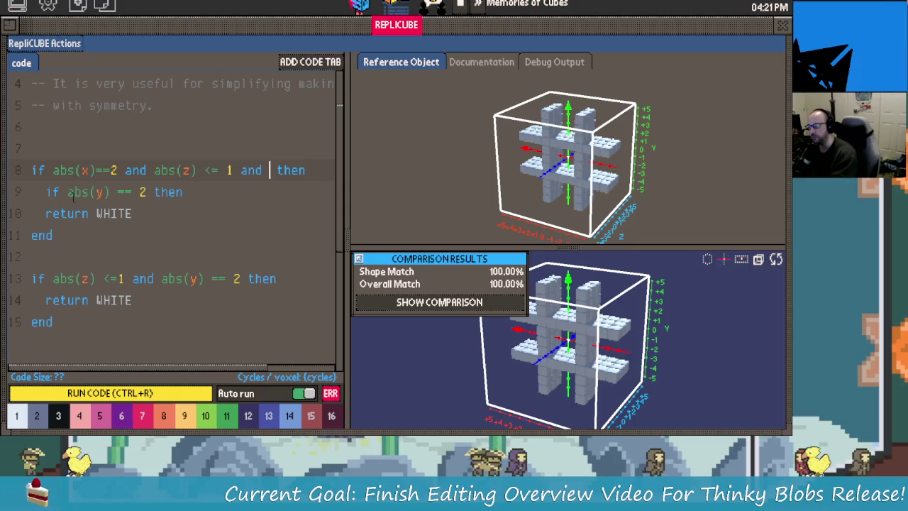
type("abs(y")
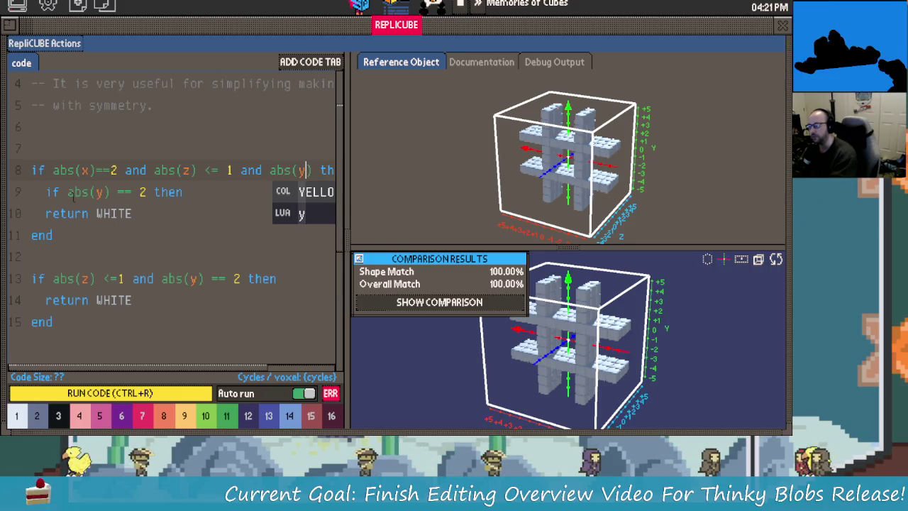
key("Right")
type("==")
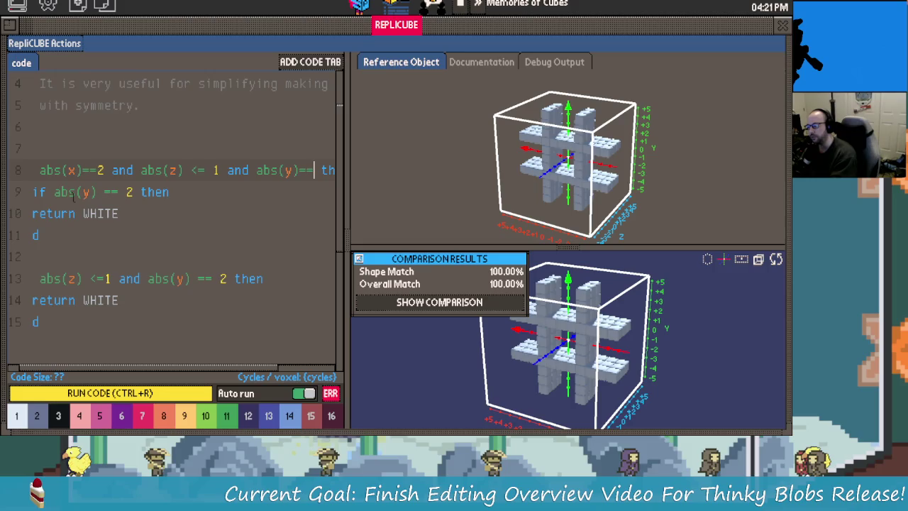
type("2")
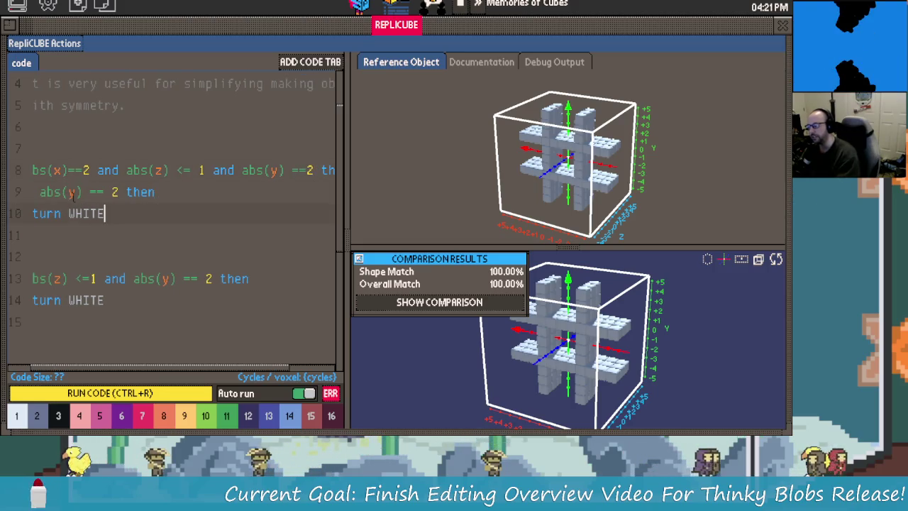
key("Up")
key("End")
key("BackSpace")
key("BackSpace")
key("BackSpace")
key("BackSpace")
key("BackSpace")
key("BackSpace")
key("BackSpace")
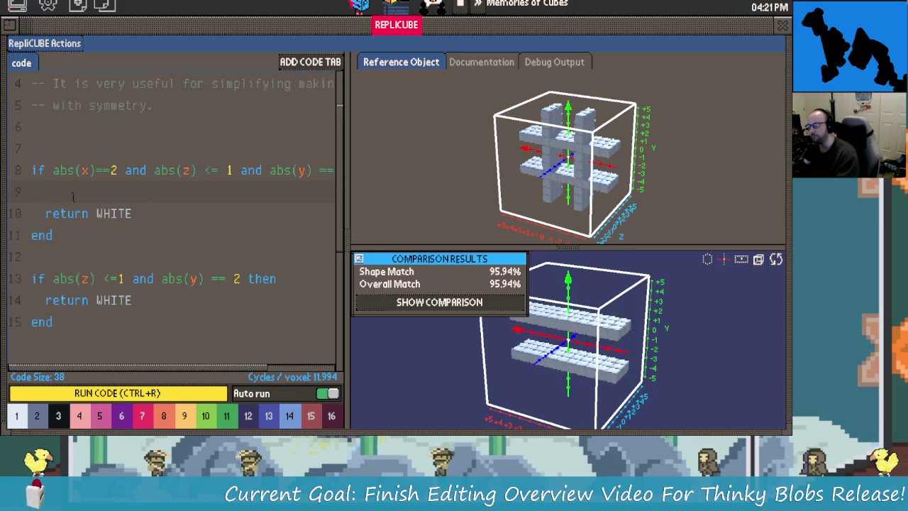
Comment out the second white block's lines with '--' prefixes.
key("Down")
key("Down")
key("Down")
key("Down")
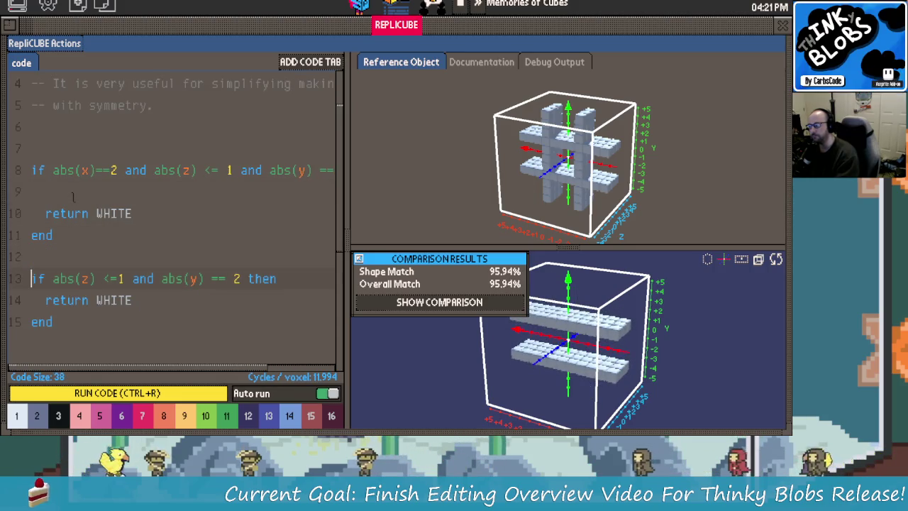
type("--")
key("Down")
key("End")
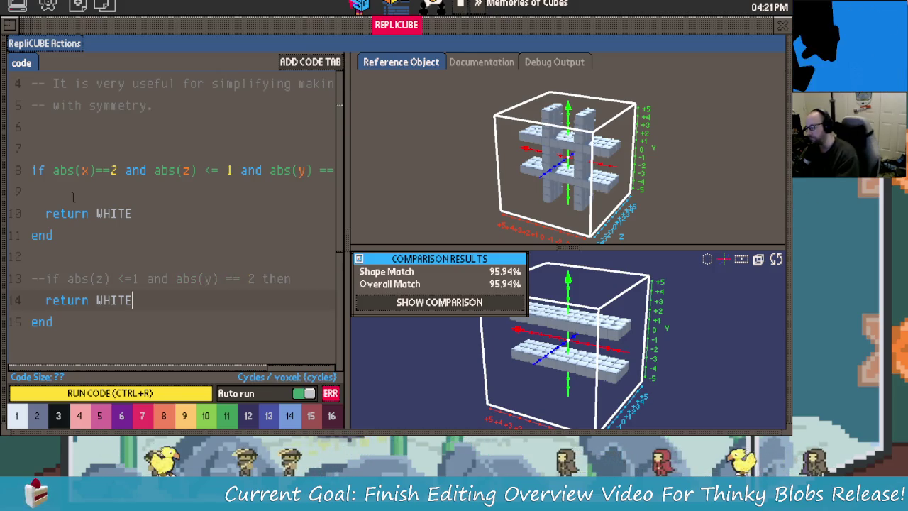
key("Left")
key("Left")
key("Left")
key("Left")
key("Left")
key("Left")
key("Left")
key("Left")
type("-")
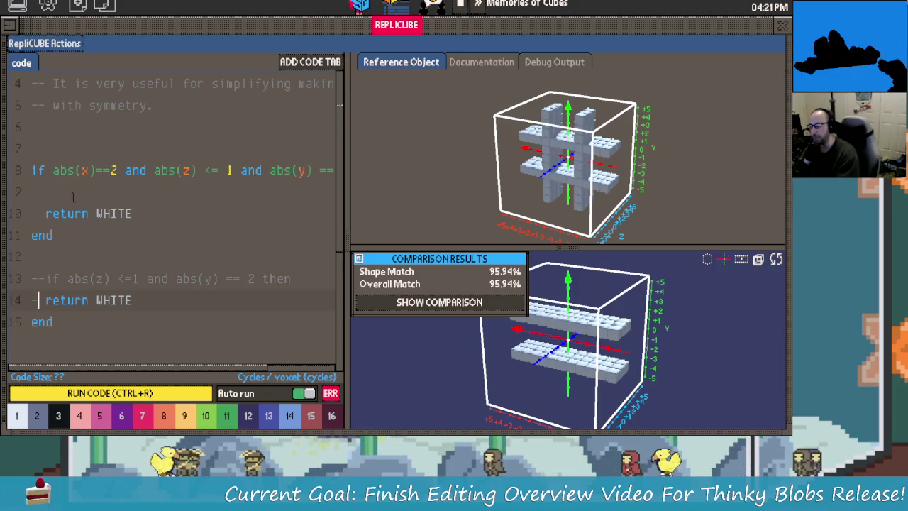
type("-")
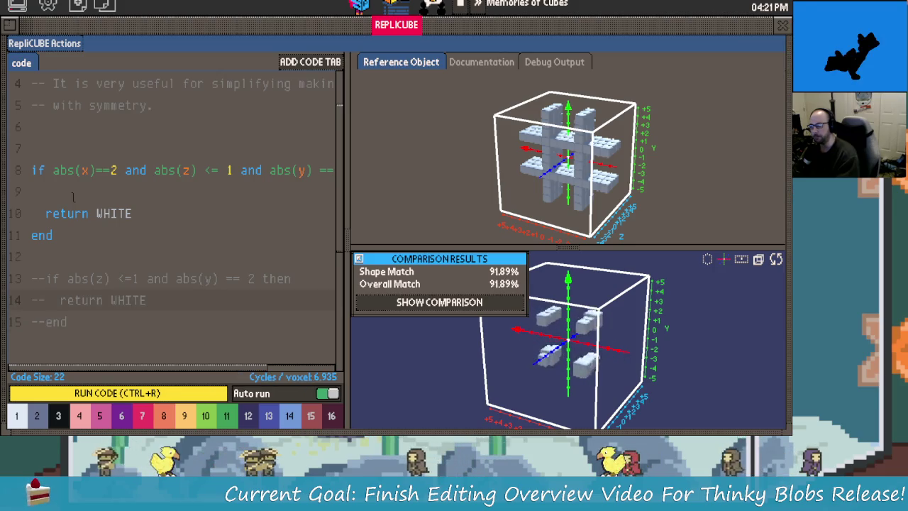
Delete 'and abs(y) ==2' from line 8's condition.
key("Up")
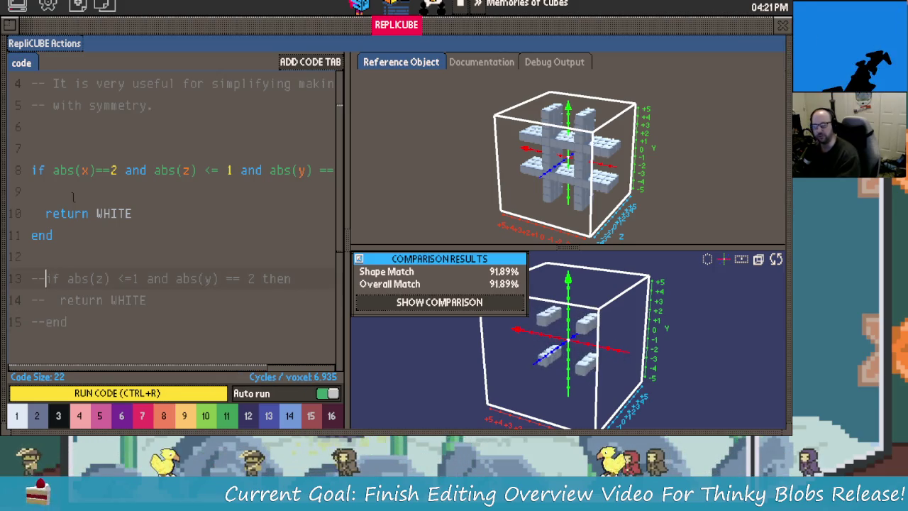
key("Up")
key("Up")
key("Up")
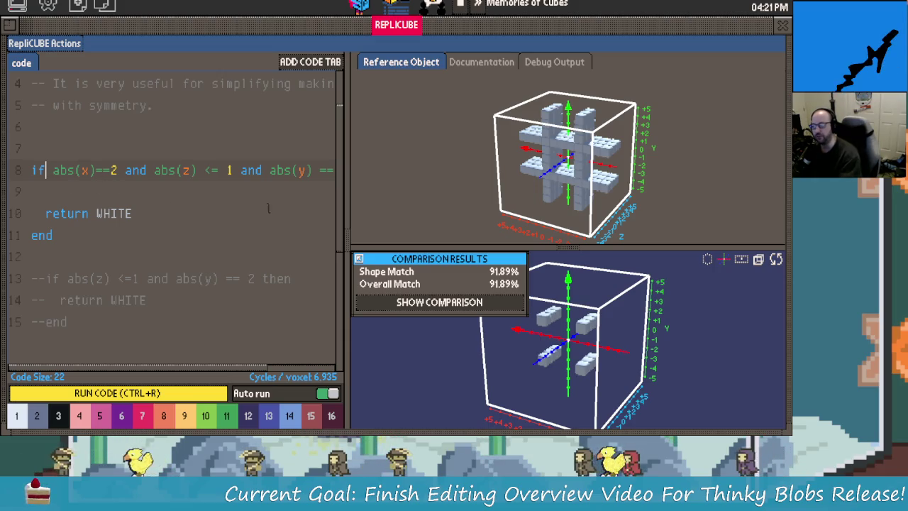
key("Up")
key("Right")
key("Right")
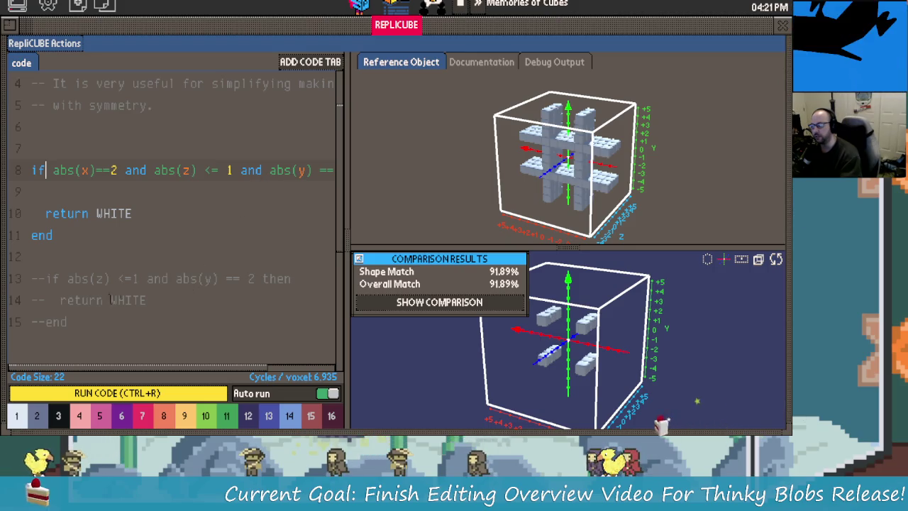
left_click(82, 279)
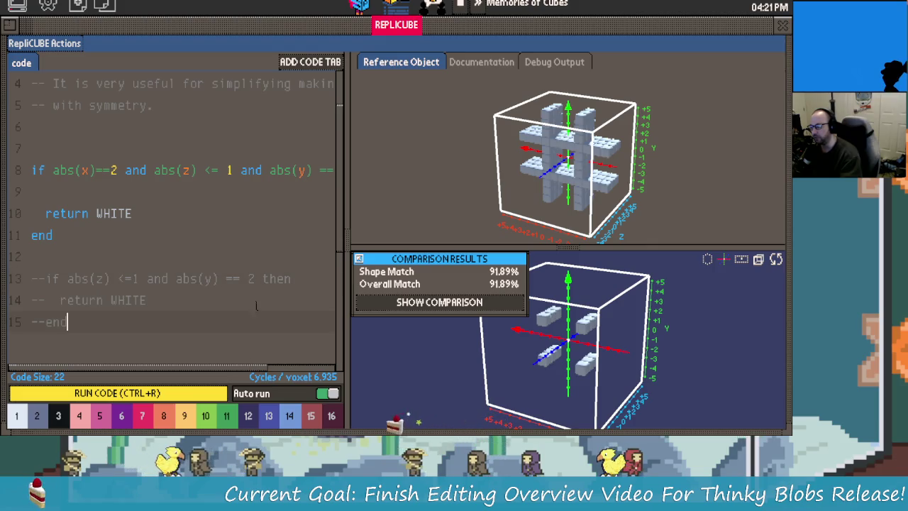
left_click_drag(250, 172, 278, 171)
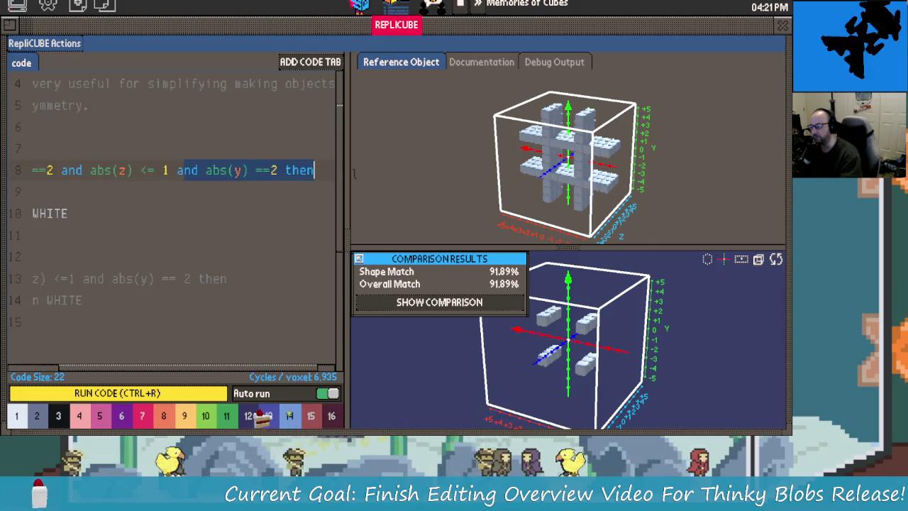
type("a")
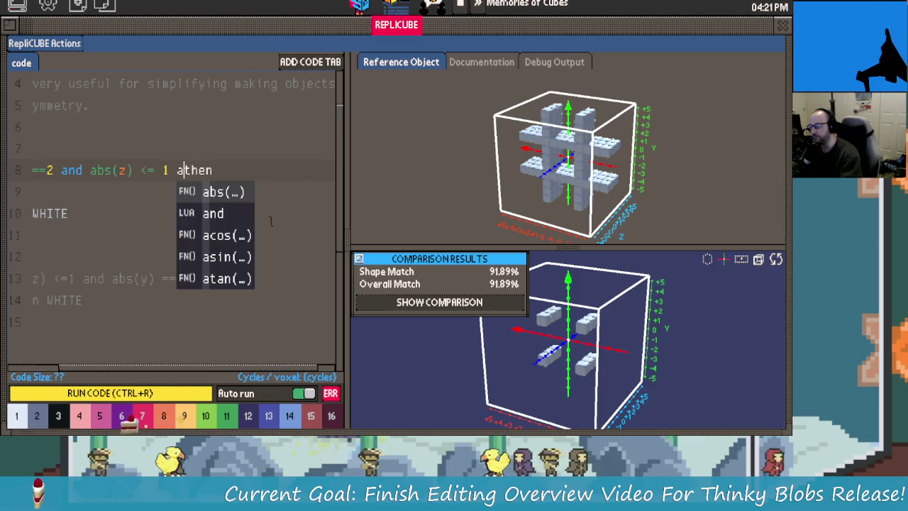
key("BackSpace")
Remove the blank line 9 inside the first block.
left_click_drag(205, 367, 139, 367)
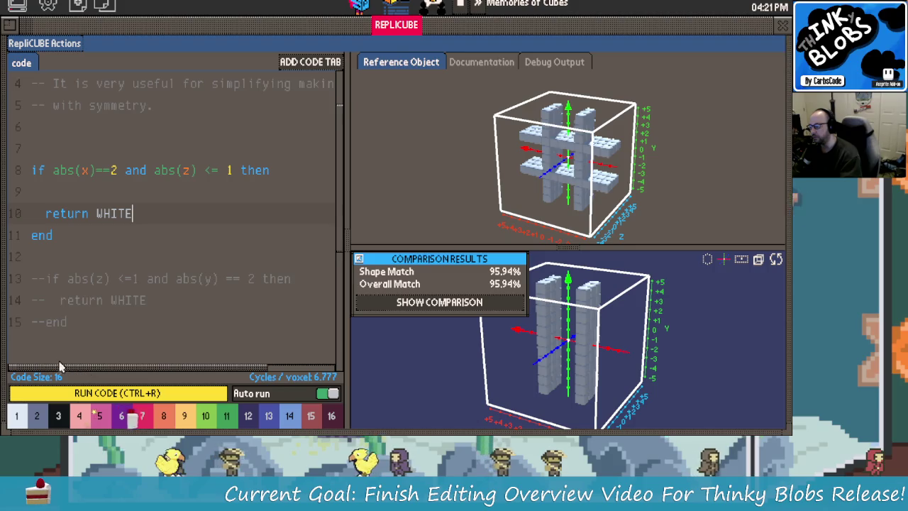
left_click(169, 187)
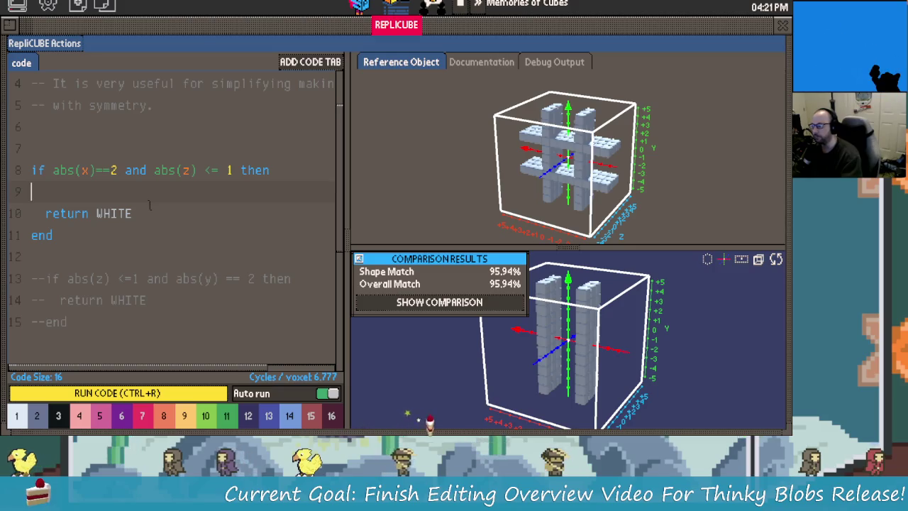
key("BackSpace")
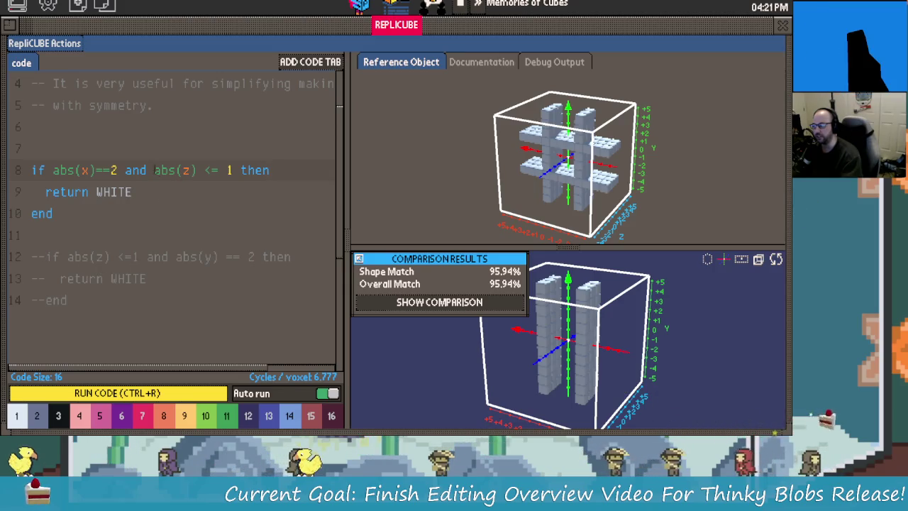
left_click_drag(155, 170, 234, 170)
left_click_drag(67, 257, 255, 256)
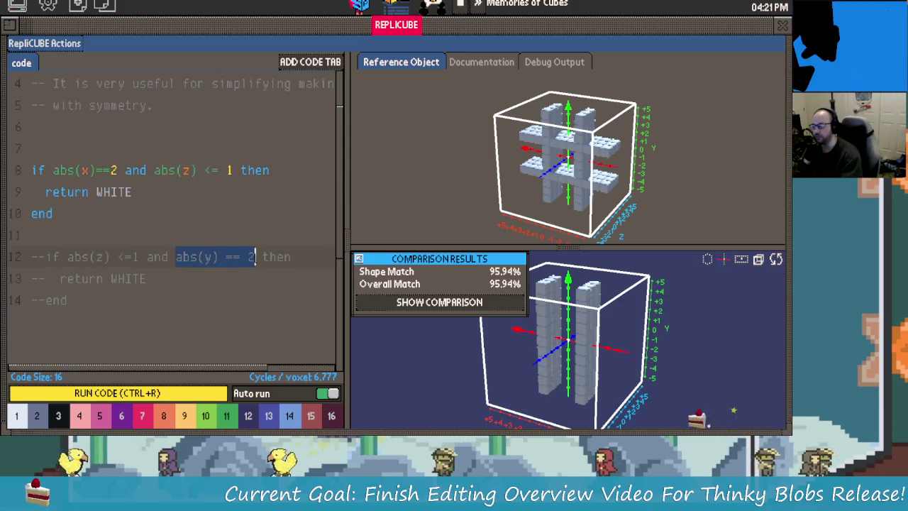
Remove the '--' markers from lines 12, 13 and 14 to reactivate the horizontal-bar rule.
left_click(47, 256)
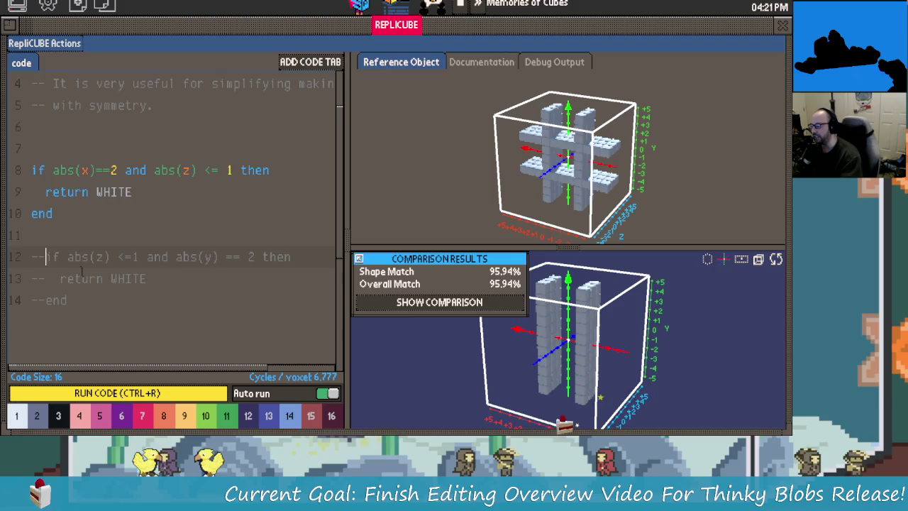
key("BackSpace")
key("BackSpace")
left_click(45, 279)
key("BackSpace")
key("BackSpace")
left_click(46, 300)
key("BackSpace")
key("BackSpace")
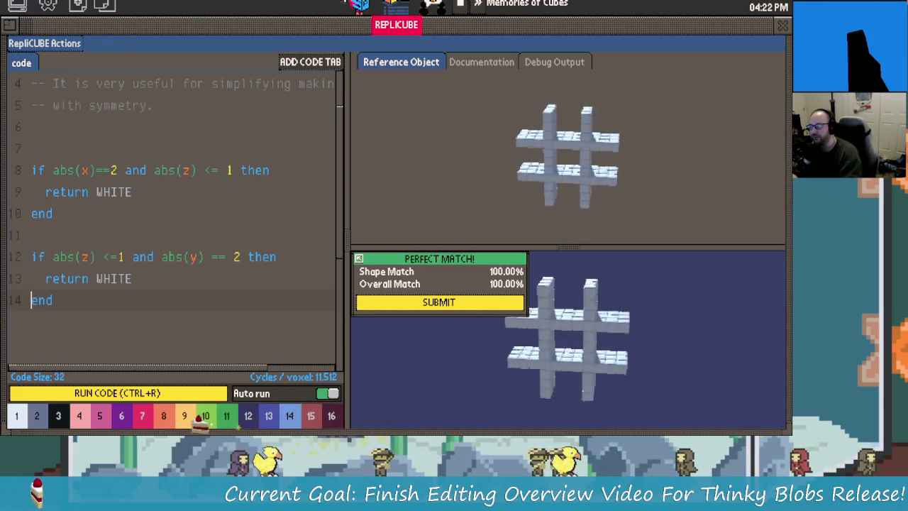
Submit the perfect 3x3 Grid solution, then load the Importance of END puzzle.
left_click(496, 303)
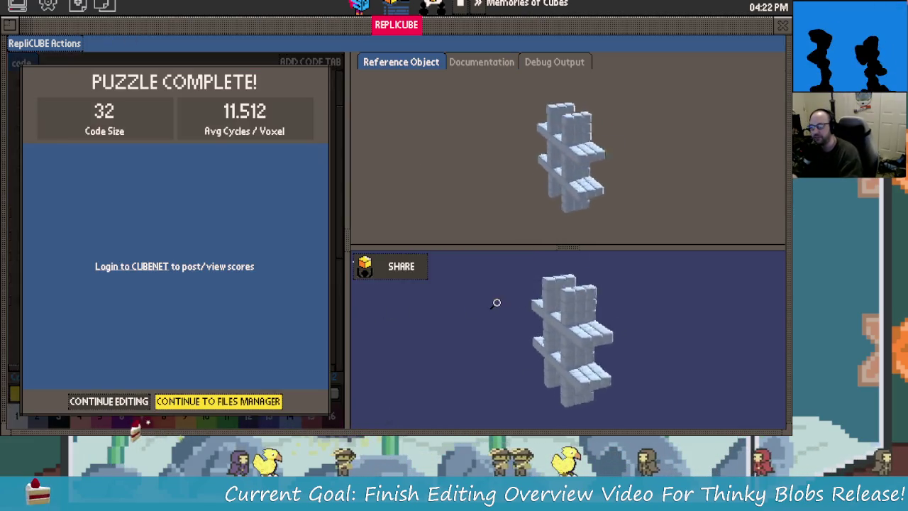
left_click(241, 402)
scroll(284, 294, "down", 1)
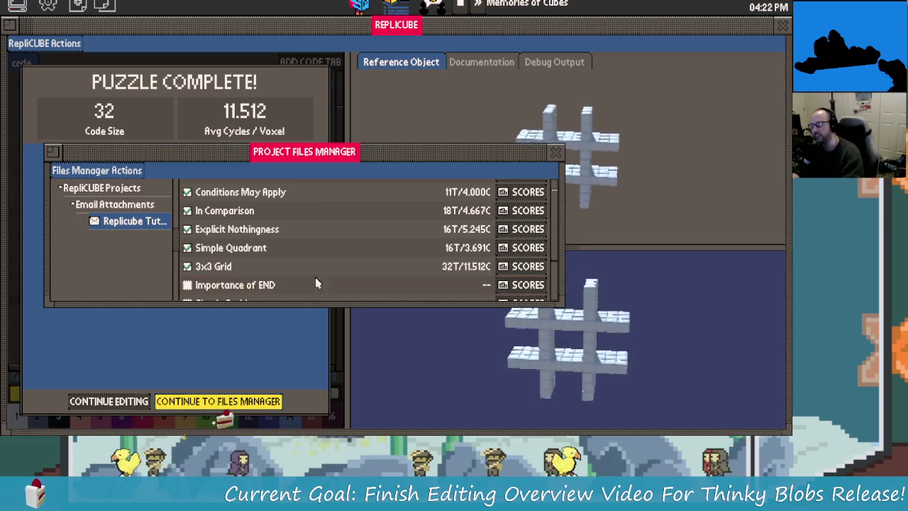
left_click(227, 291)
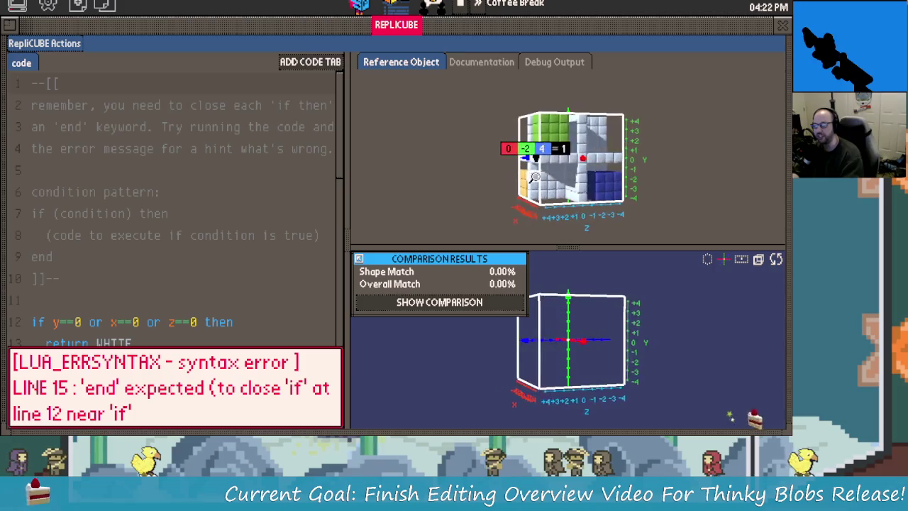
mouse_move(584, 146)
left_mouse_down()
mouse_move(442, 143)
mouse_move(641, 175)
mouse_move(481, 167)
left_mouse_up()
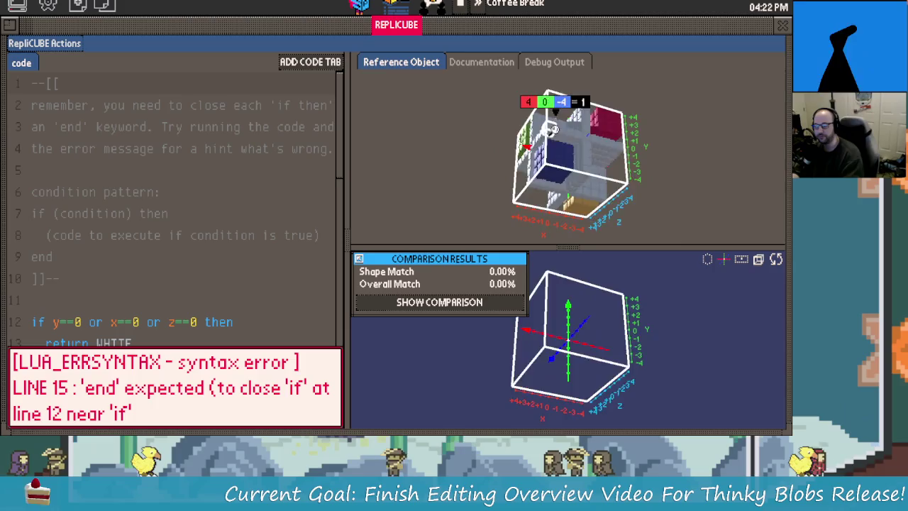
scroll(202, 278, "down", 4)
scroll(202, 278, "down", 8)
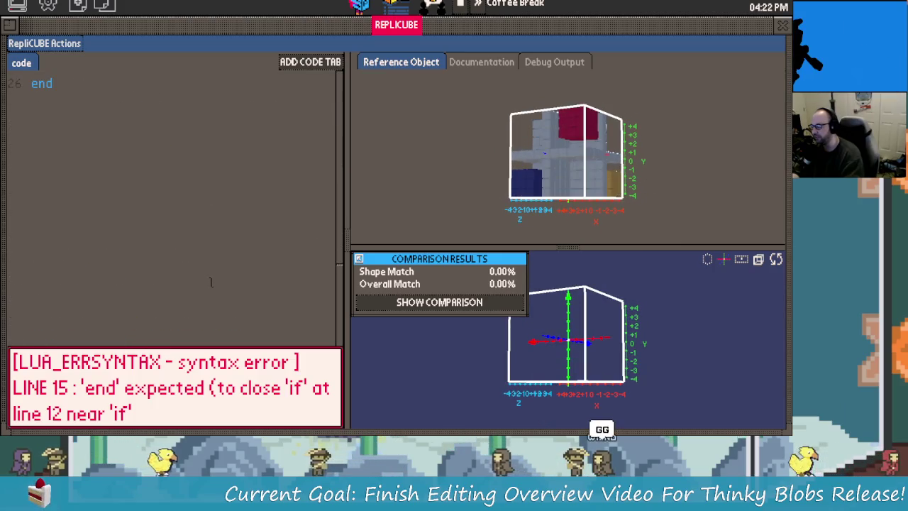
scroll(206, 280, "up", 8)
scroll(211, 282, "up", 4)
scroll(211, 282, "up", 3)
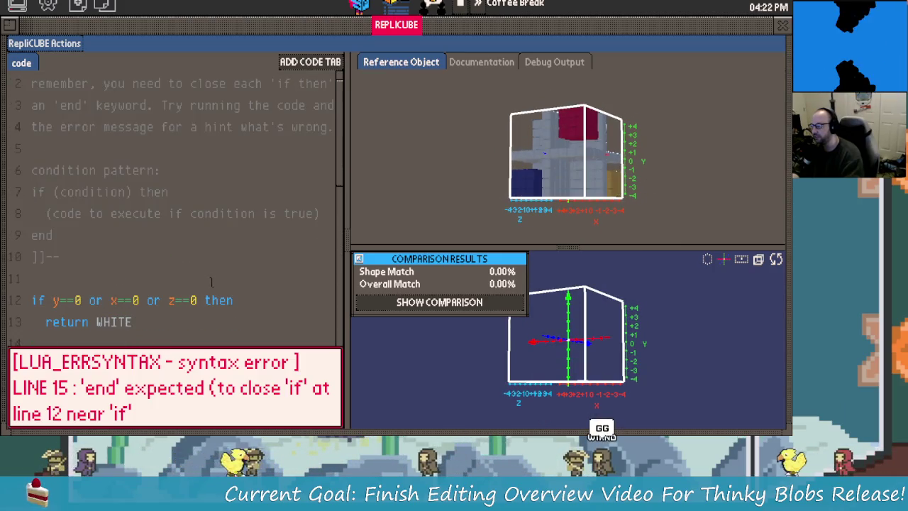
scroll(211, 282, "up", 1)
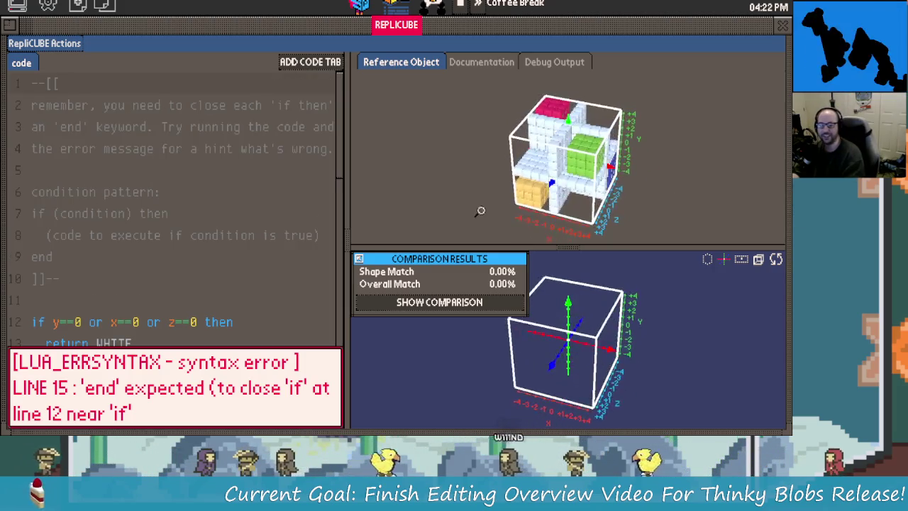
Reopen 3x3 Grid through the inbox's Tutorial Projects attachment.
left_click(429, 23)
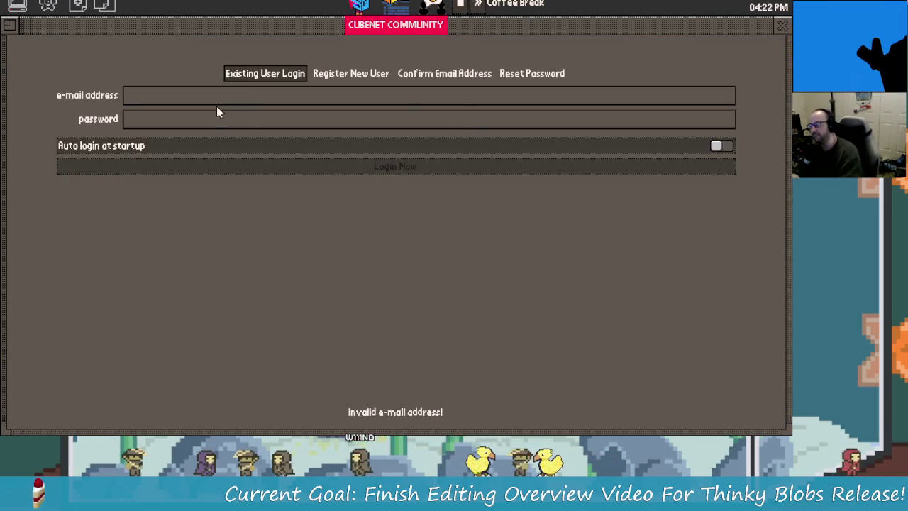
left_click(394, 6)
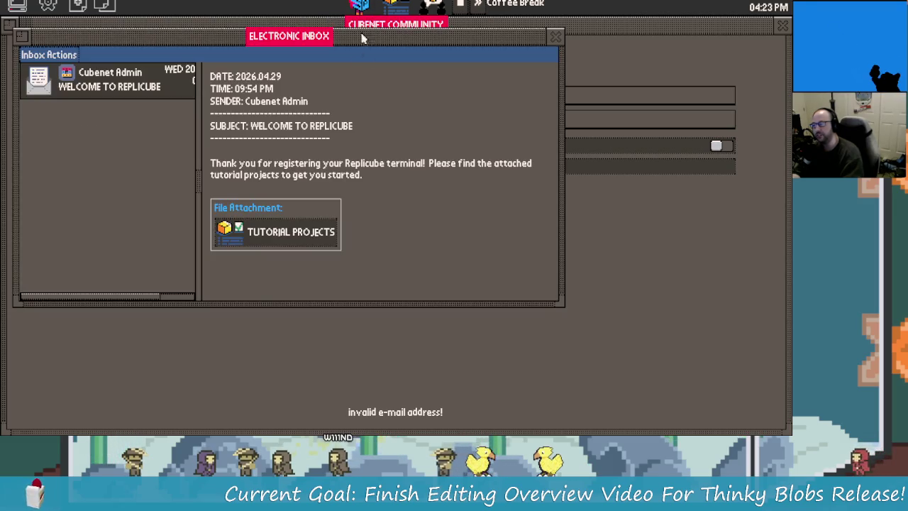
left_click(557, 36)
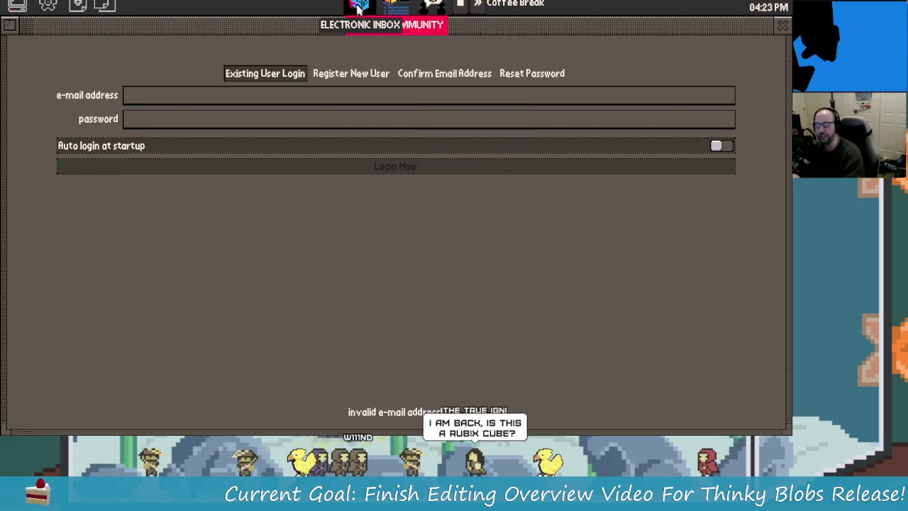
left_click(395, 6)
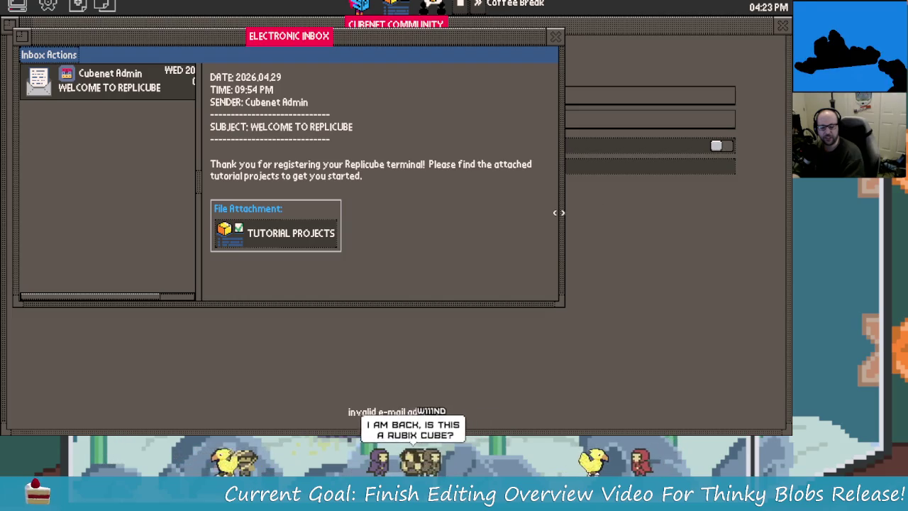
left_click(274, 233)
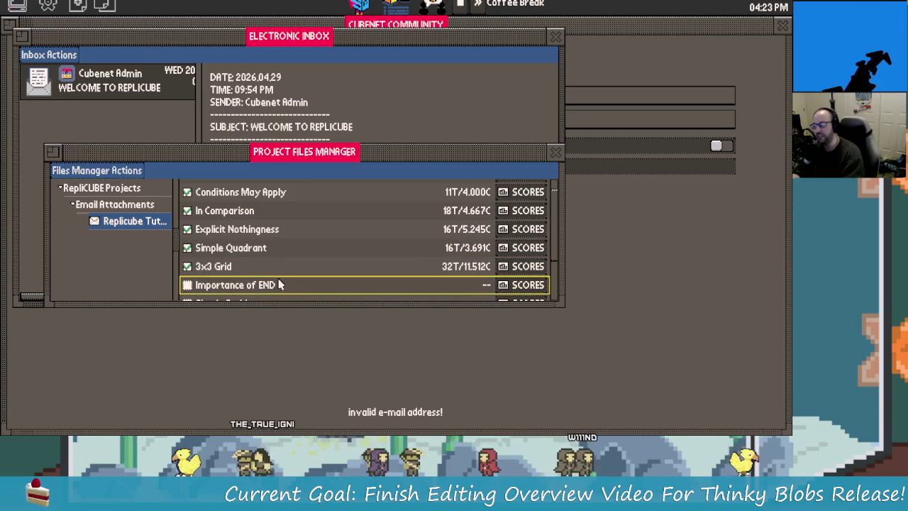
double_click(278, 268)
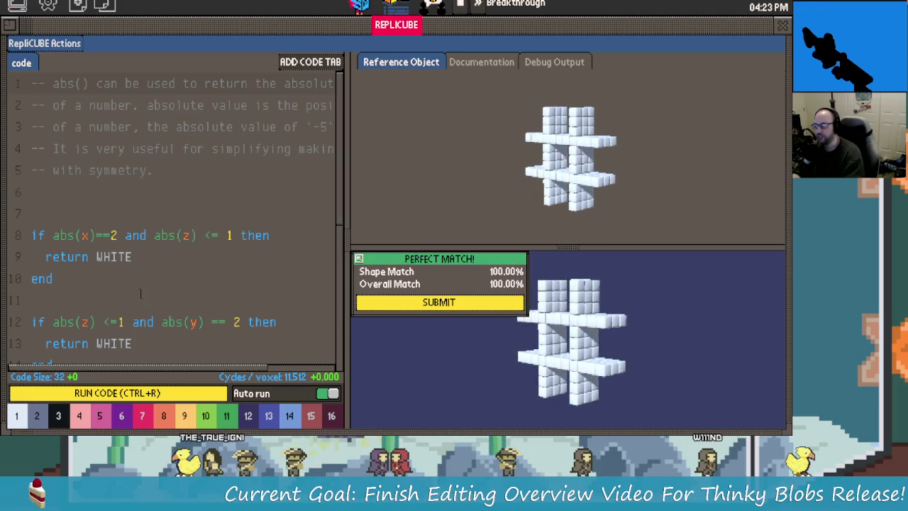
scroll(95, 256, "down", 3)
scroll(95, 256, "up", 1)
mouse_move(53, 234)
left_mouse_down()
mouse_move(29, 127)
mouse_move(116, 193)
mouse_move(45, 105)
left_mouse_up()
left_click(159, 222)
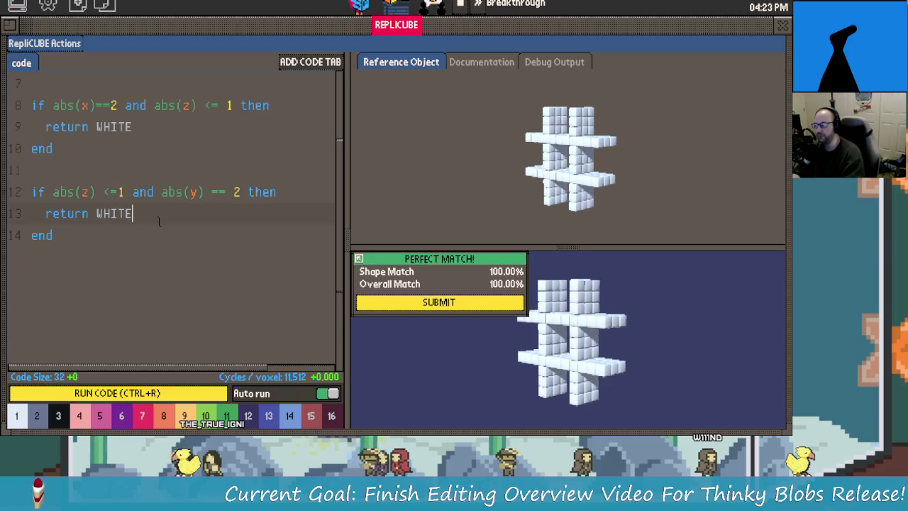
key("BackSpace")
key("BackSpace")
key("BackSpace")
key("BackSpace")
key("BackSpace")
type("P")
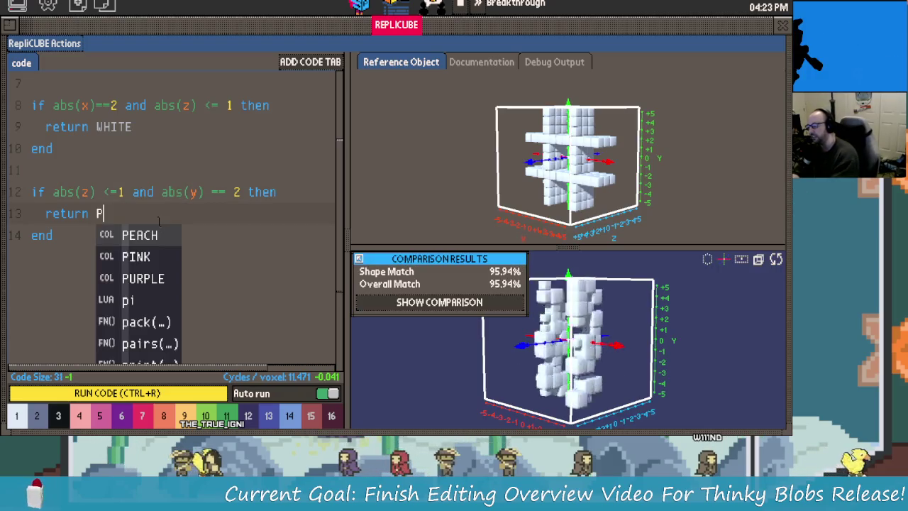
type("R")
key("BackSpace")
key("BackSpace")
type("OR")
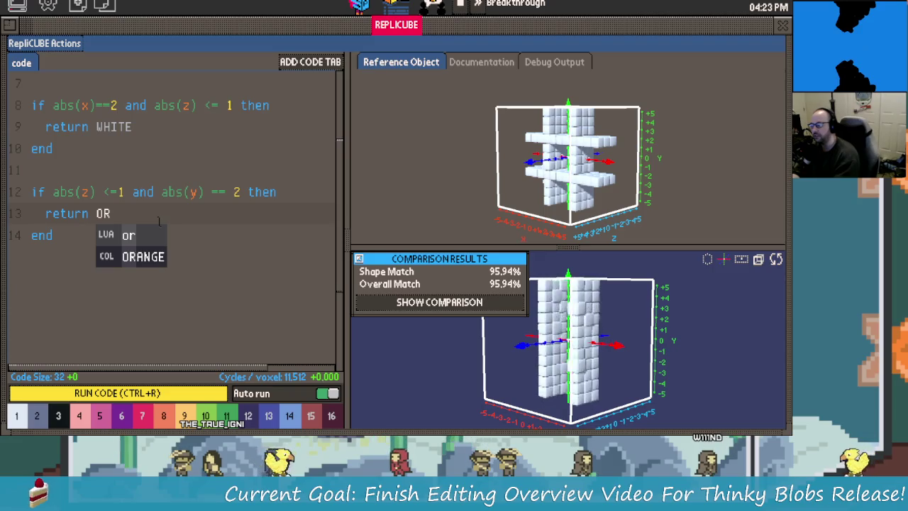
type("ANGE")
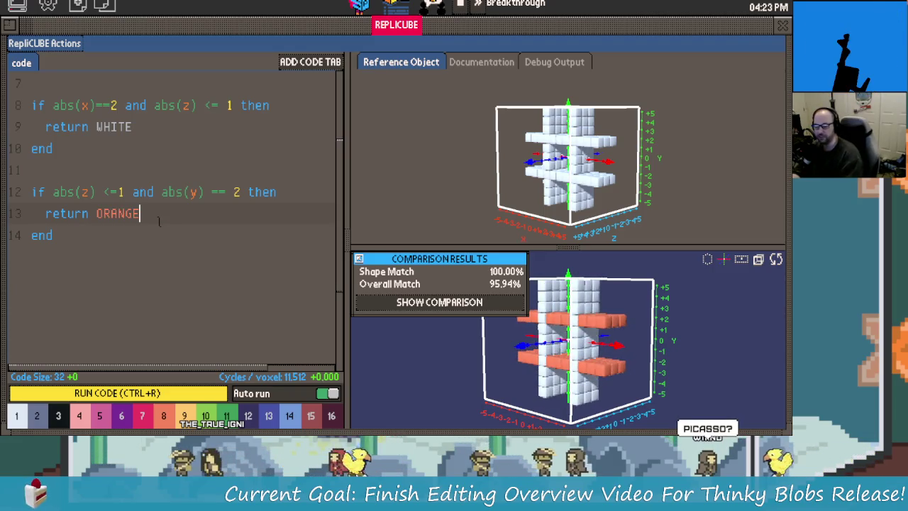
left_click_drag(582, 348, 601, 360)
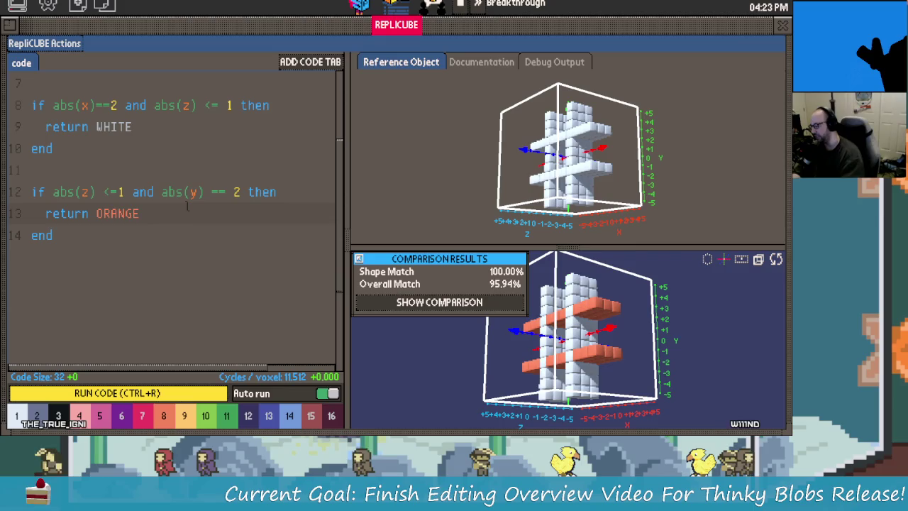
key("BackSpace")
key("BackSpace")
key("BackSpace")
key("BackSpace")
key("BackSpace")
key("BackSpace")
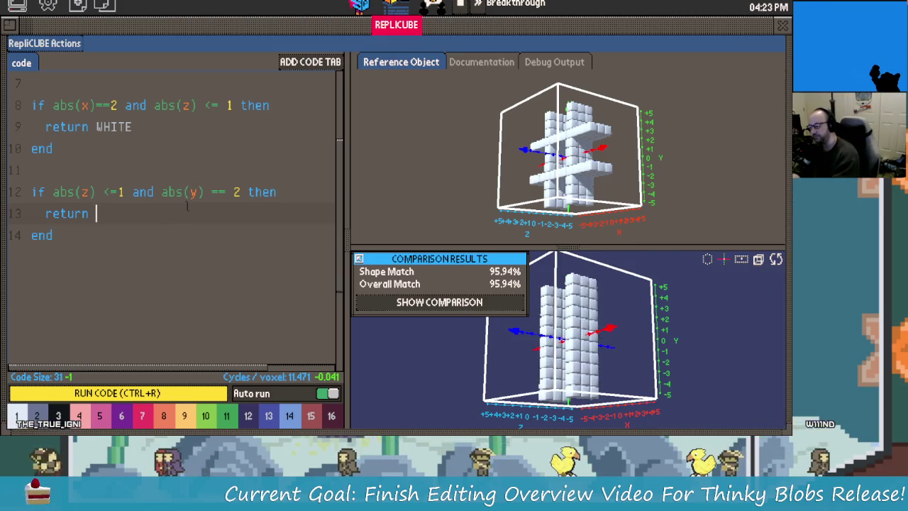
type("WHITE")
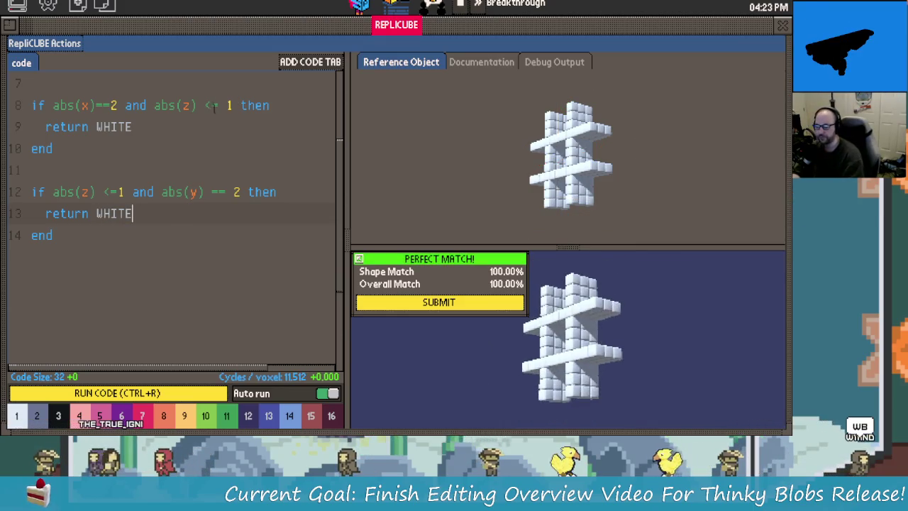
Add a code 2 tab and delete all its example code.
left_click(310, 61)
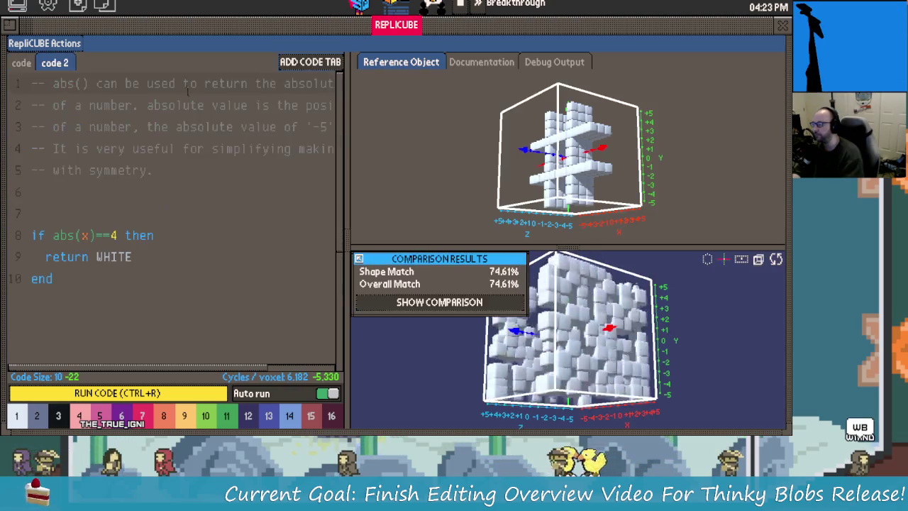
key("ctrl+a")
key("BackSpace")
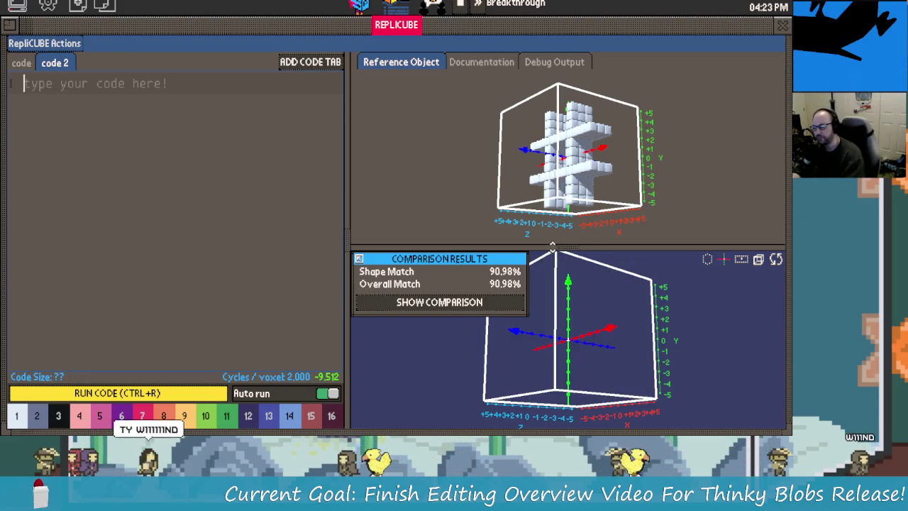
Enlarge the result 3D view to fill the right side and orbit to a front view.
left_click_drag(560, 247, 561, 51)
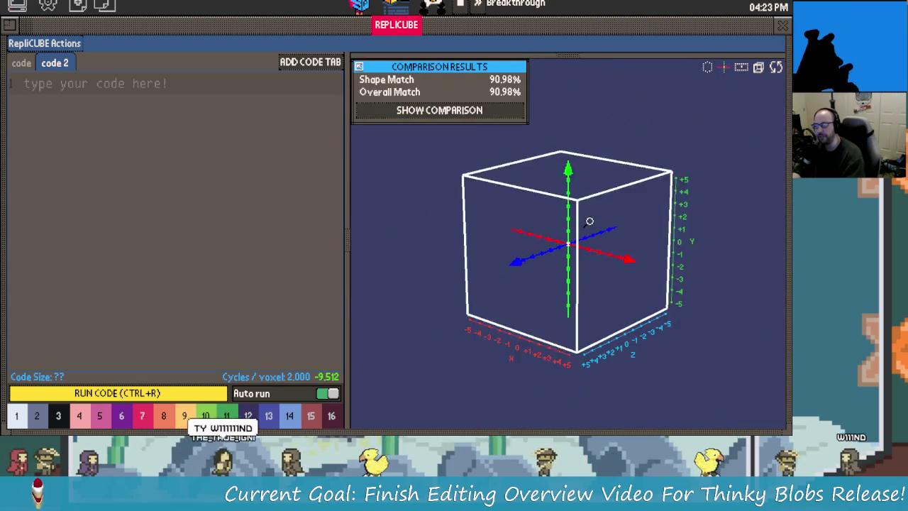
left_click_drag(566, 250, 558, 260)
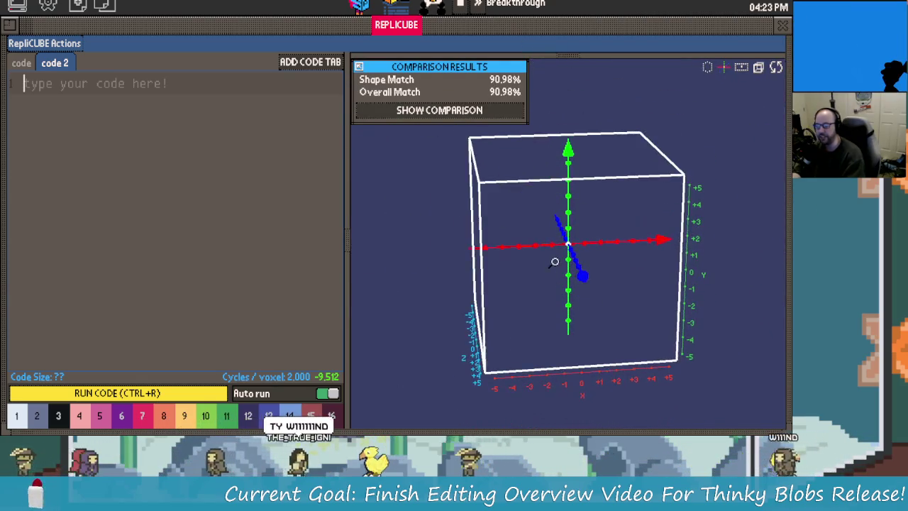
left_click(124, 96)
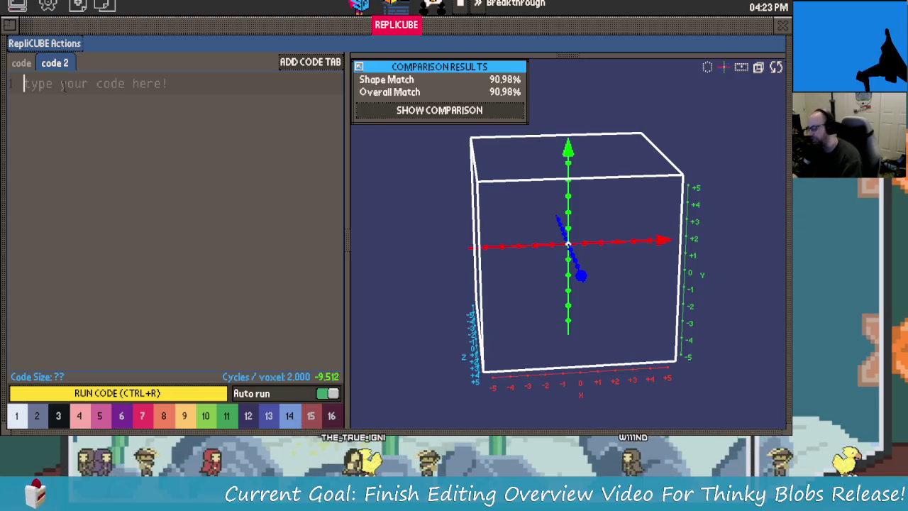
In code 2, type 'if y == 3 then return 8 end', fixing typos with autocomplete.
type("if ")
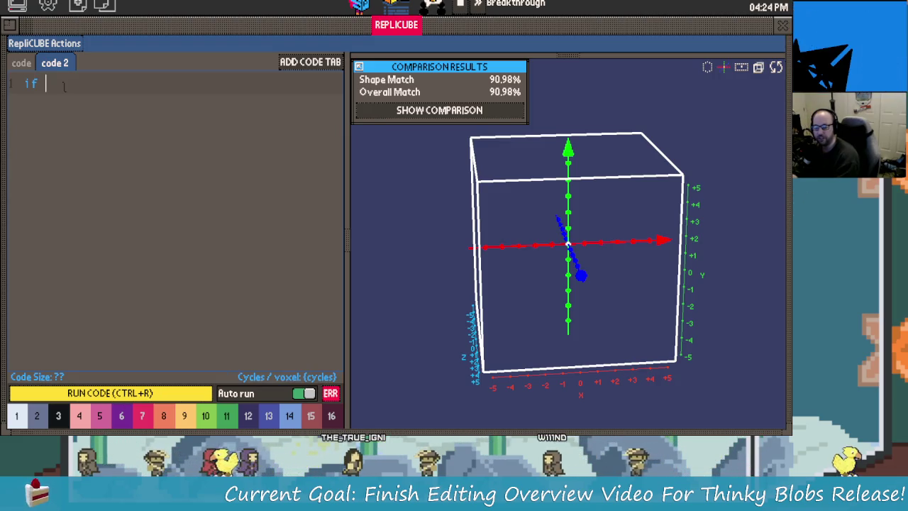
type("y == 3")
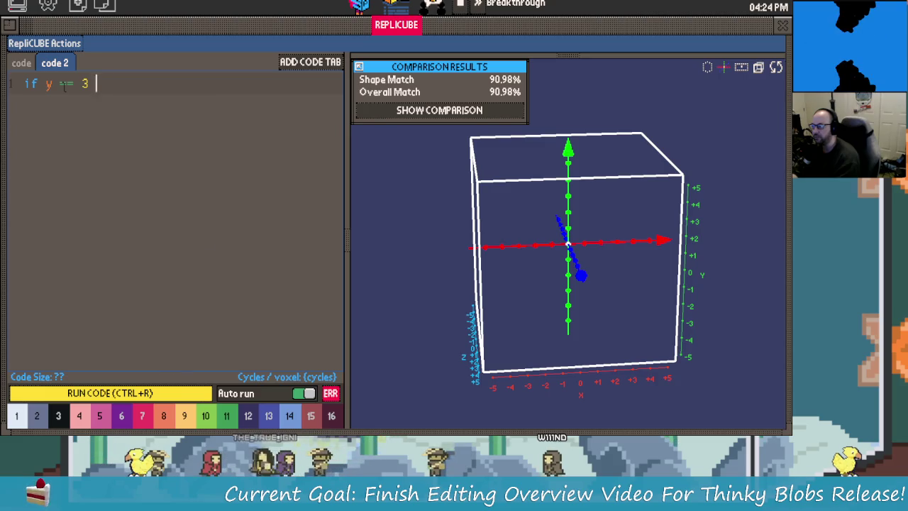
key("BackSpace")
key("BackSpace")
type("eturn ")
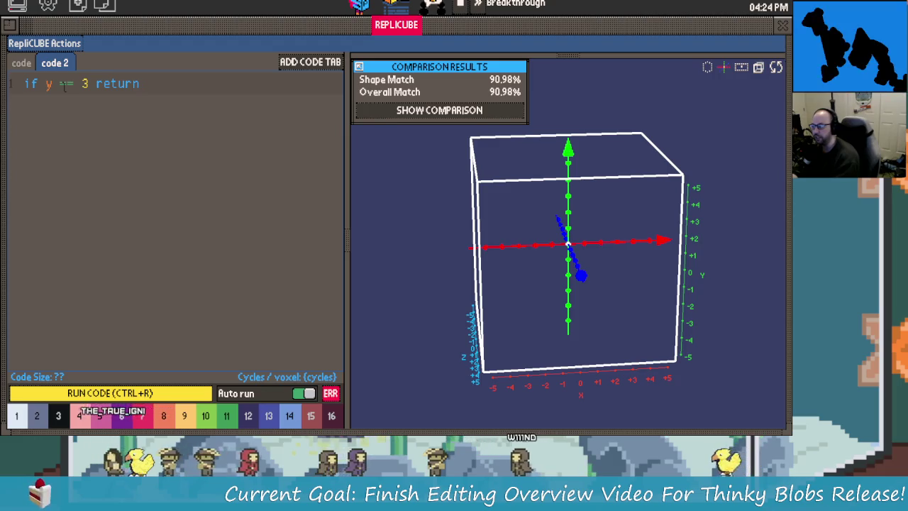
type("8 end")
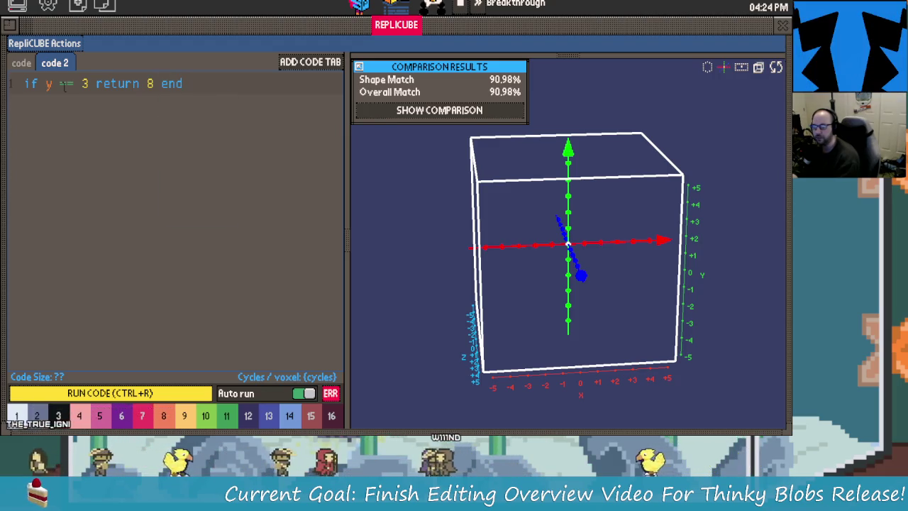
key("Left")
key("Left")
key("Left")
key("Left")
key("Left")
key("Right")
key("Right")
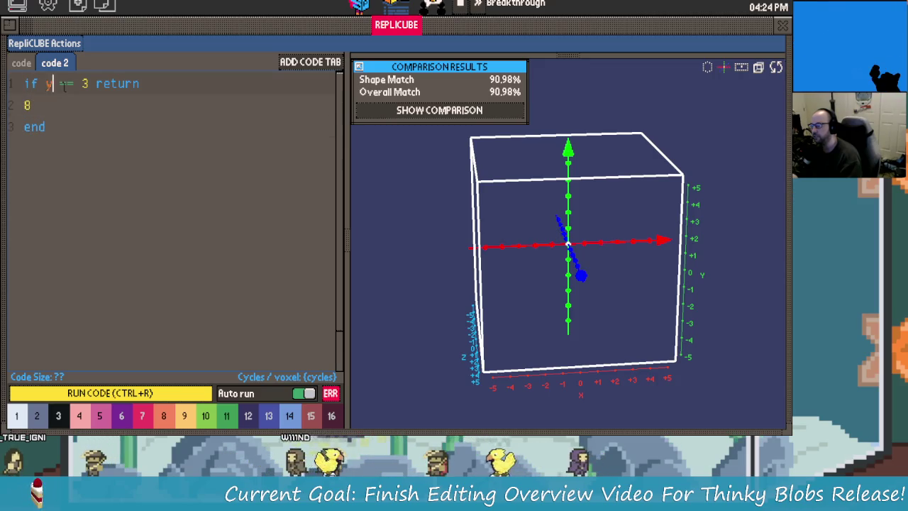
key("ctrl+z")
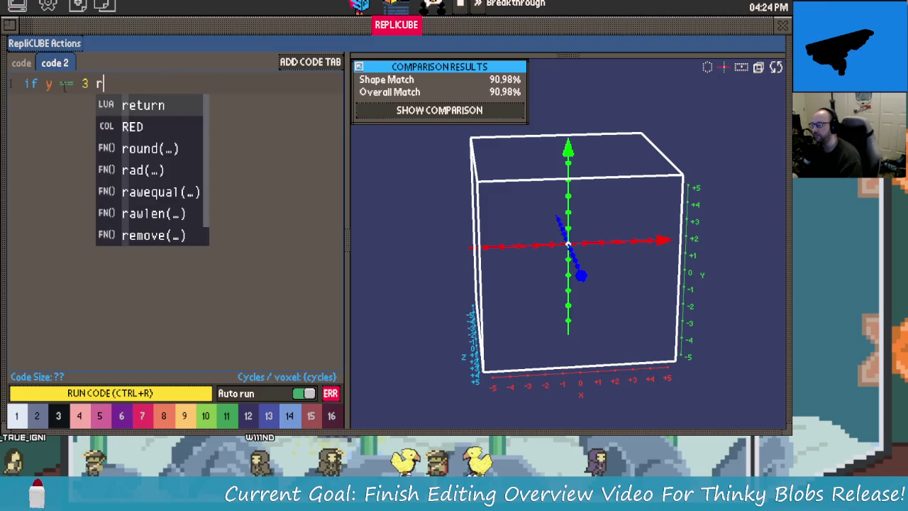
key("BackSpace")
type("t")
key("Tab")
type("r")
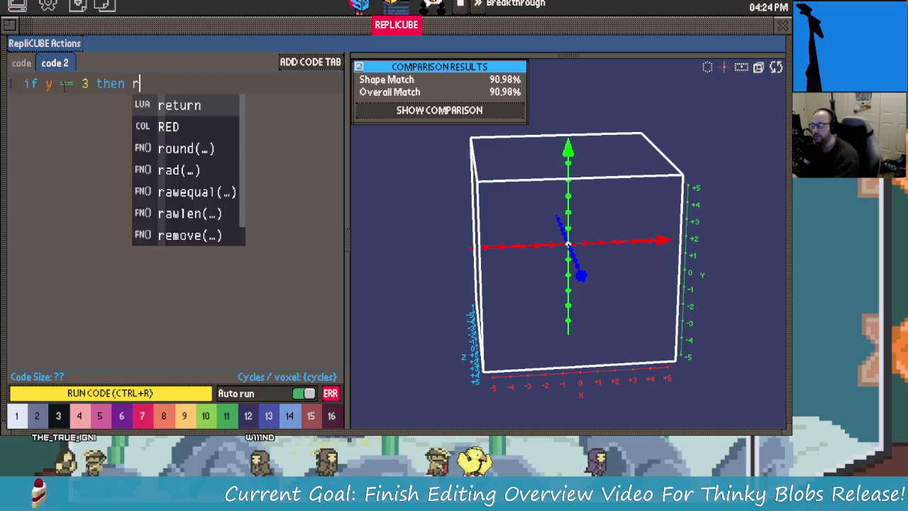
key("Tab")
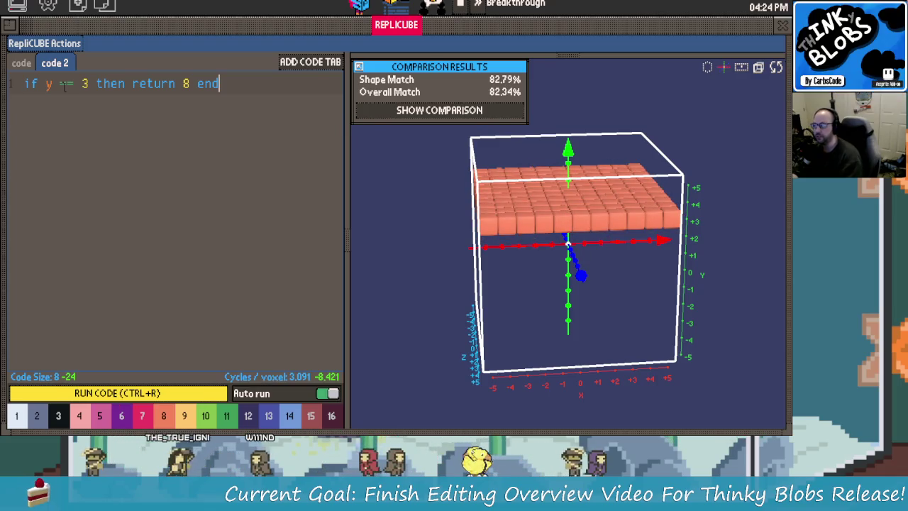
Split the code onto three lines with 'return 8' indented inside the if block.
left_click(131, 84)
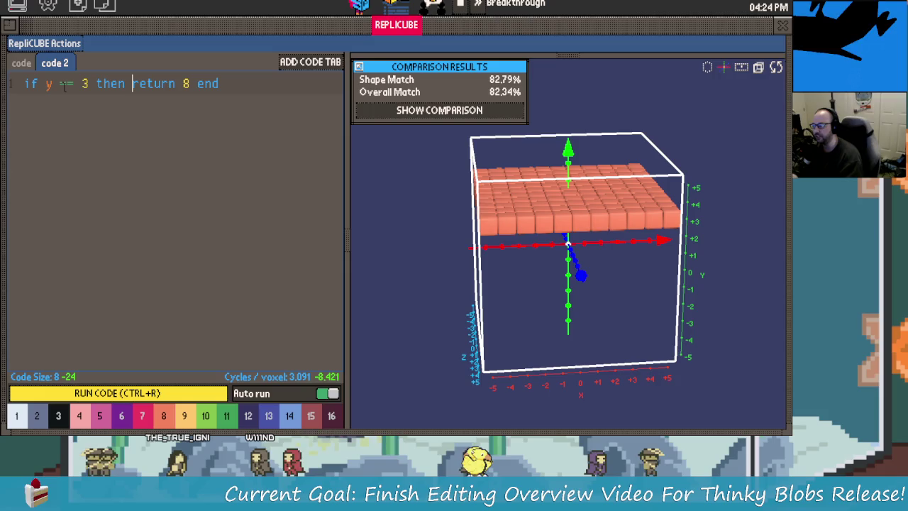
key("Return")
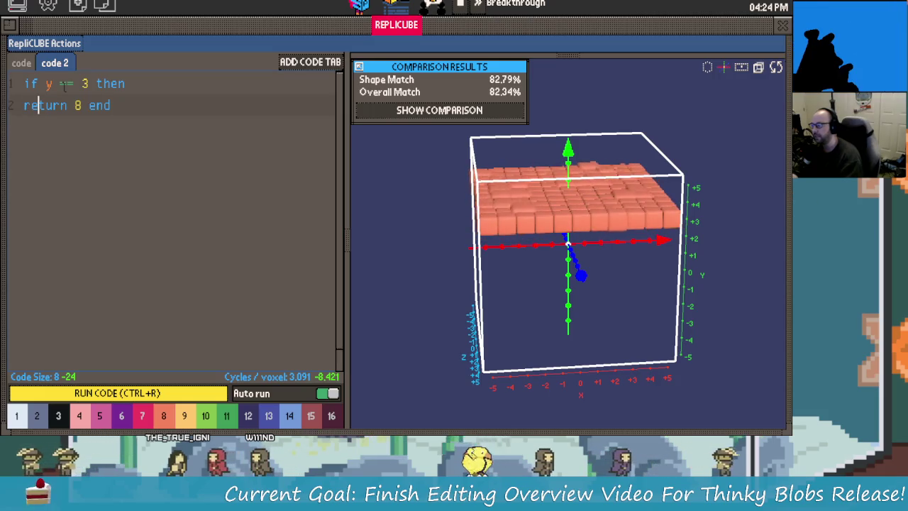
key("Right")
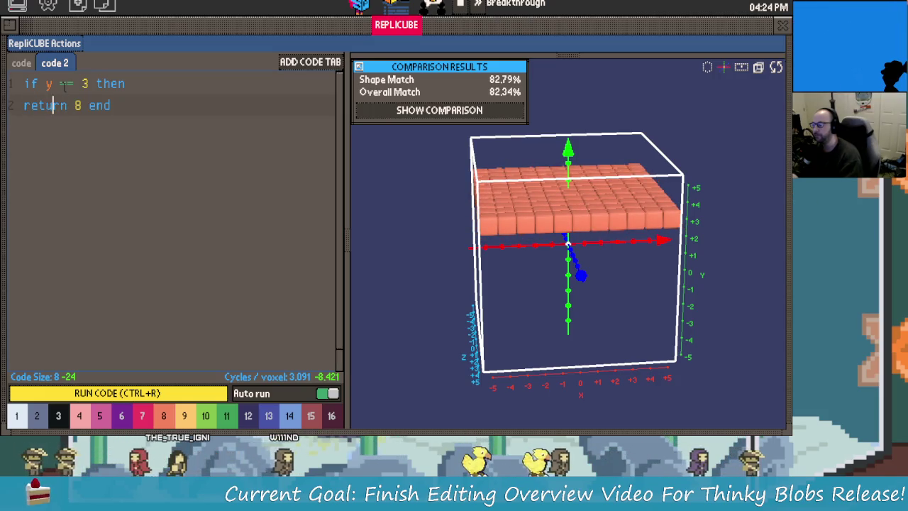
key("Right")
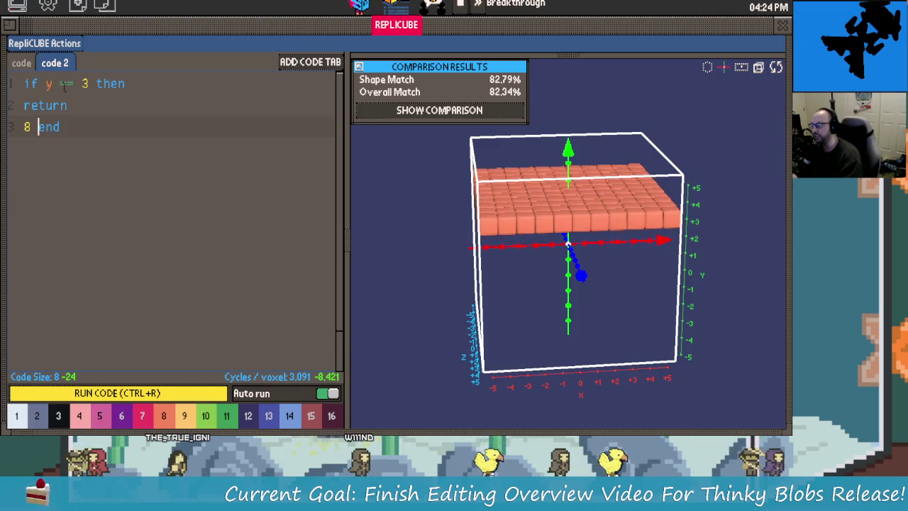
key("Right")
key("Return")
key("Up")
key("BackSpace")
key("Home")
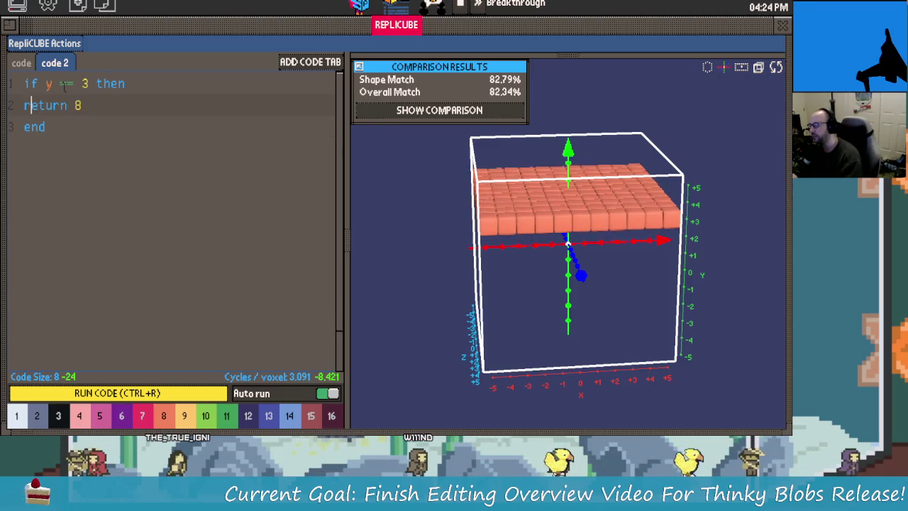
key("Up")
key("Up")
key("Home")
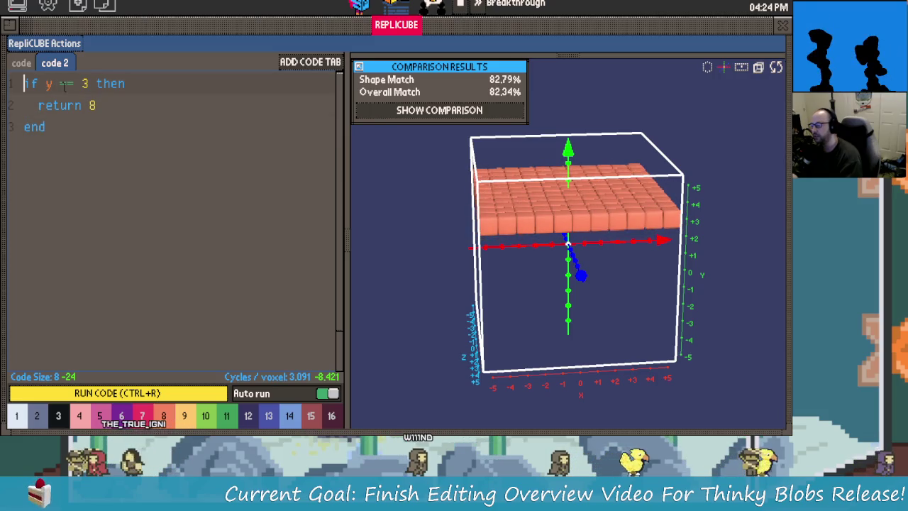
key("Right")
key("Right")
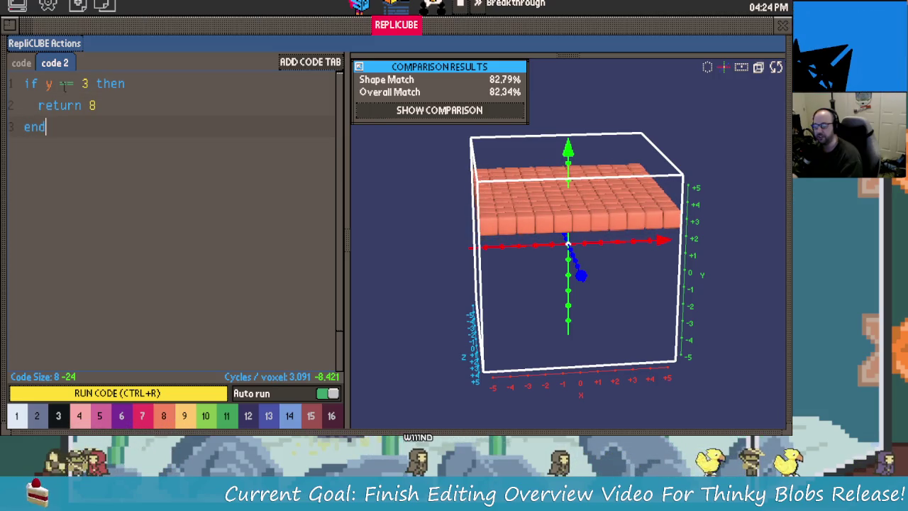
key("Up")
key("Up")
key("Right")
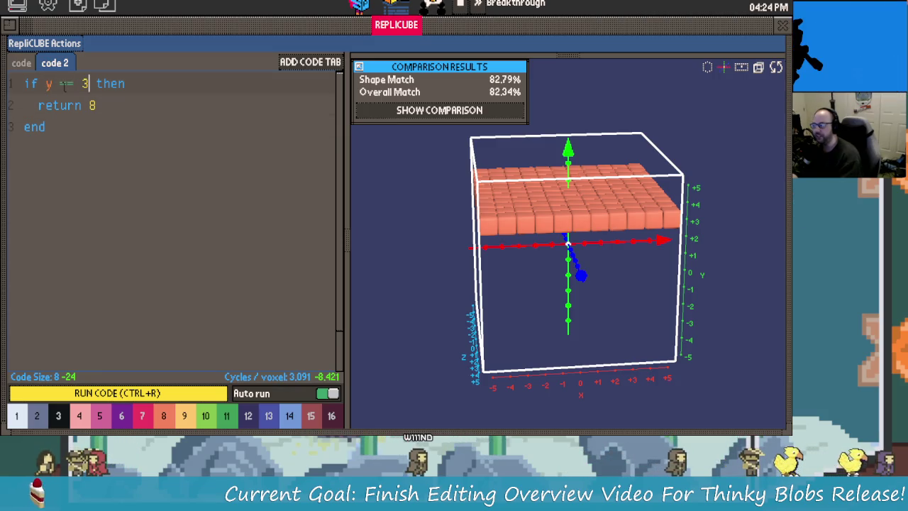
Extend the line 1 condition with 'abs(z) ==1' and rotate the preview so z runs across.
type("and a ")
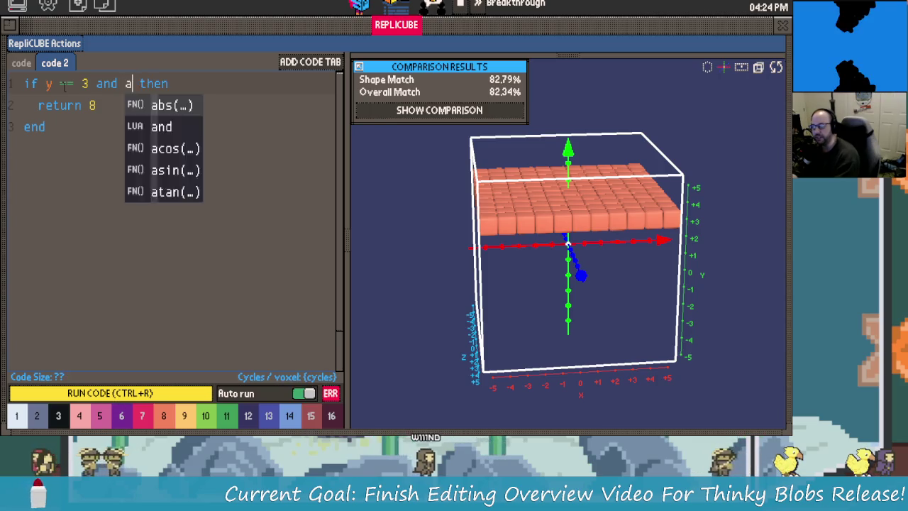
type("bs")
key("Tab")
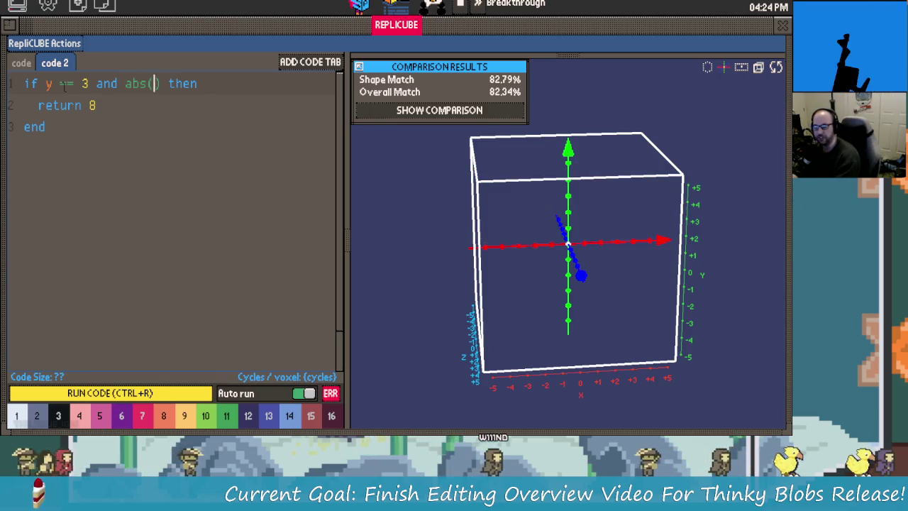
type("z) ==")
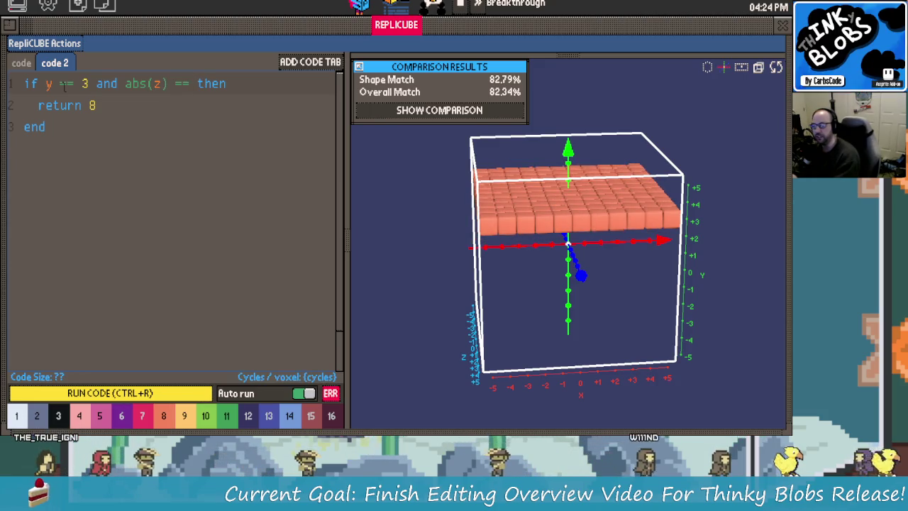
type("1")
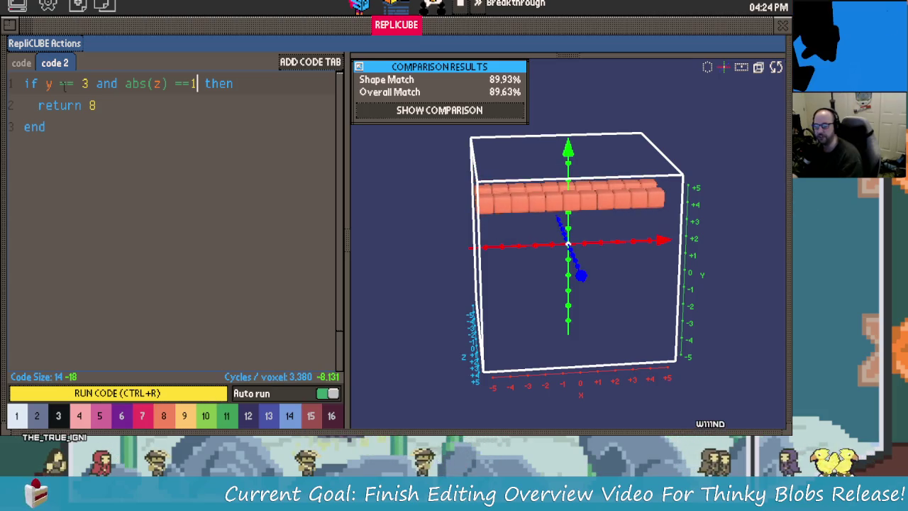
left_click_drag(504, 248, 539, 251)
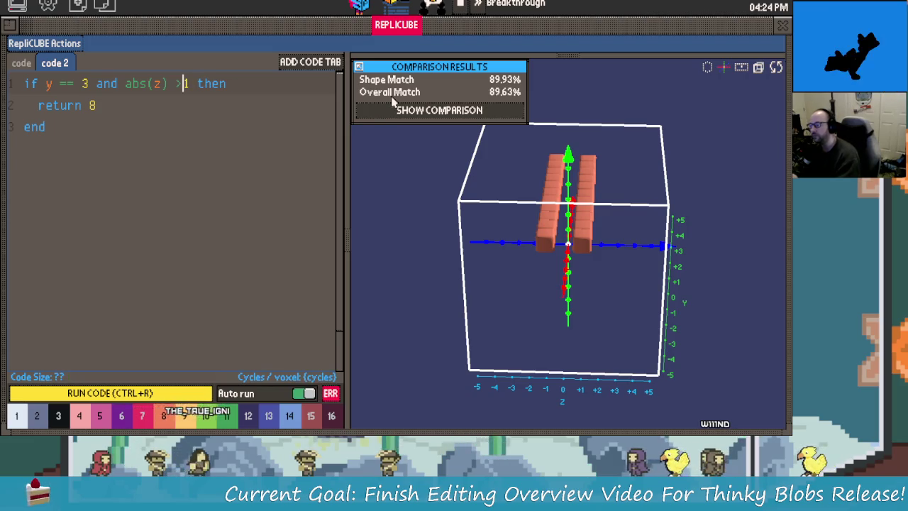
Change the z test to abs(z) <2 and orbit the preview to check the bar.
type(">")
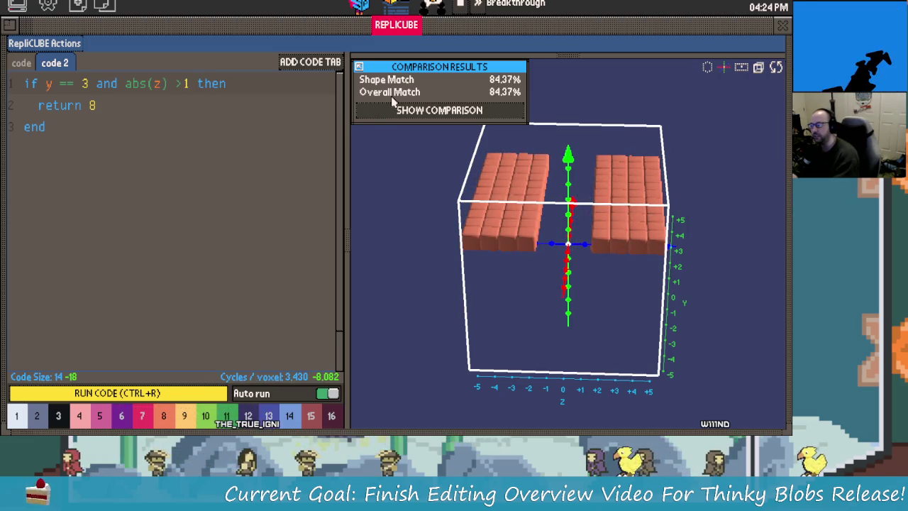
type("<")
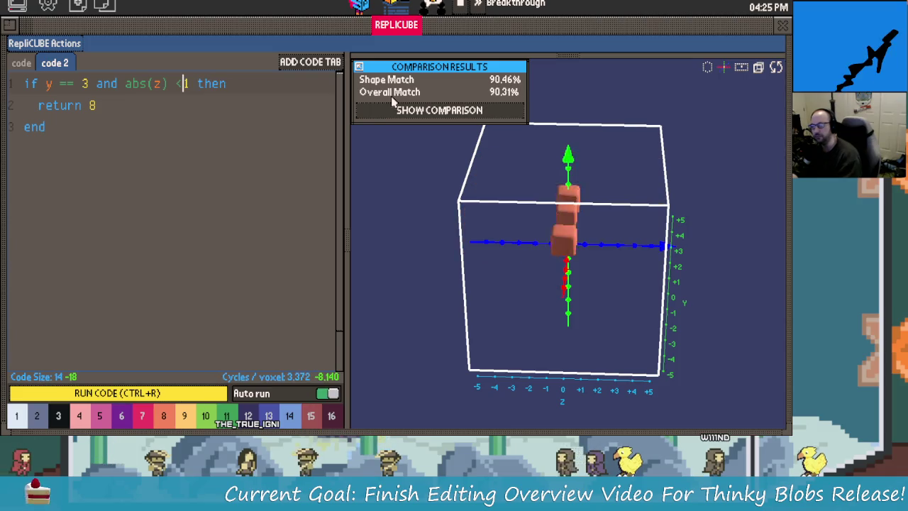
key("Delete")
type("2")
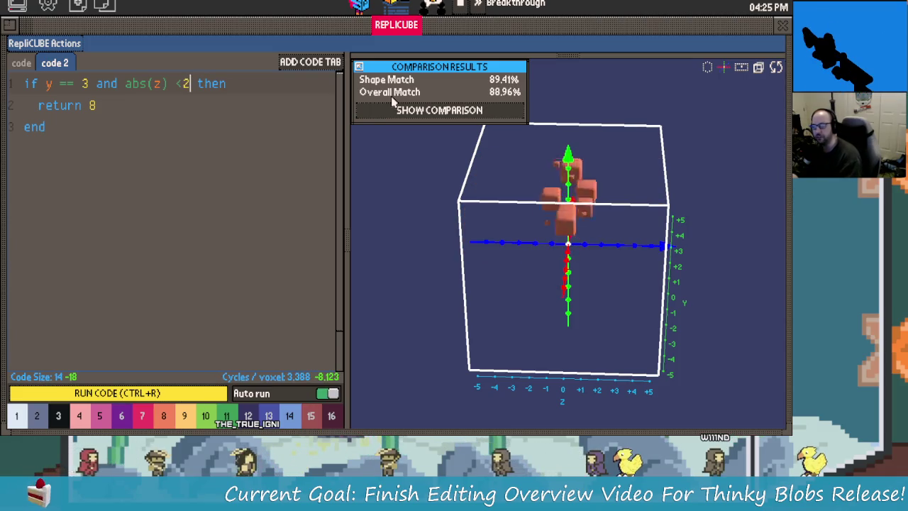
mouse_move(496, 149)
left_mouse_down()
mouse_move(544, 164)
mouse_move(561, 259)
mouse_move(622, 149)
mouse_move(682, 211)
mouse_move(518, 209)
mouse_move(638, 211)
mouse_move(617, 236)
left_mouse_up()
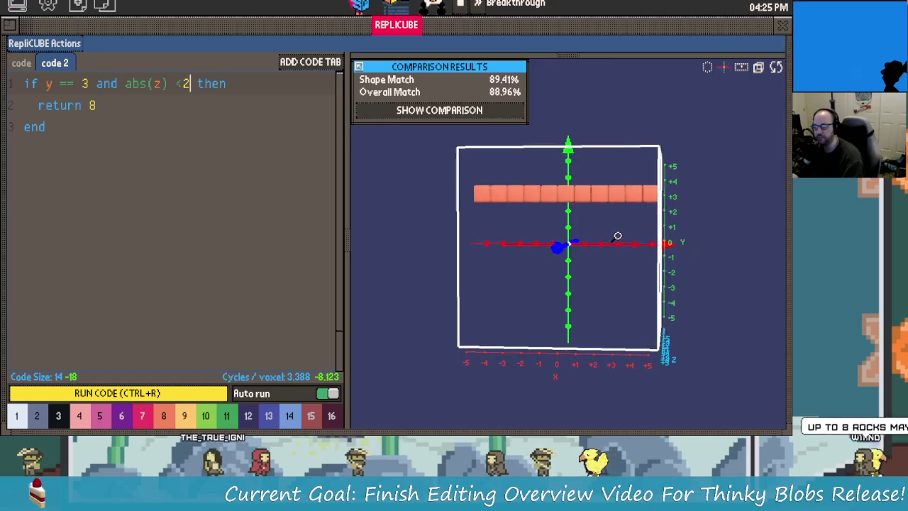
mouse_move(523, 284)
left_mouse_down()
mouse_move(617, 302)
mouse_move(553, 308)
mouse_move(594, 326)
mouse_move(551, 328)
mouse_move(545, 368)
mouse_move(551, 310)
mouse_move(582, 324)
mouse_move(558, 334)
mouse_move(618, 332)
mouse_move(547, 364)
mouse_move(537, 324)
mouse_move(622, 328)
mouse_move(614, 326)
left_mouse_up()
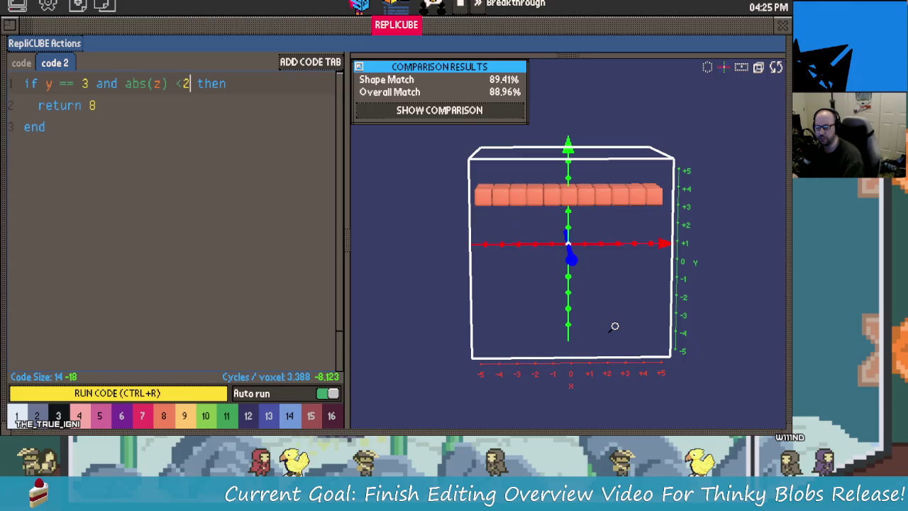
left_click_drag(589, 228, 584, 222)
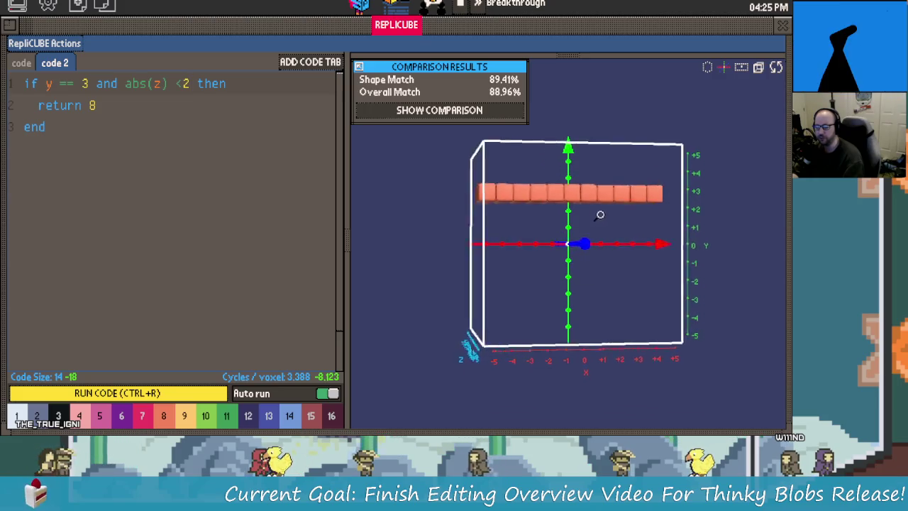
left_click_drag(667, 210, 586, 231)
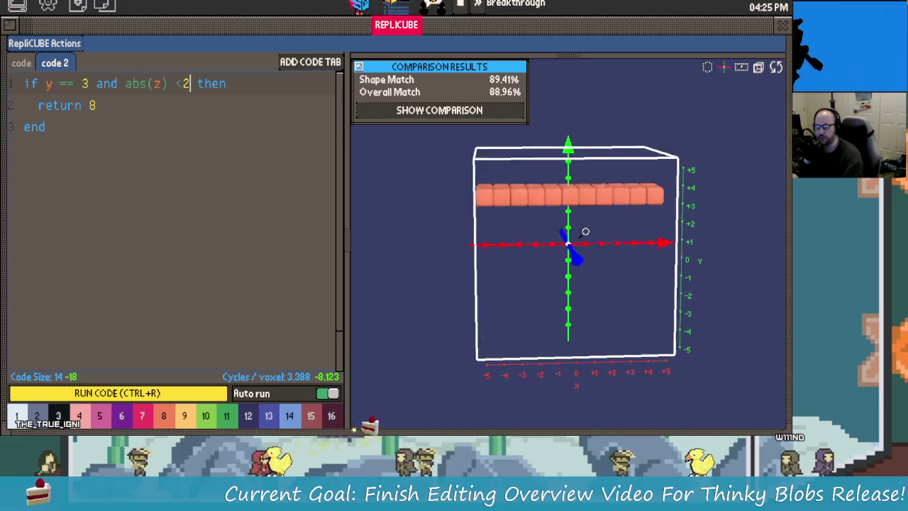
Wrap y in abs() in the line 1 condition, giving abs(y) == 3.
key("BackSpace")
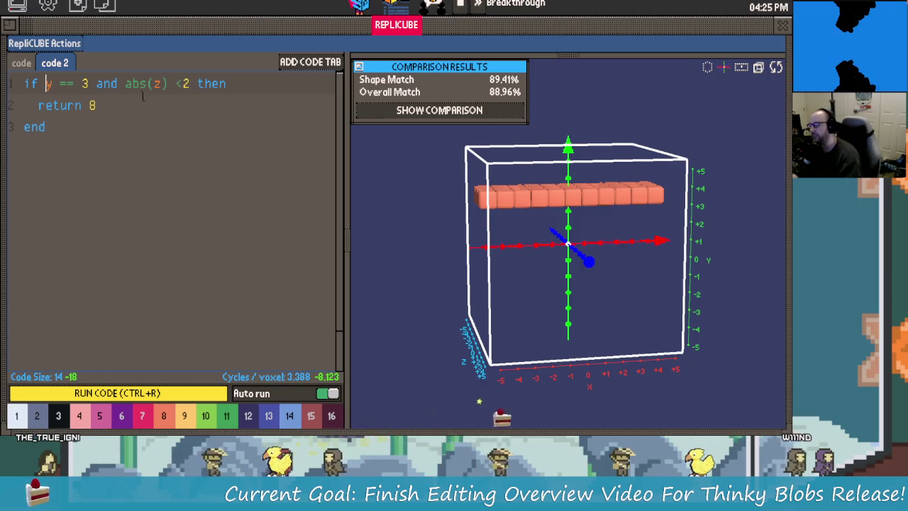
type("abs(y)")
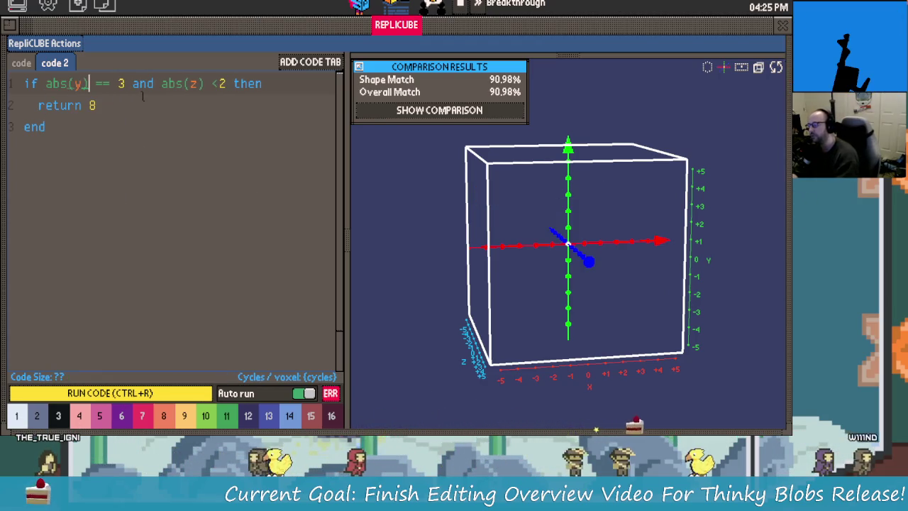
mouse_move(681, 234)
left_mouse_down()
mouse_move(633, 233)
mouse_move(520, 172)
mouse_move(512, 203)
left_mouse_up()
Change the y value from 3 to 4 and orbit to check the bars at y = 4 and -4.
double_click(121, 83)
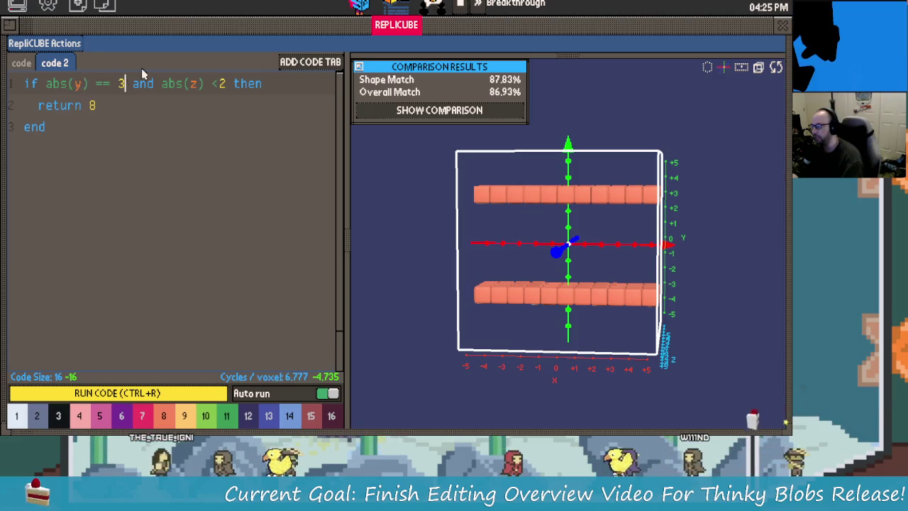
type("4")
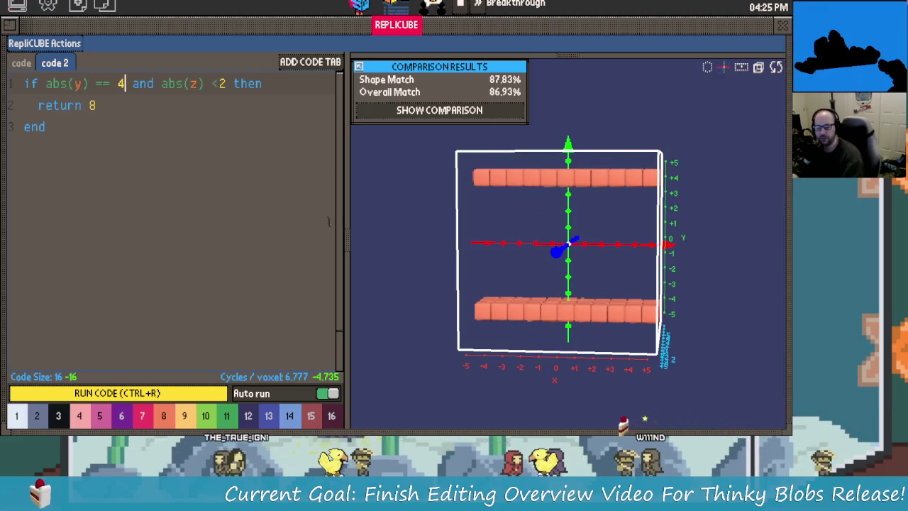
mouse_move(577, 241)
left_mouse_down()
mouse_move(532, 242)
mouse_move(628, 290)
mouse_move(529, 227)
mouse_move(489, 222)
mouse_move(505, 247)
mouse_move(521, 249)
mouse_move(506, 241)
left_mouse_up()
left_click_drag(474, 317, 507, 370)
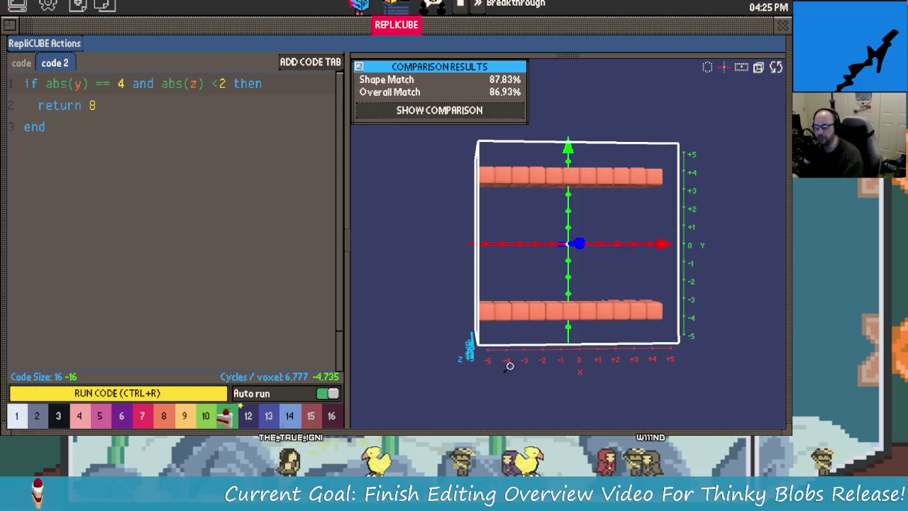
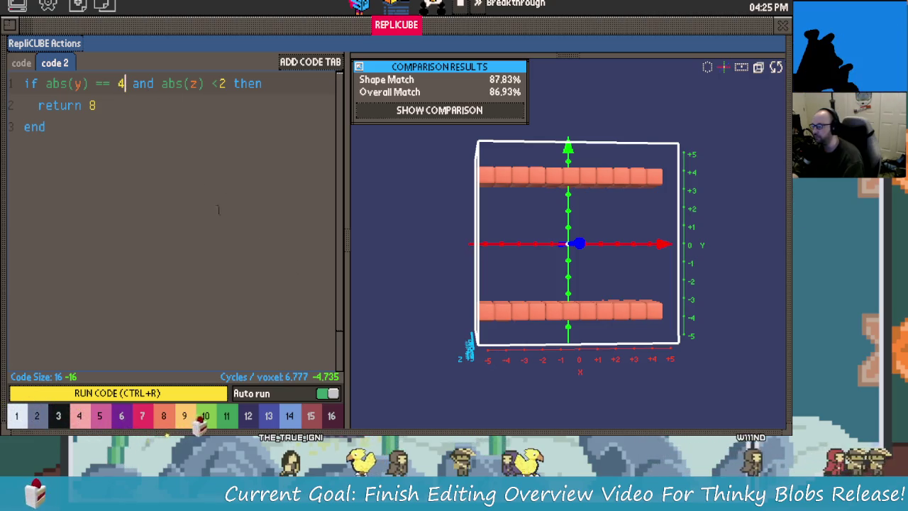
Try an extra abs(x) condition on line 1, then delete that x test again.
type("an ")
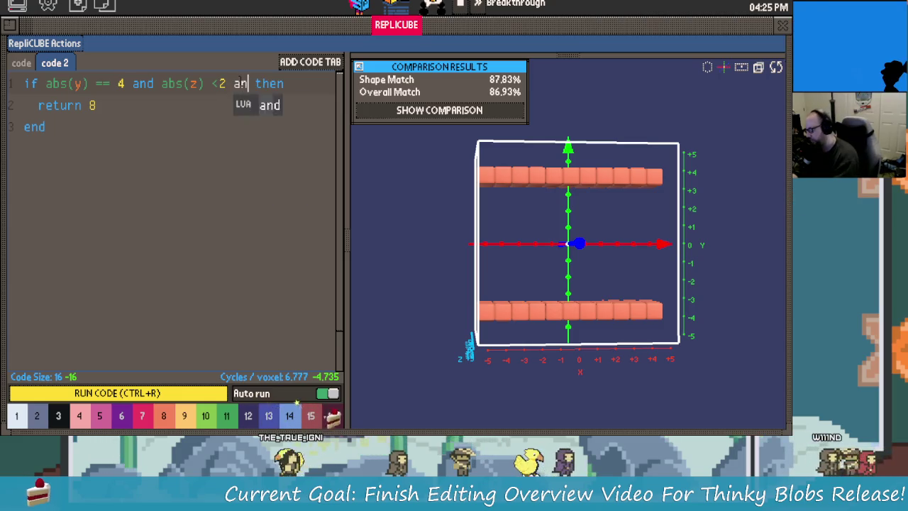
type("d x ")
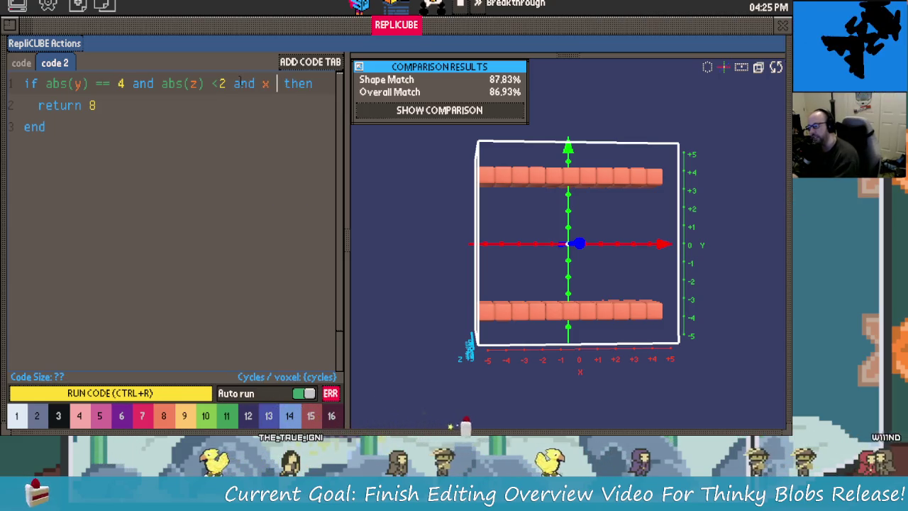
type(">")
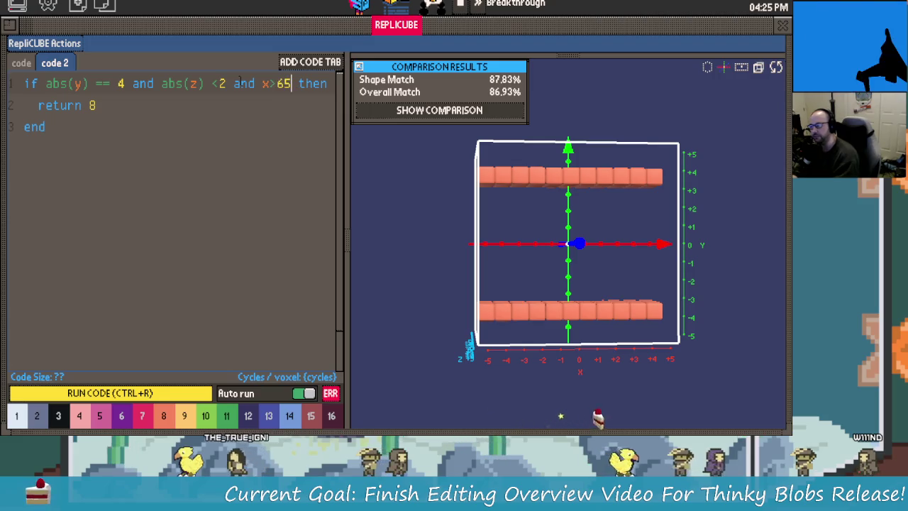
type("5")
key("Left")
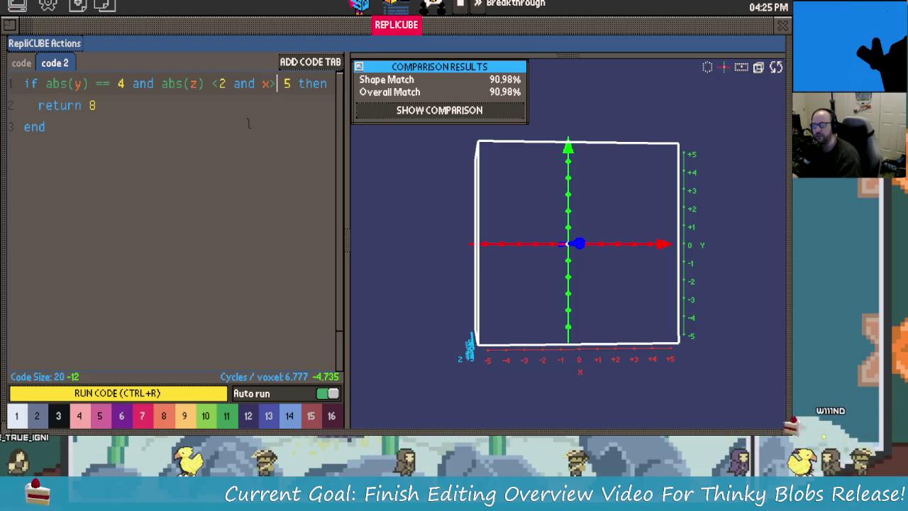
key("BackSpace")
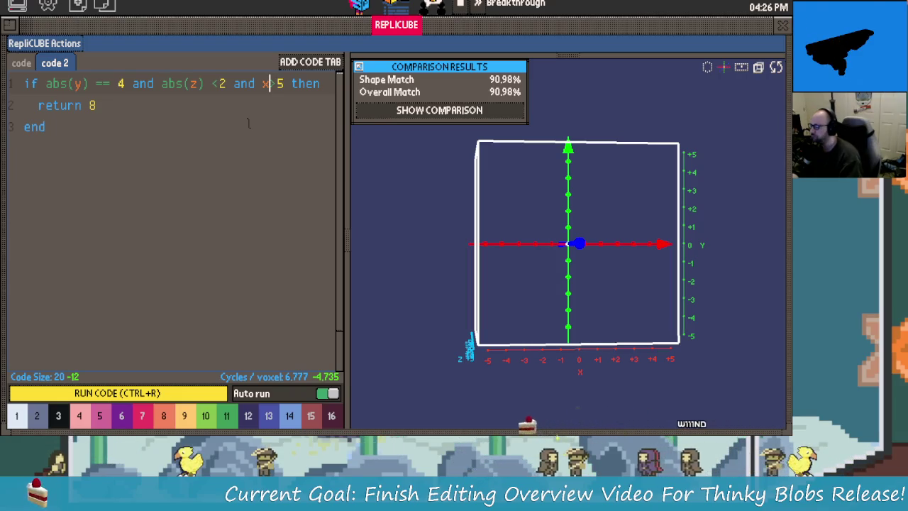
key("BackSpace")
type("abs(")
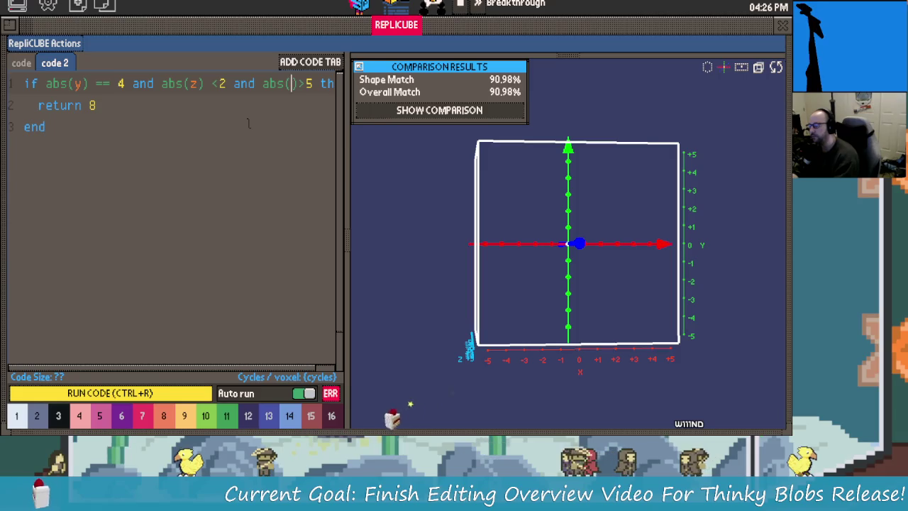
type("x")
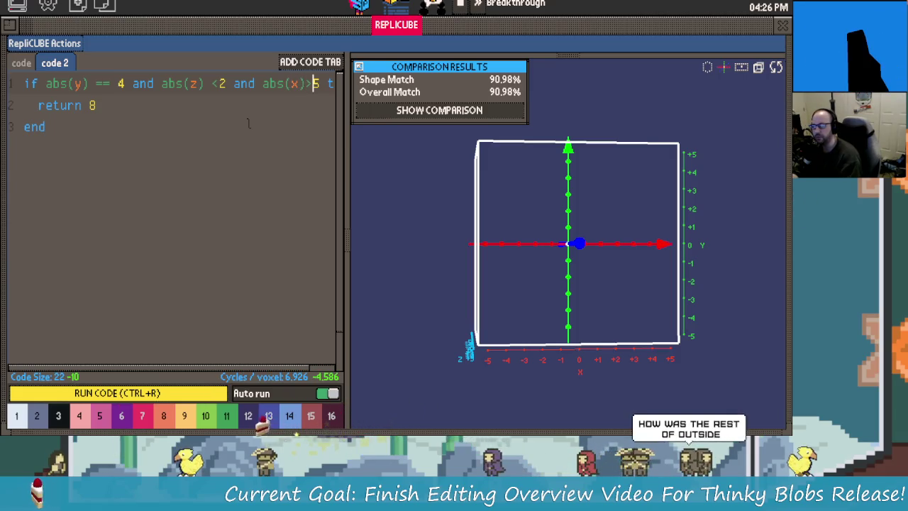
key("Right")
key("Right")
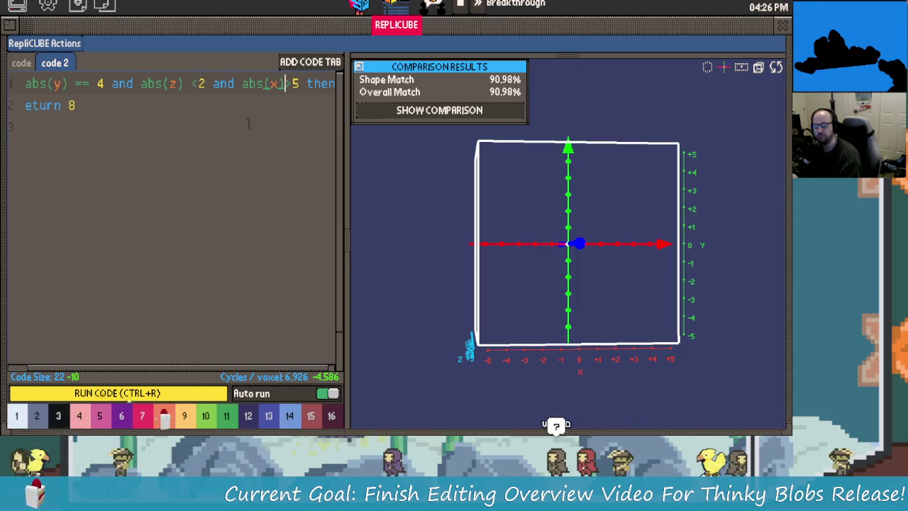
key("Delete")
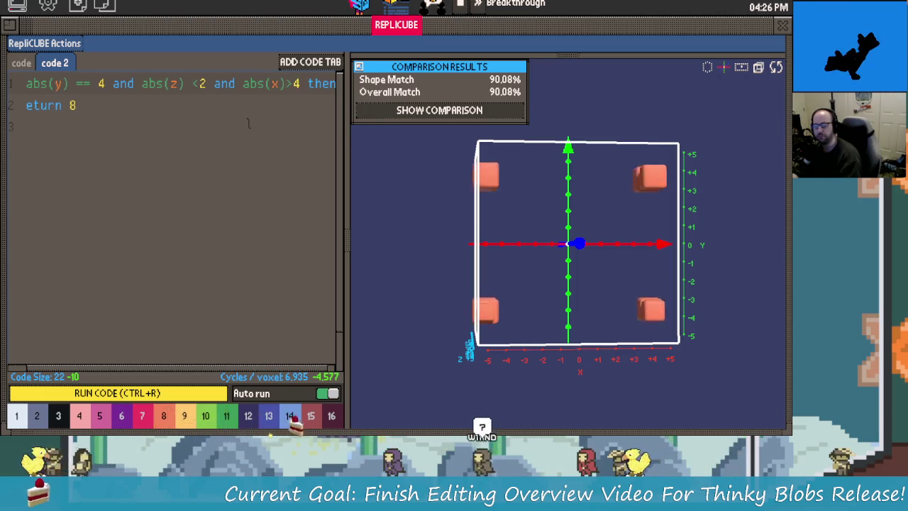
key("BackSpace")
key("BackSpace")
key("BackSpace")
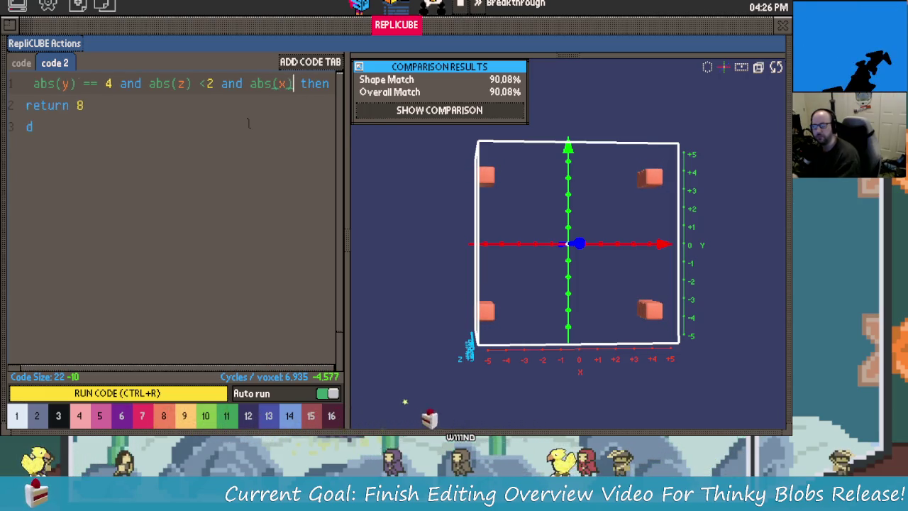
key("BackSpace")
key("BackSpace")
key("BackSpace")
key("BackSpace")
key("BackSpace")
key("BackSpace")
key("BackSpace")
key("BackSpace")
key("BackSpace")
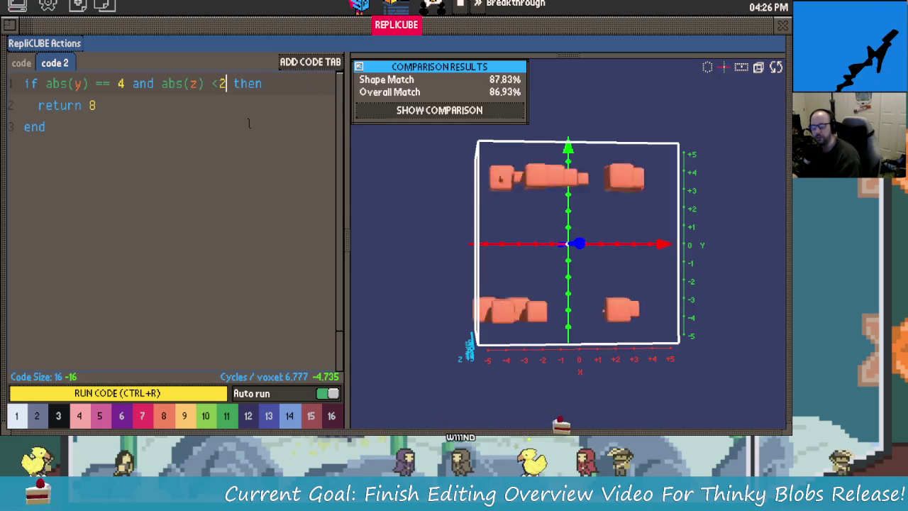
Orbit the 3D preview around the two voxel slabs, ending near front-on.
left_click_drag(531, 243, 497, 200)
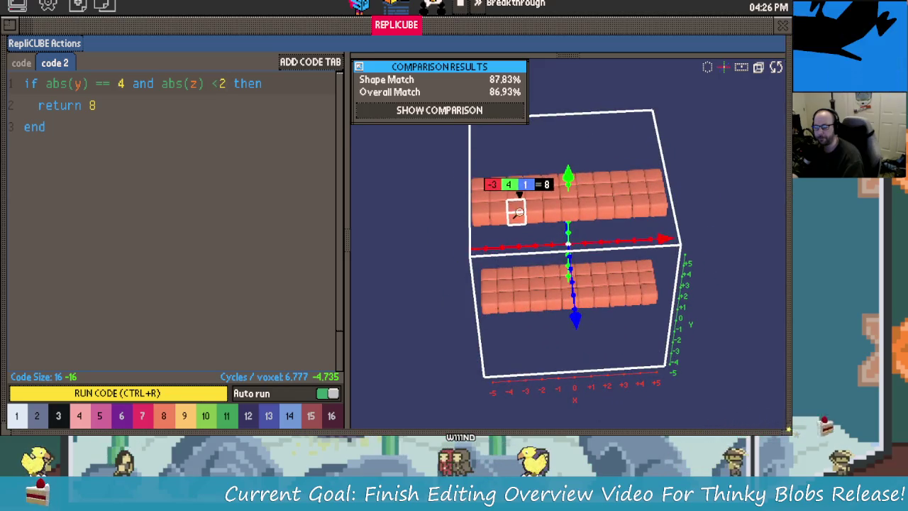
mouse_move(496, 205)
left_mouse_down()
mouse_move(534, 221)
mouse_move(627, 210)
mouse_move(561, 223)
left_mouse_up()
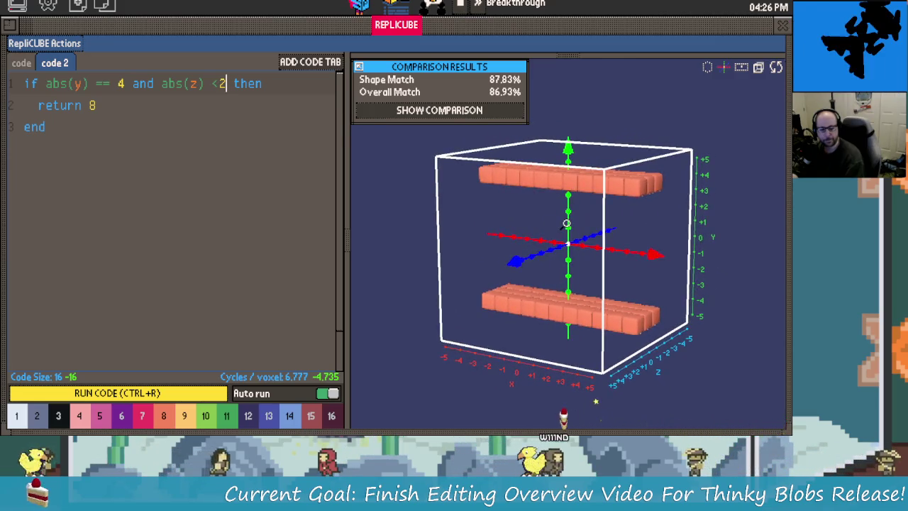
left_click_drag(560, 224, 564, 283)
left_click_drag(550, 247, 521, 225)
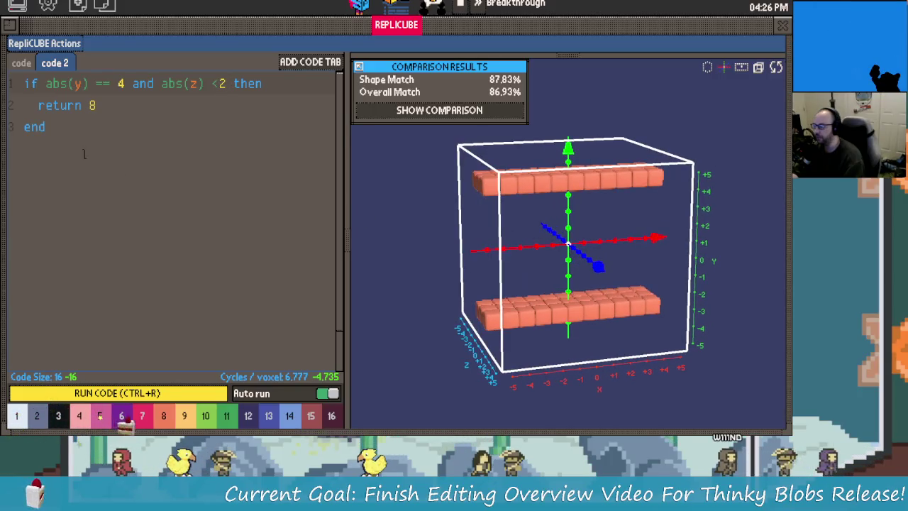
Below the first block, write the condition 'if abs(x)>4 then' and begin the return line.
key("Return")
key("Return")
type("if x ")
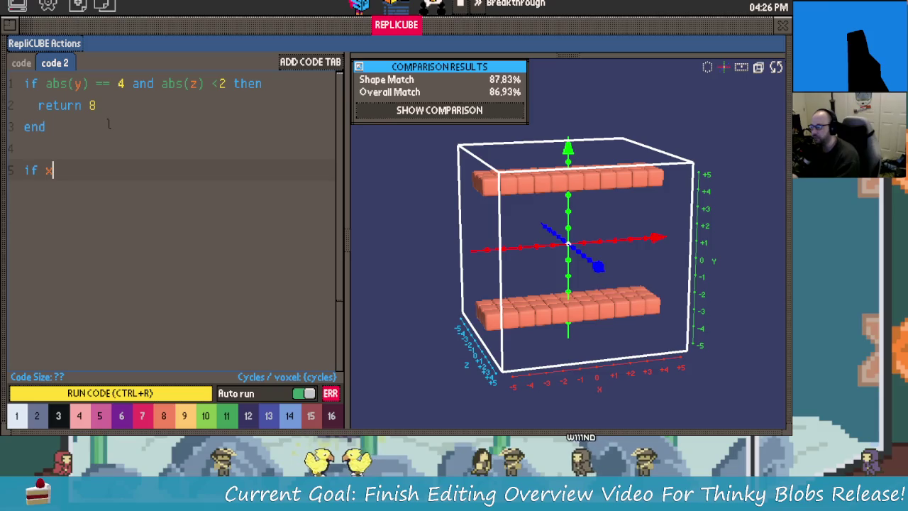
type(" >")
key("BackSpace")
key("BackSpace")
key("BackSpace")
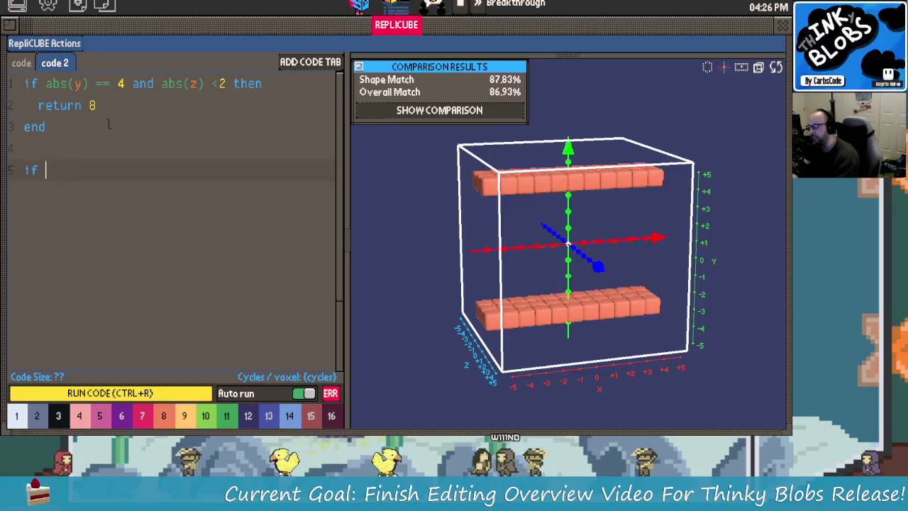
type("abs")
key("Tab")
type("x)")
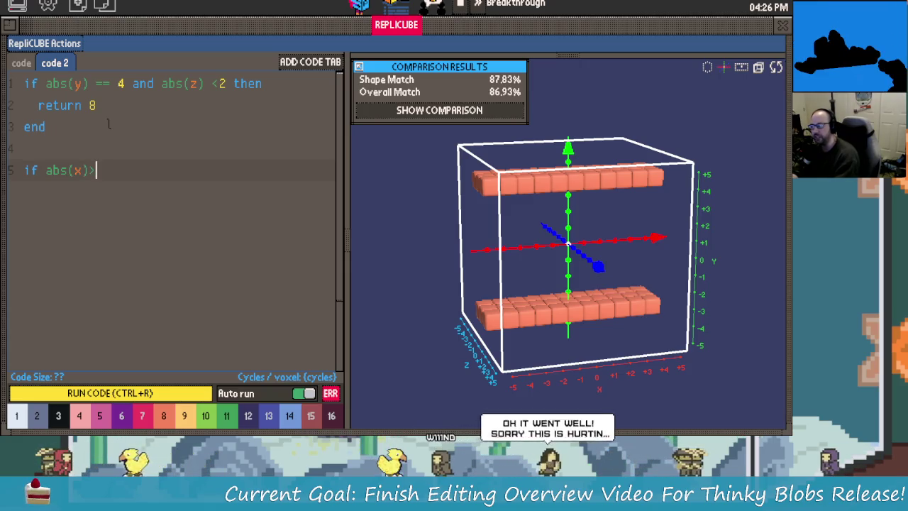
type(">")
type("4")
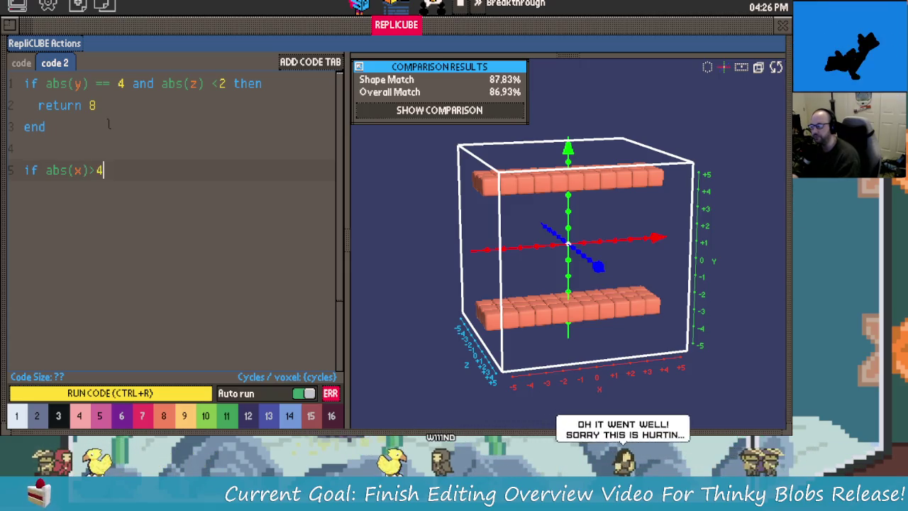
type(" thje")
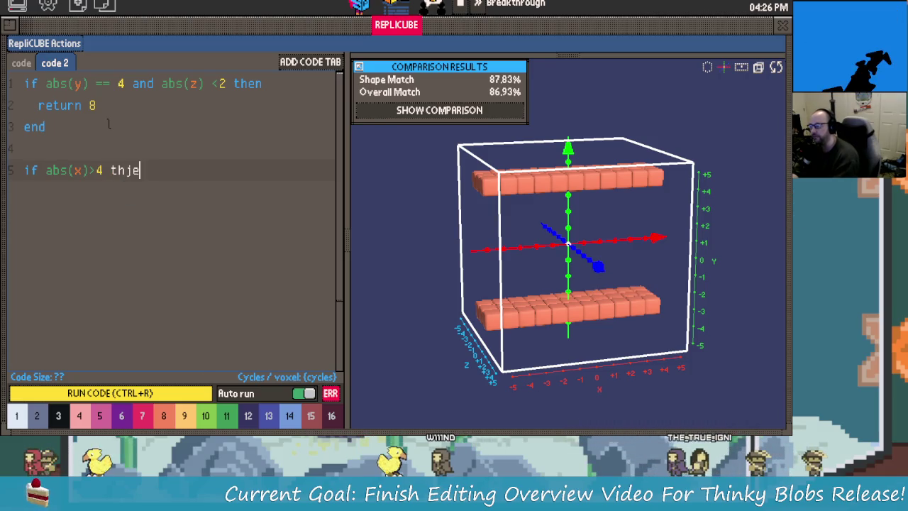
key("BackSpace")
key("BackSpace")
type("en ")
type("return 0")
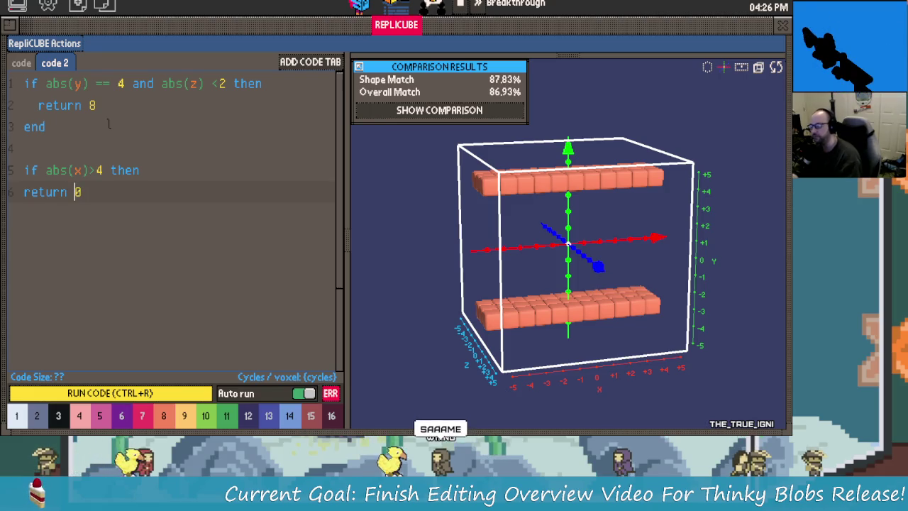
Indent 'return 0', close the block with an unindented 'end', and check the preview.
key("Up")
key("Down")
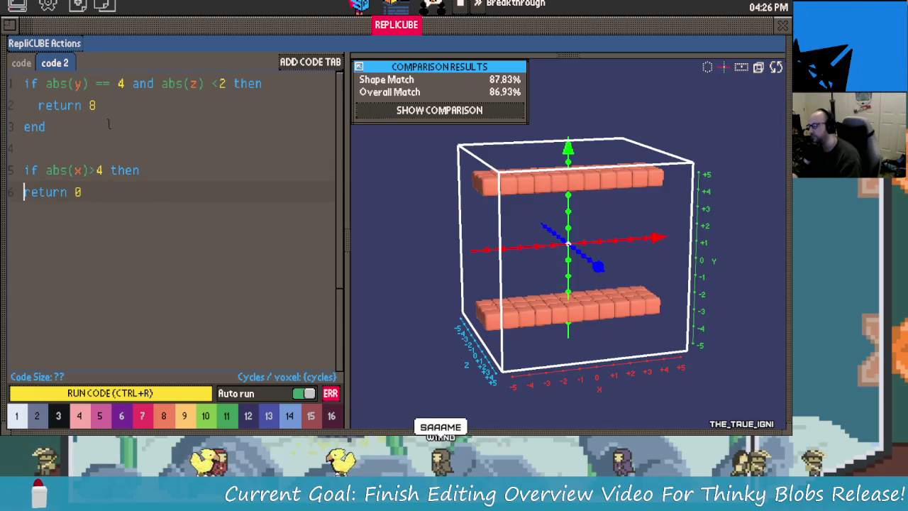
key("Tab")
key("Left")
key("Left")
key("End")
key("Return")
type("e")
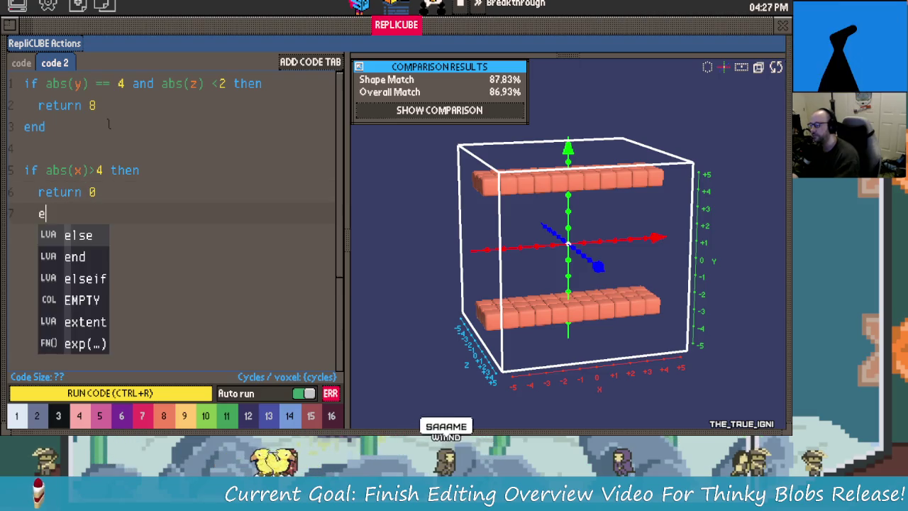
type("nd")
key("Home")
key("BackSpace")
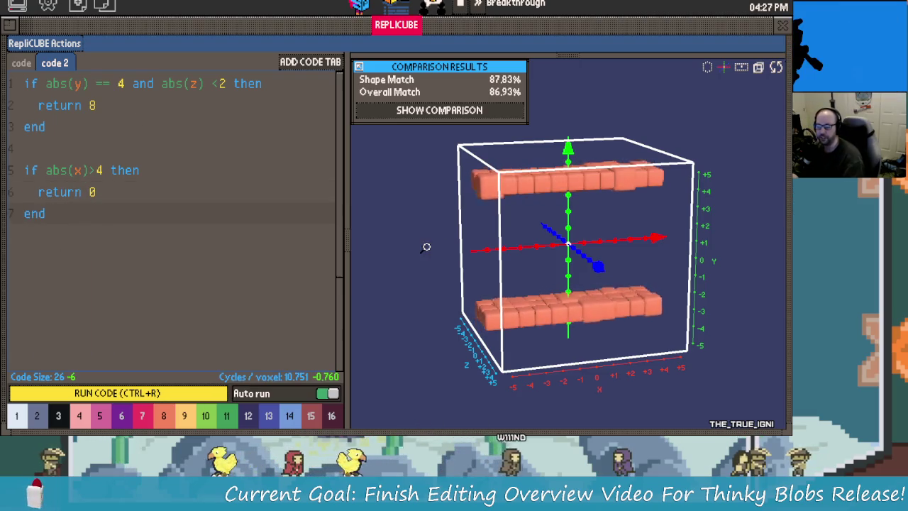
mouse_move(586, 253)
left_mouse_down()
mouse_move(707, 259)
mouse_move(655, 196)
mouse_move(591, 233)
mouse_move(614, 182)
left_mouse_up()
left_click(104, 170)
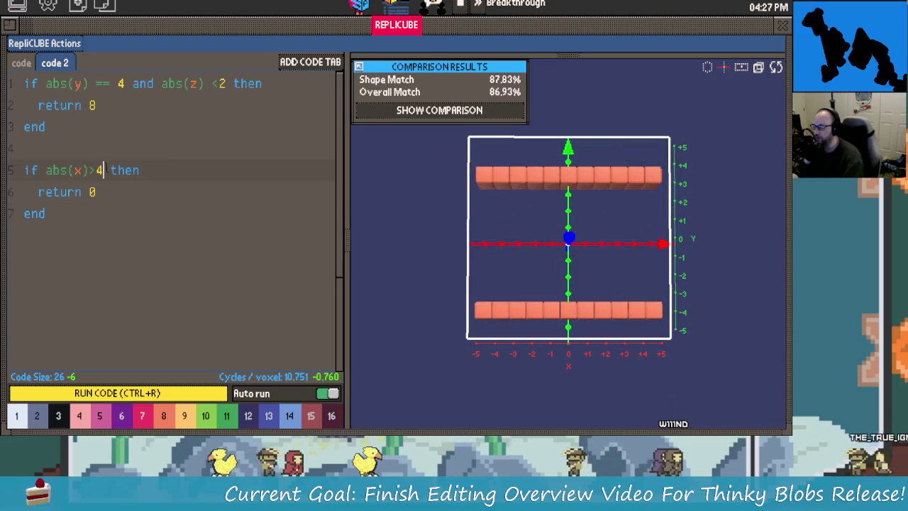
Change the second rule's threshold from abs(x)>4 to abs(x)>3 and orbit to check the slabs.
key("BackSpace")
type("4")
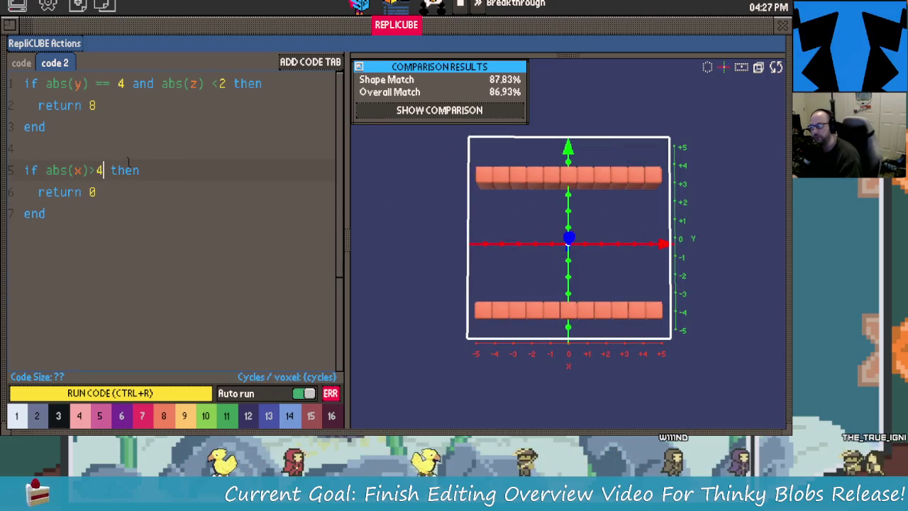
key("BackSpace")
type("3")
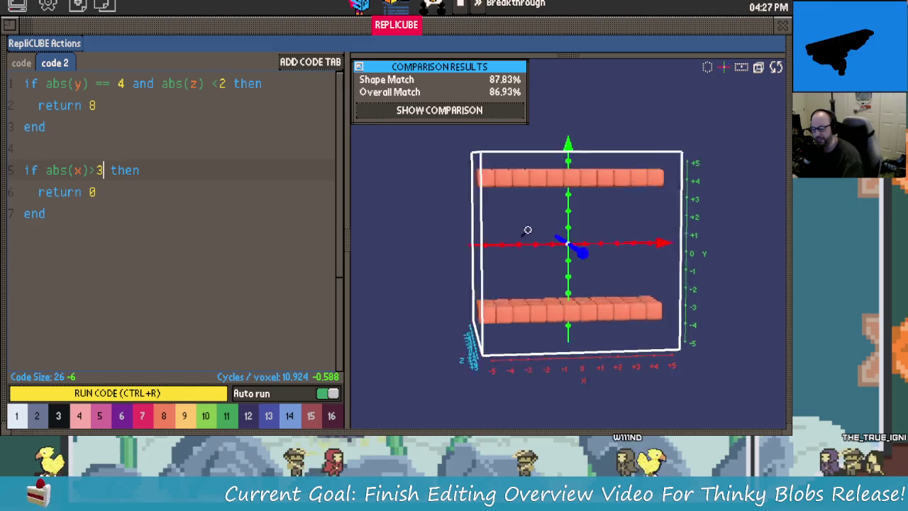
left_click_drag(515, 261, 539, 227)
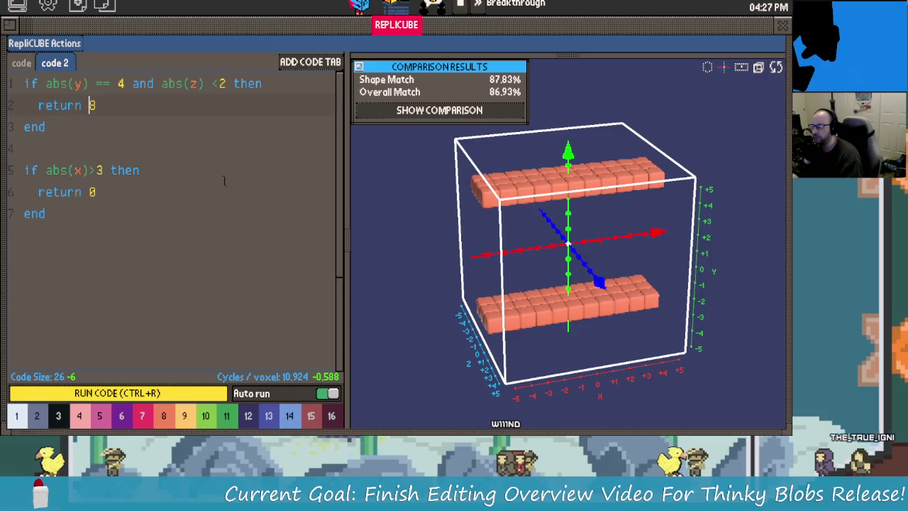
Under the first condition, insert a nested line 'if abs(x) >3 then'.
key("Down")
key("Up")
key("Up")
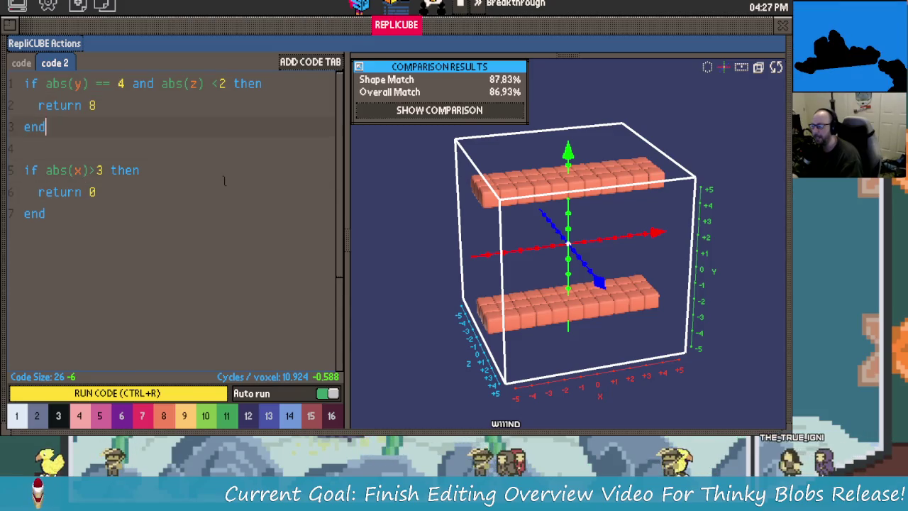
key("Up")
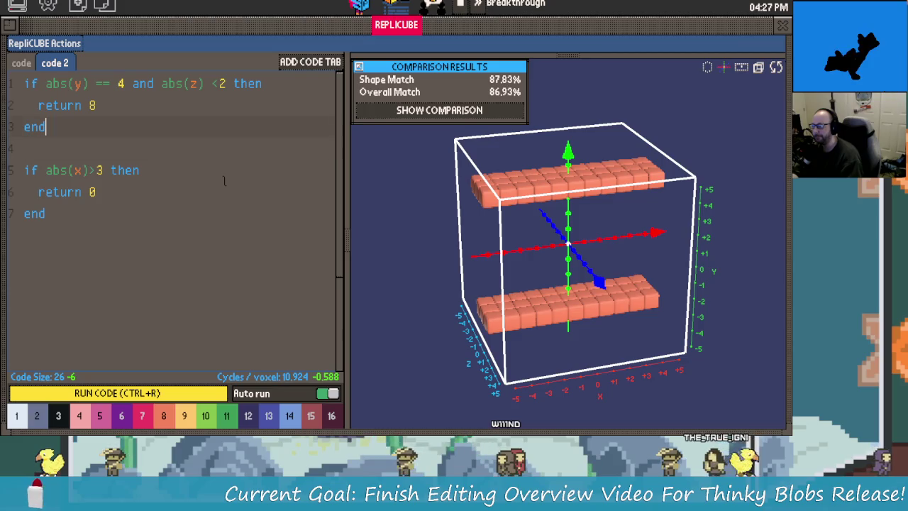
key("Down")
key("Down")
key("Up")
key("Up")
key("Up")
key("Up")
key("Return")
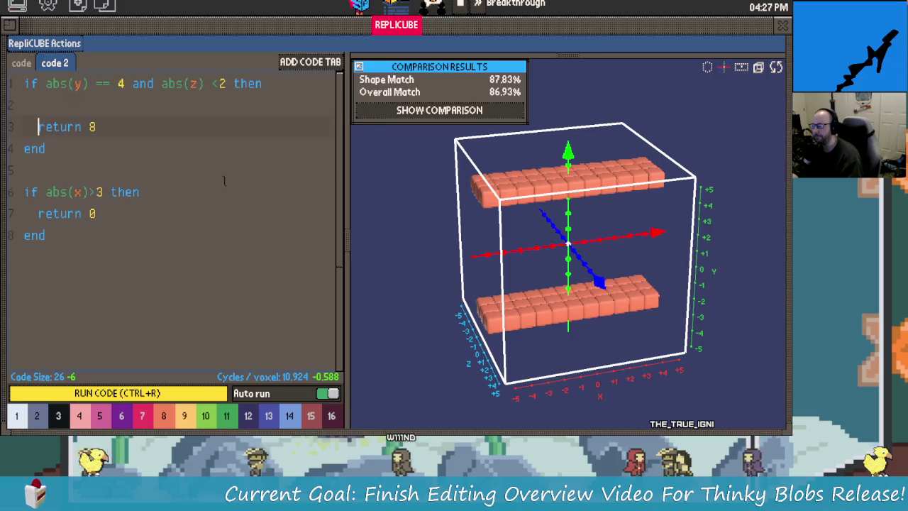
type("if ")
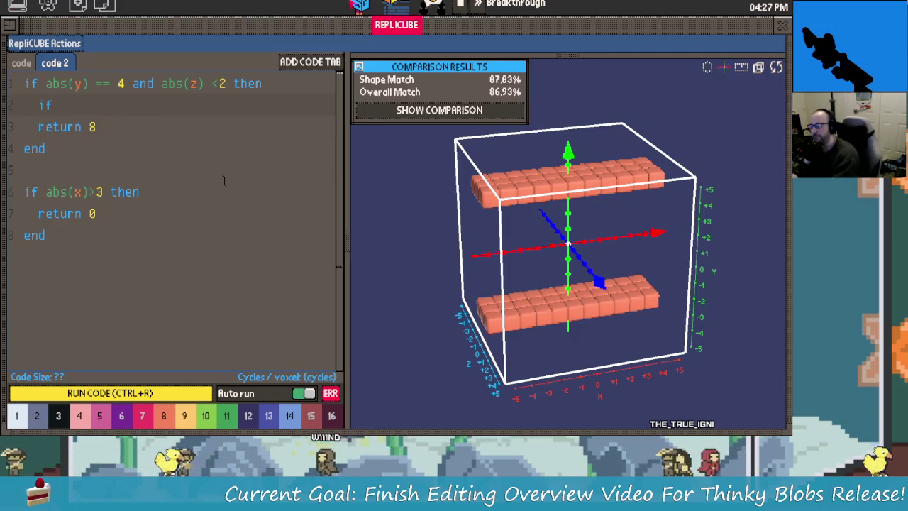
type("abs(x")
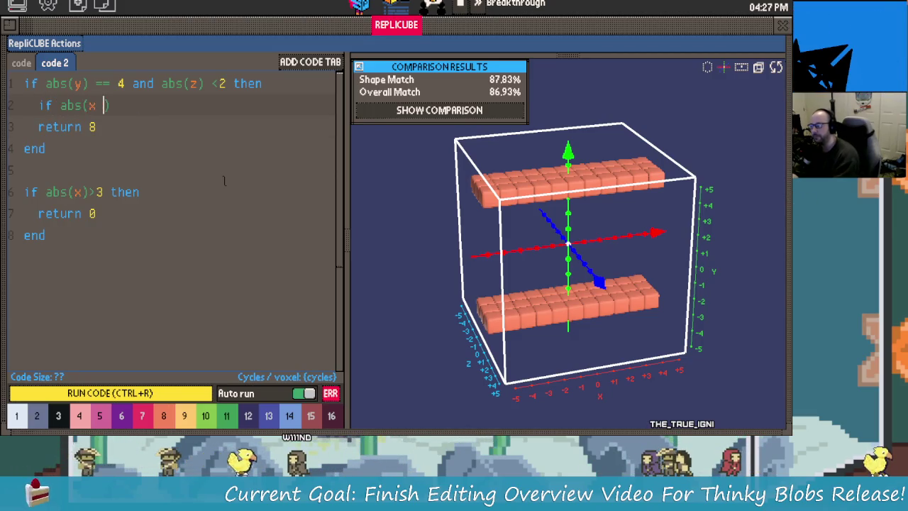
type(") <")
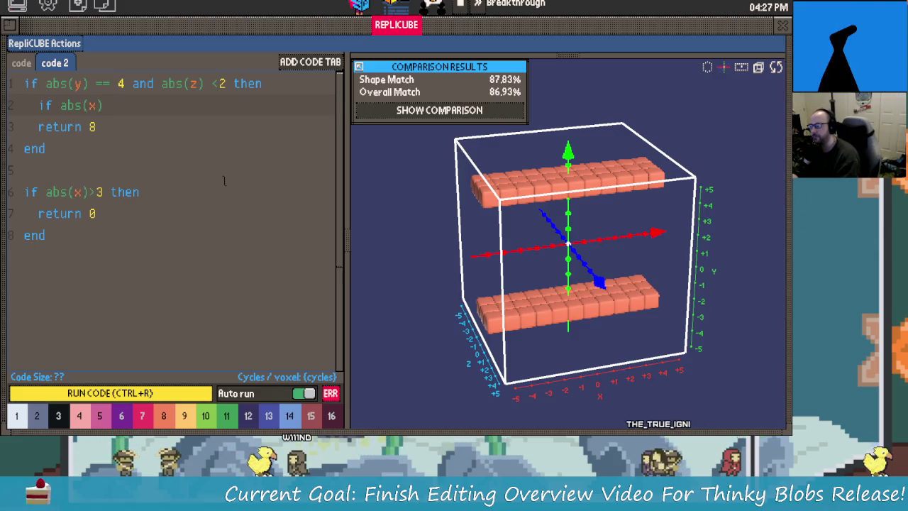
type("3")
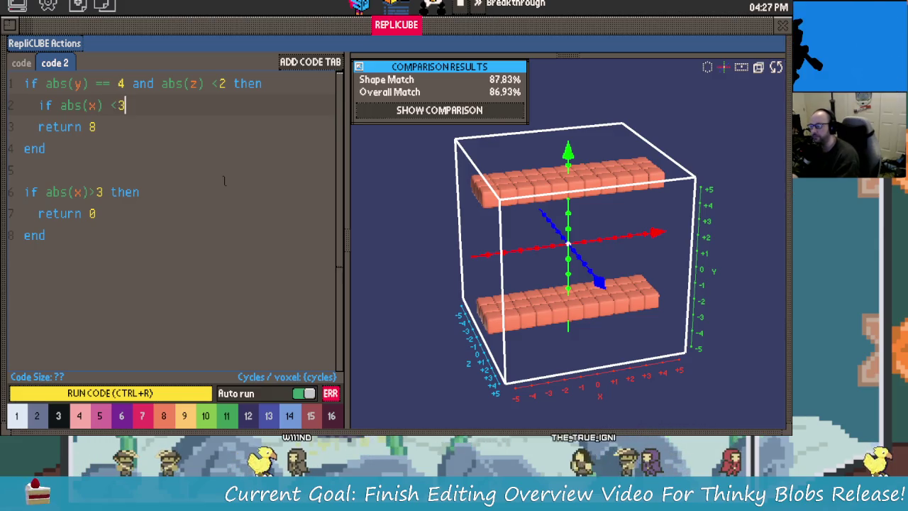
key("BackSpace")
key("BackSpace")
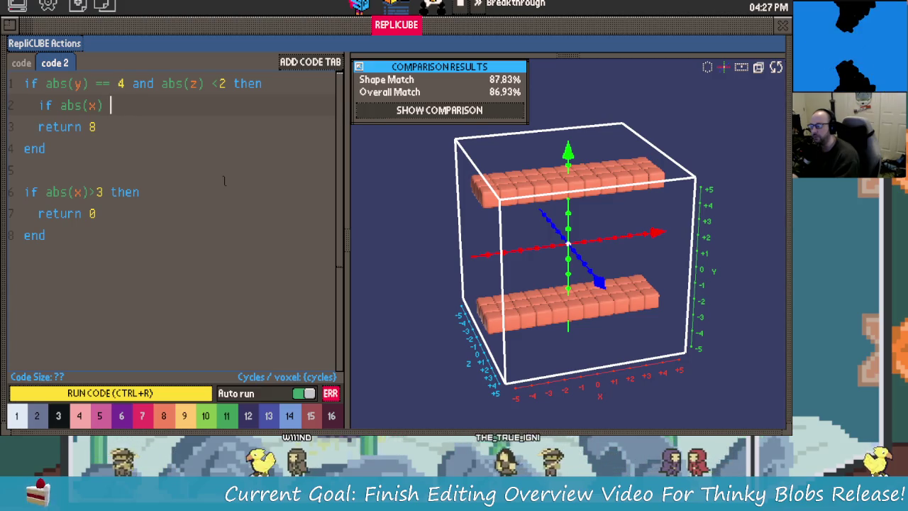
type(">3 then")
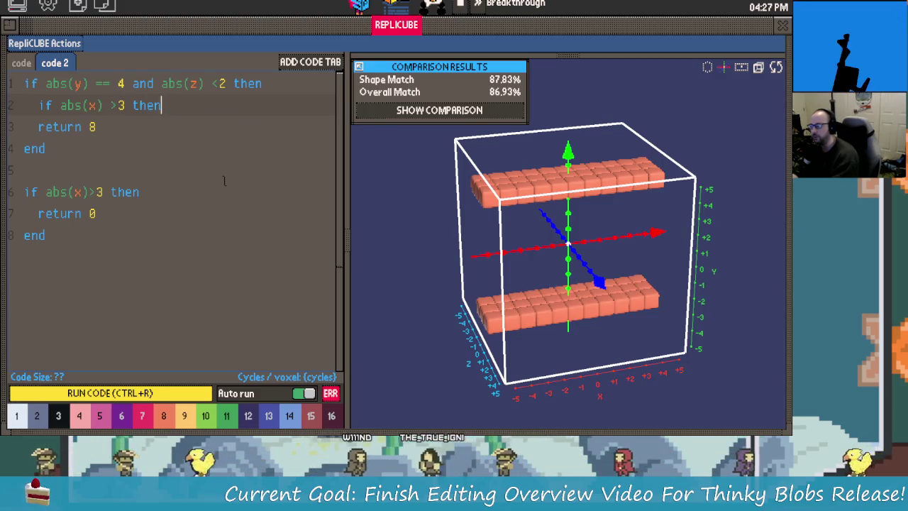
Add an indented 'return 0' followed by 'else' inside the nested x test.
key("Return")
type("r")
key("BackSpace")
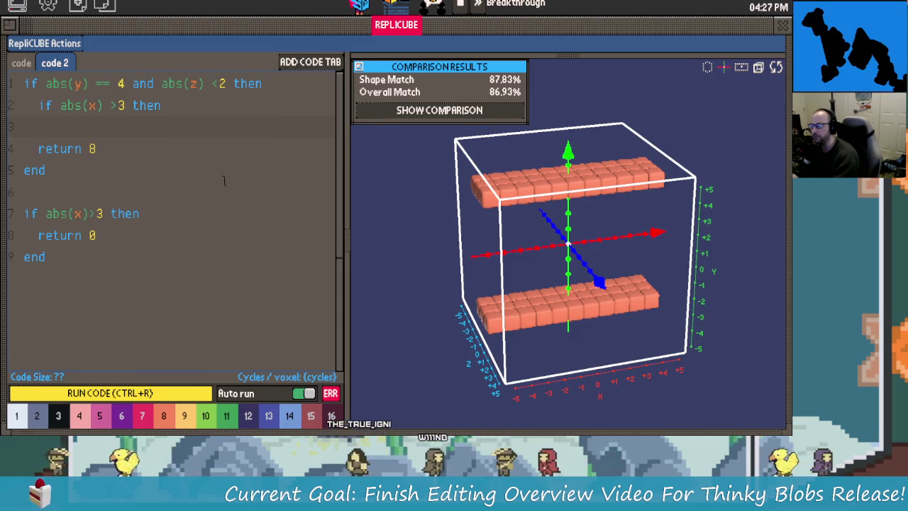
key("Tab")
type("return")
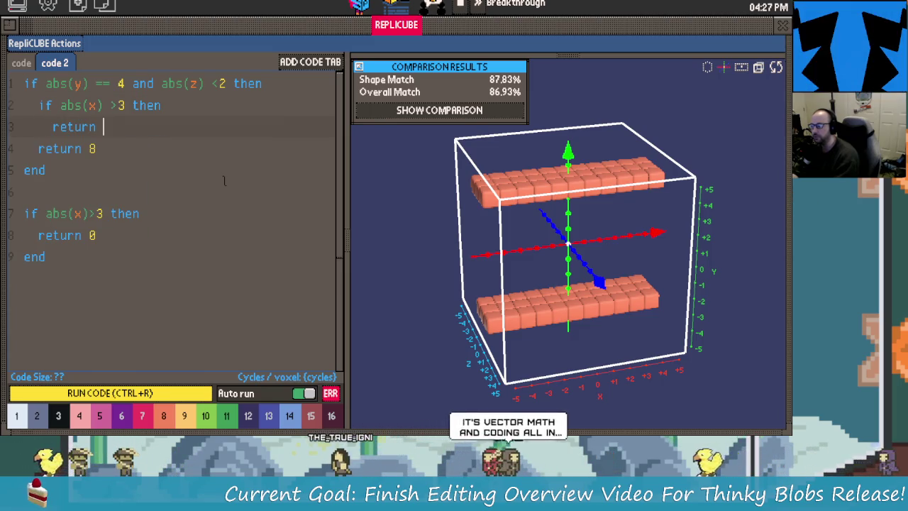
type(" -")
key("BackSpace")
type("0")
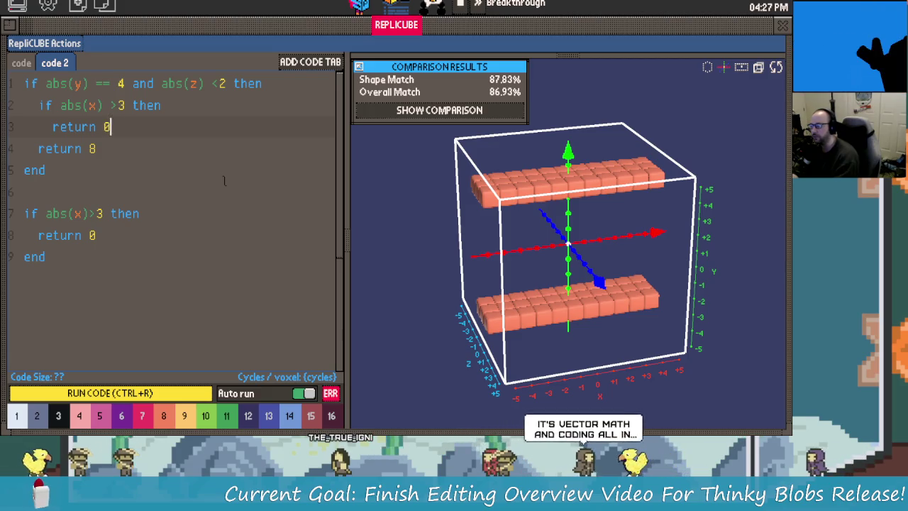
key("Return")
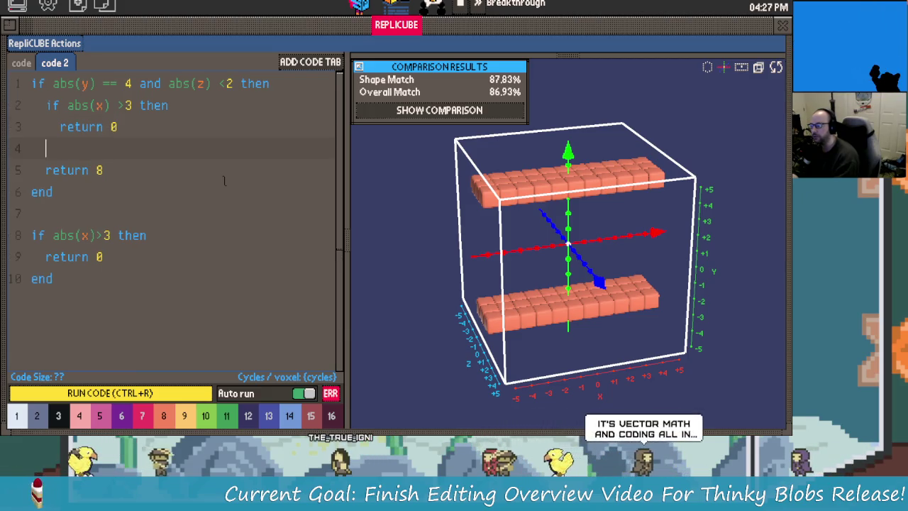
type("else")
key("Escape")
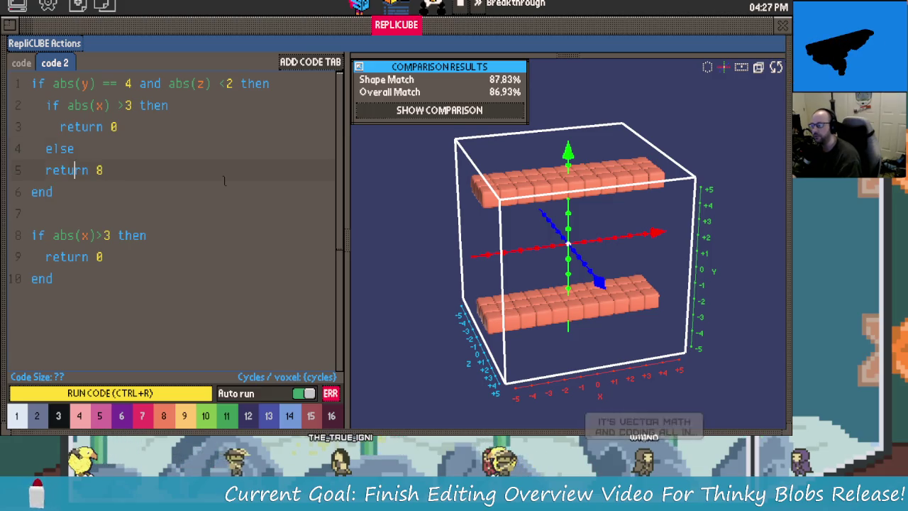
Close the nested block with an 'end' after return 8, aligned with else.
key("Down")
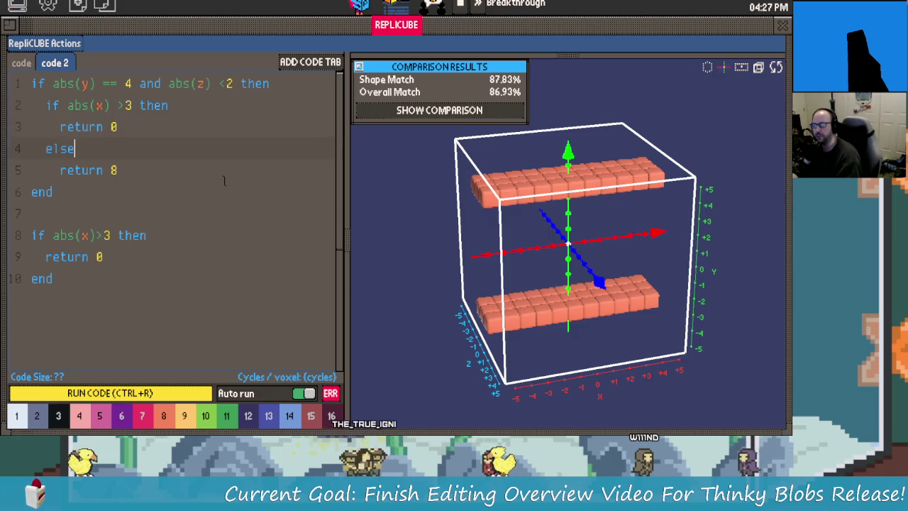
key("Up")
key("End")
key("Return")
type("end")
key("Left")
key("Left")
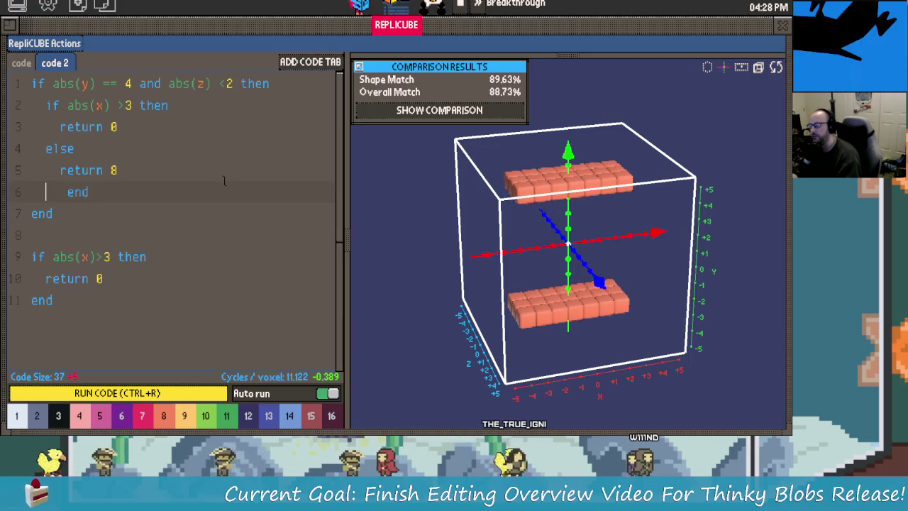
key("Left")
key("BackSpace")
key("BackSpace")
key("BackSpace")
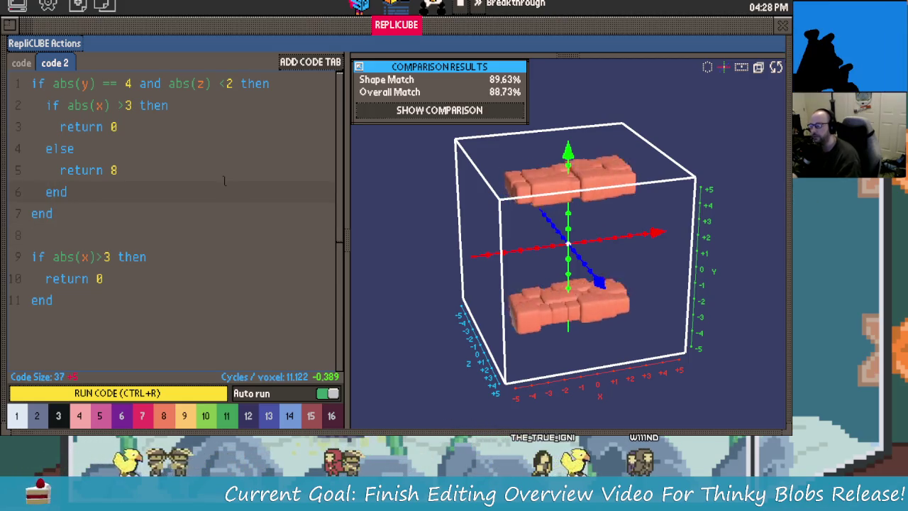
Select and delete the old separate abs(x)>4 rule block.
key("Down")
key("Down")
key("Down")
key("Down")
key("Down")
key("End")
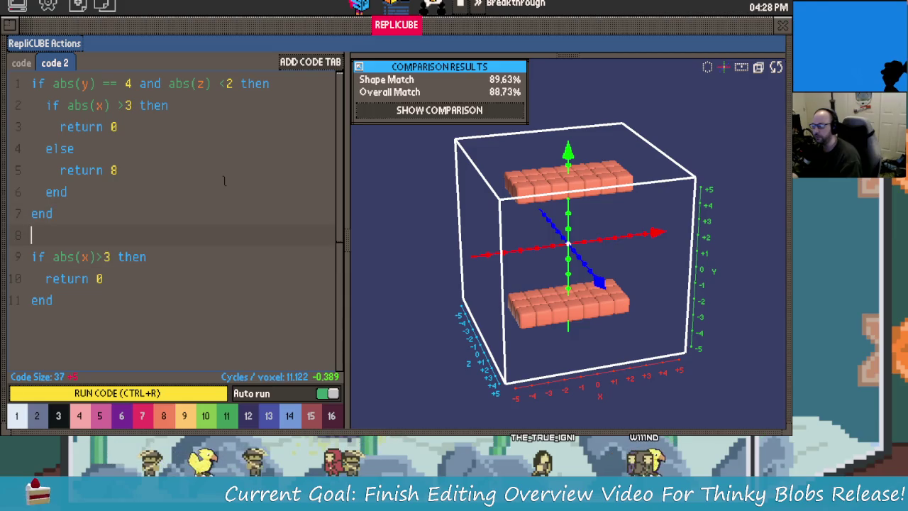
key("shift+Up")
key("shift+Up")
key("shift+Up")
key("BackSpace")
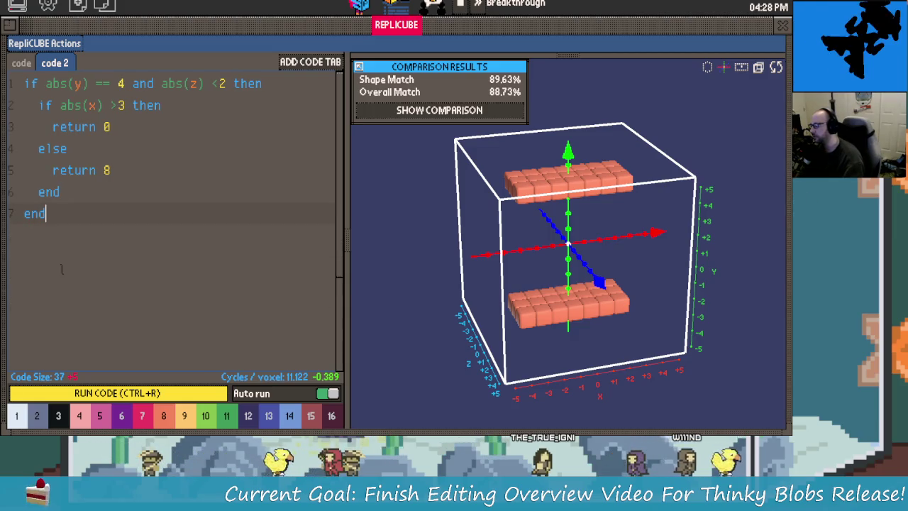
mouse_move(416, 345)
left_mouse_down()
mouse_move(457, 267)
mouse_move(644, 296)
mouse_move(650, 385)
mouse_move(546, 258)
mouse_move(565, 270)
mouse_move(542, 323)
mouse_move(515, 304)
mouse_move(543, 324)
left_mouse_up()
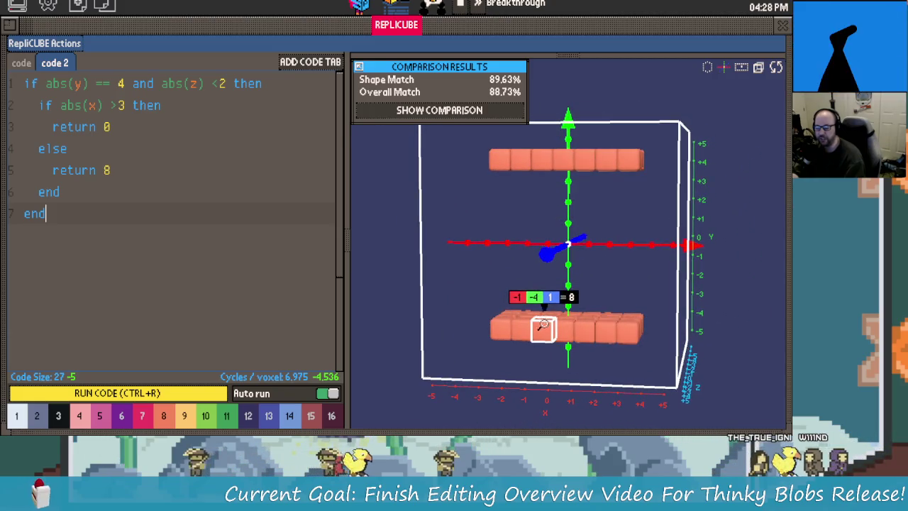
mouse_move(539, 184)
left_mouse_down()
mouse_move(539, 237)
mouse_move(549, 227)
mouse_move(545, 162)
left_mouse_up()
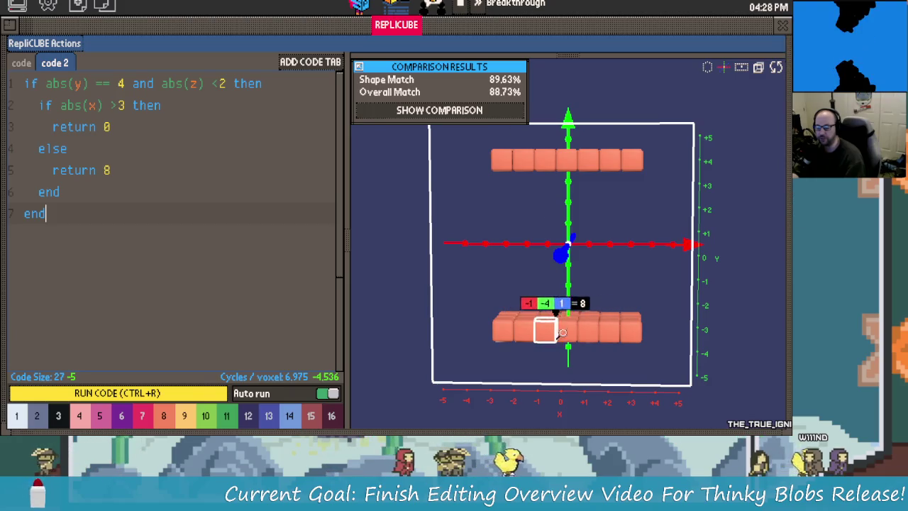
mouse_move(544, 326)
left_mouse_down()
mouse_move(551, 261)
mouse_move(651, 291)
mouse_move(659, 278)
mouse_move(533, 269)
mouse_move(664, 276)
mouse_move(622, 296)
mouse_move(642, 304)
left_mouse_up()
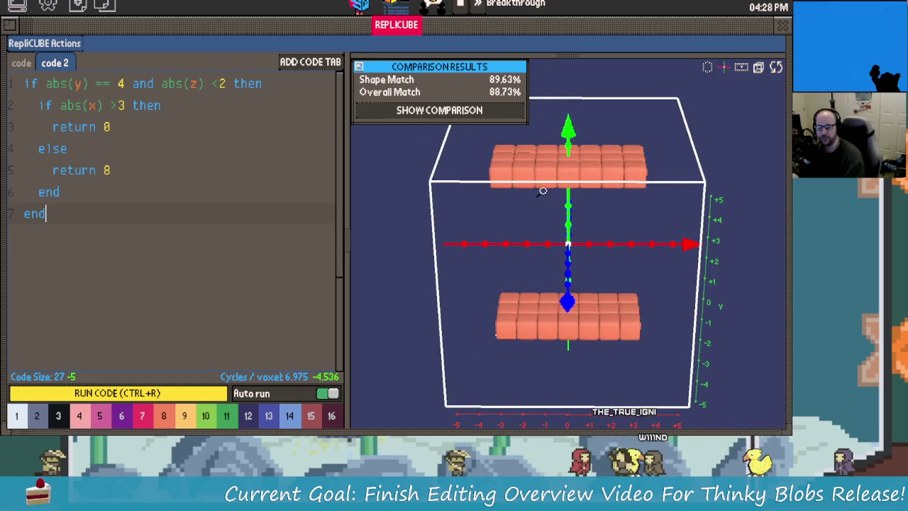
mouse_move(510, 260)
left_mouse_down()
mouse_move(582, 255)
mouse_move(636, 276)
left_mouse_up()
left_click_drag(683, 319, 656, 269)
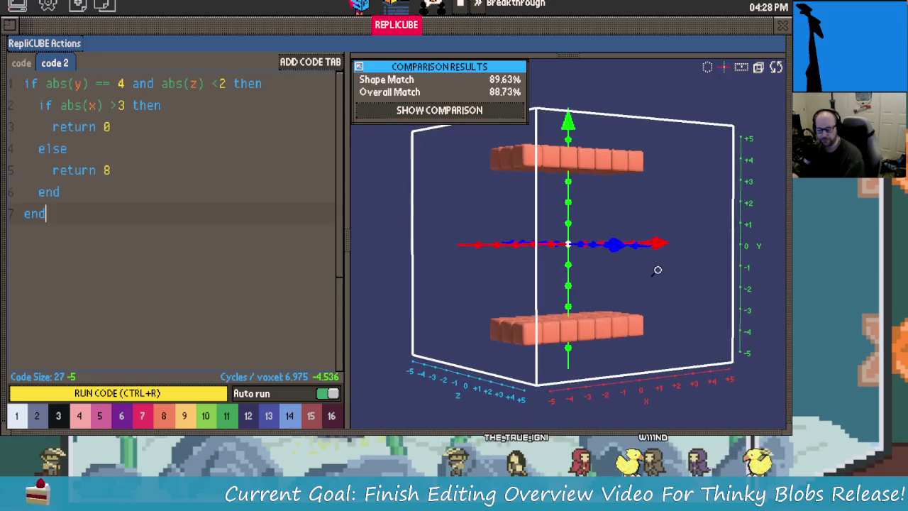
mouse_move(661, 340)
left_mouse_down()
mouse_move(674, 318)
mouse_move(478, 295)
mouse_move(511, 284)
mouse_move(522, 330)
mouse_move(505, 284)
mouse_move(444, 286)
mouse_move(412, 258)
left_mouse_up()
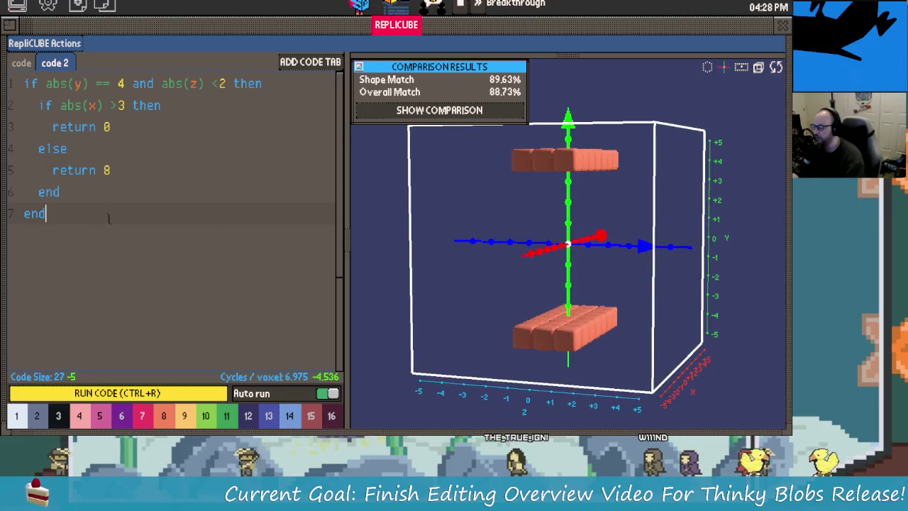
key("Return")
Write 'if abs(z) >2 then' with 'return PINK' on lines 9–10.
type("i")
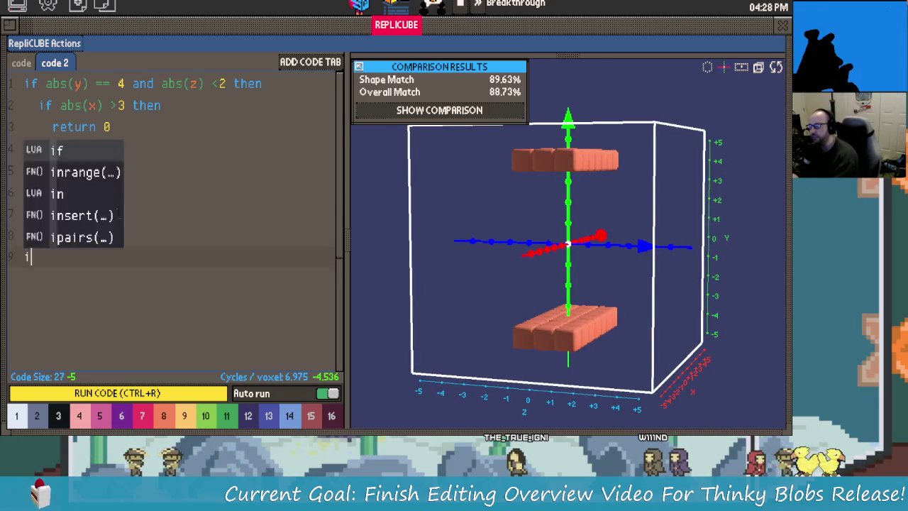
type("f abs")
key("Tab")
type("z) >2 ")
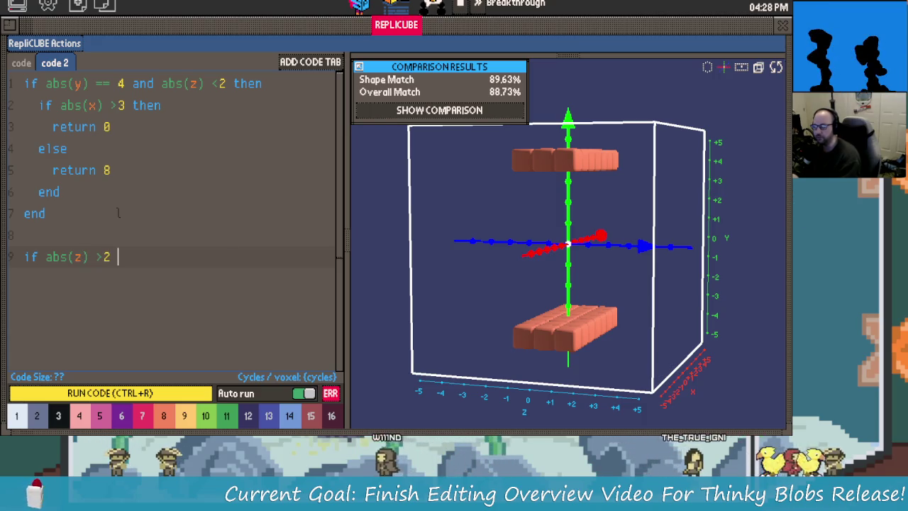
type("return")
key("Return")
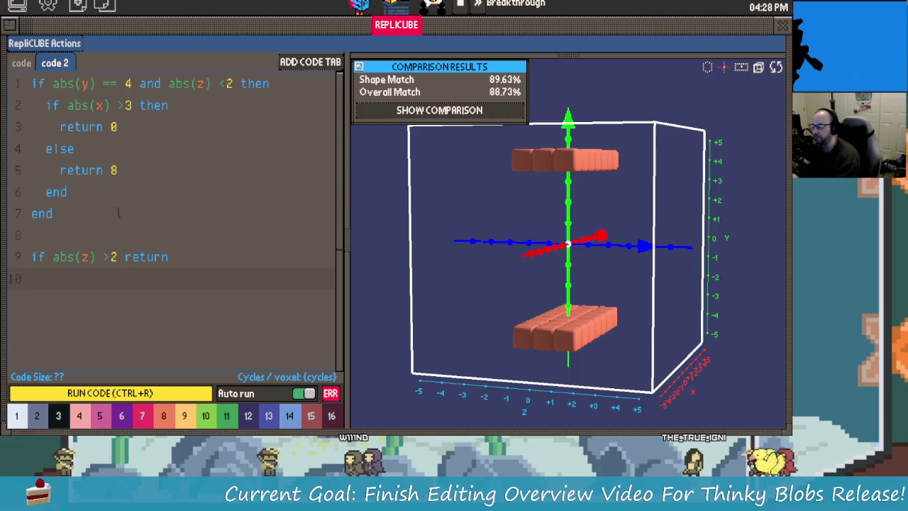
key("BackSpace")
key("BackSpace")
key("BackSpace")
key("BackSpace")
key("BackSpace")
type("th")
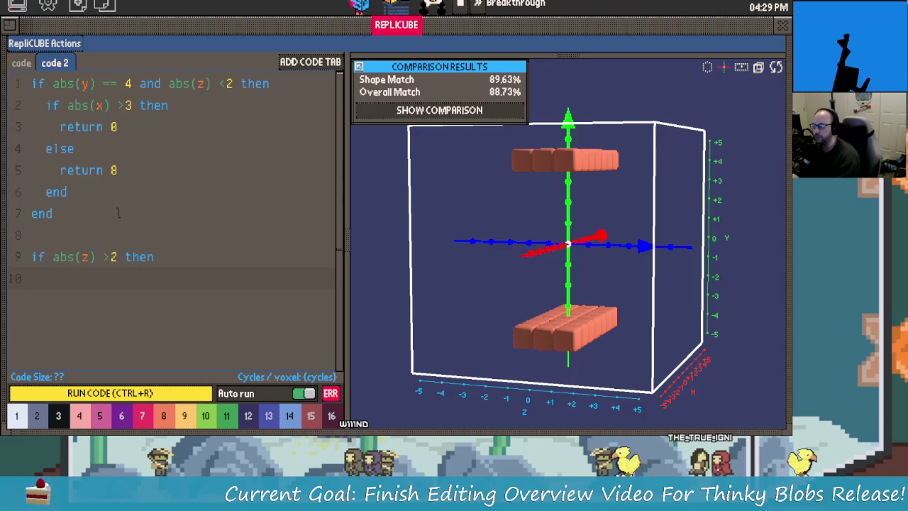
type("o")
key("BackSpace")
type("P")
key("BackSpace")
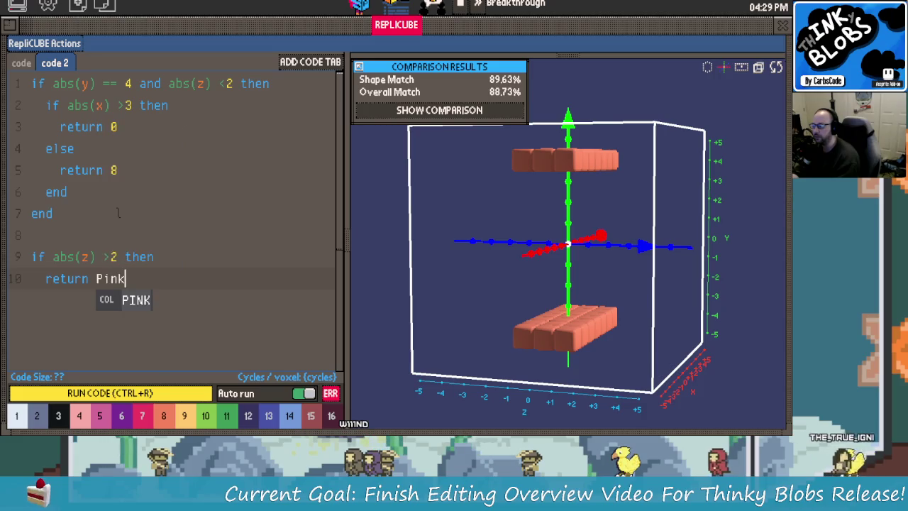
key("Tab")
Close the PINK block with a dedented 'end', then remove the 2 from the z comparison.
key("Return")
type("end")
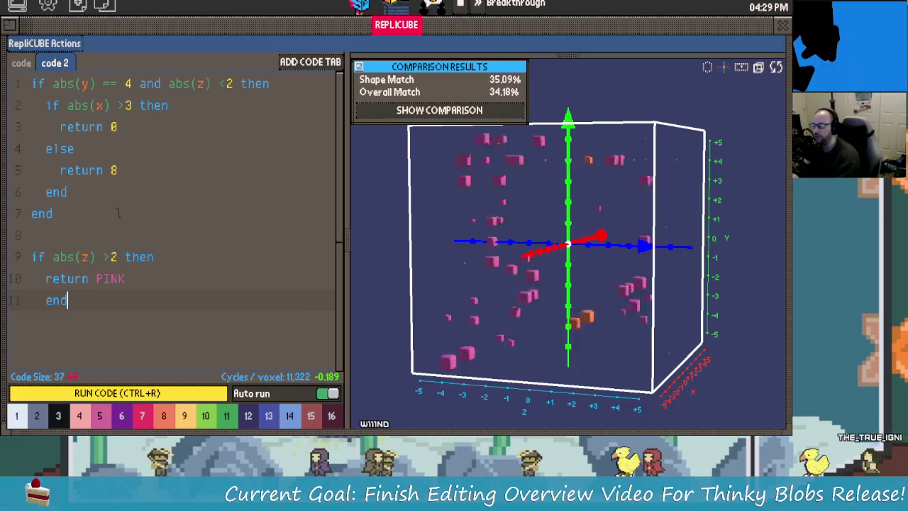
key("shift+Tab")
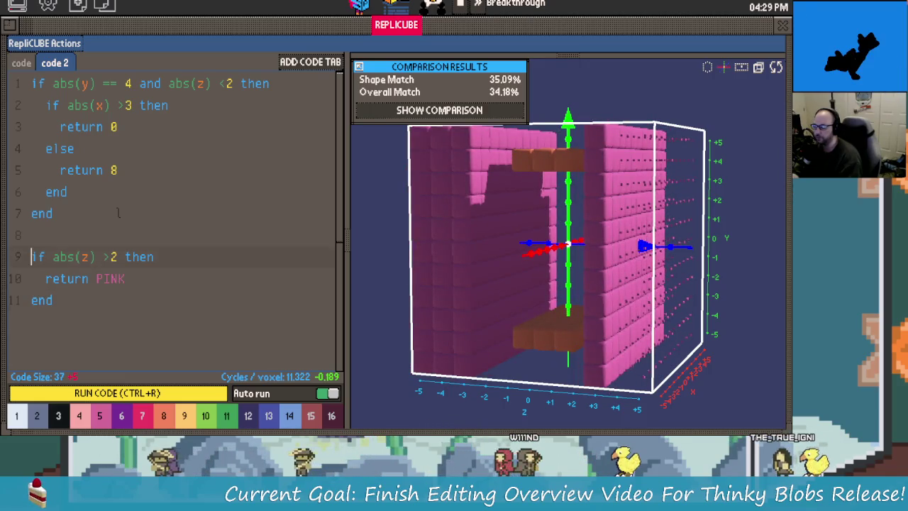
key("Right")
key("Right")
key("Right")
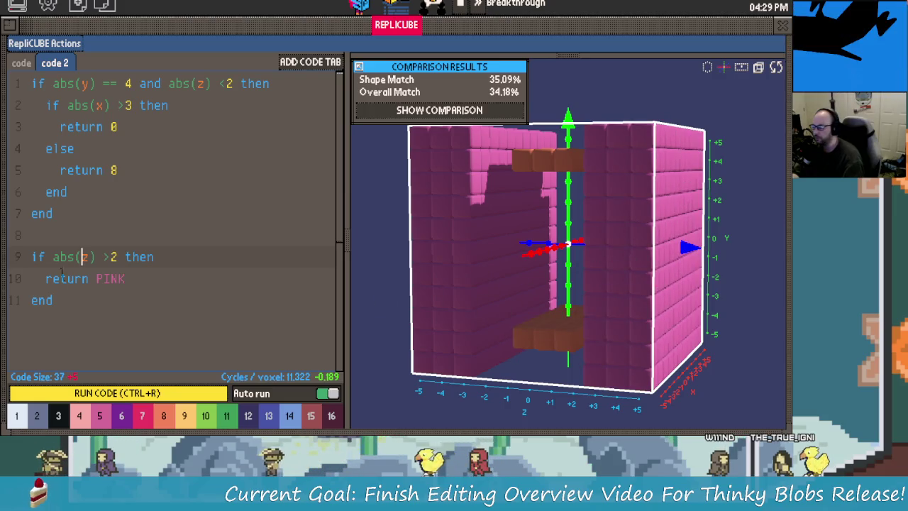
left_click(111, 257)
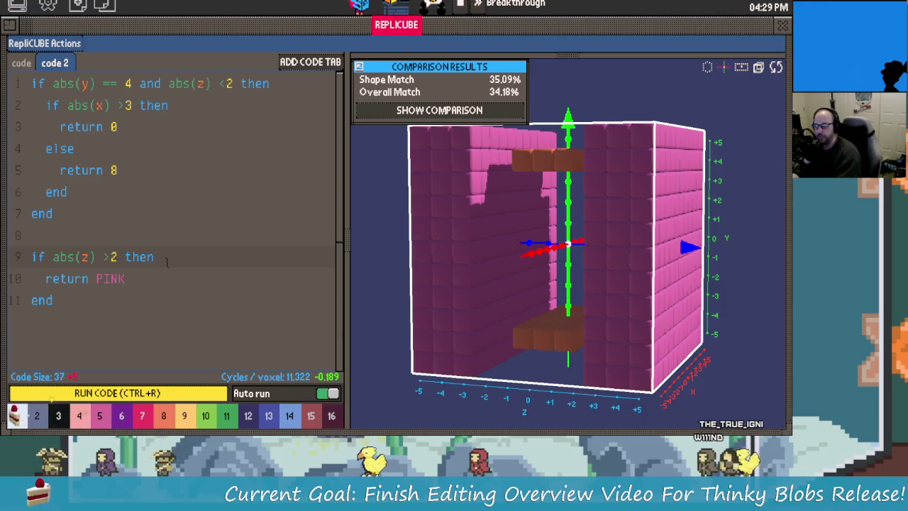
key("BackSpace")
Switch line 9's z comparison from greater-than to less-than and rotate to a front view.
type("1")
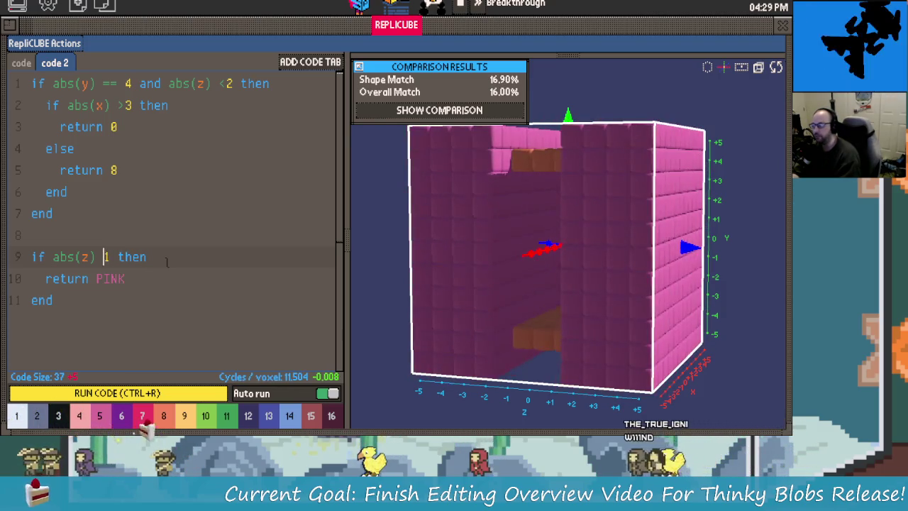
key("BackSpace")
type("<")
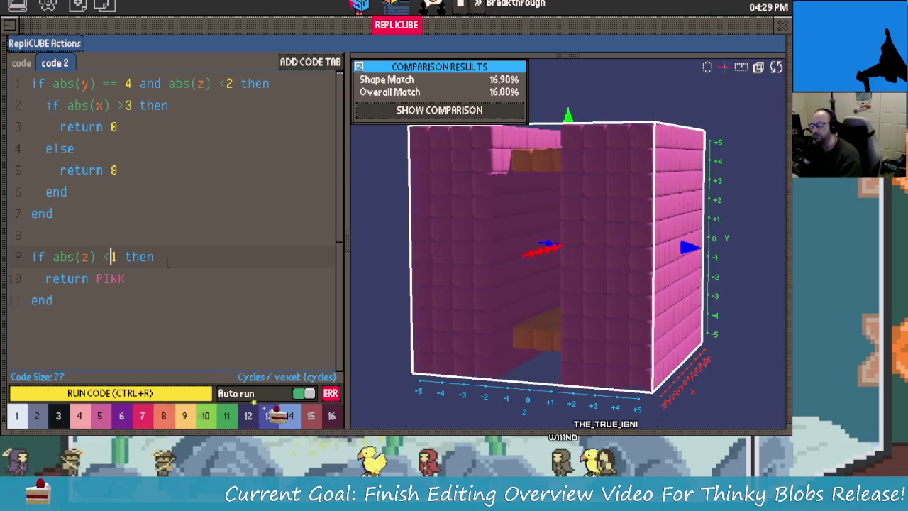
key("BackSpace")
type("2")
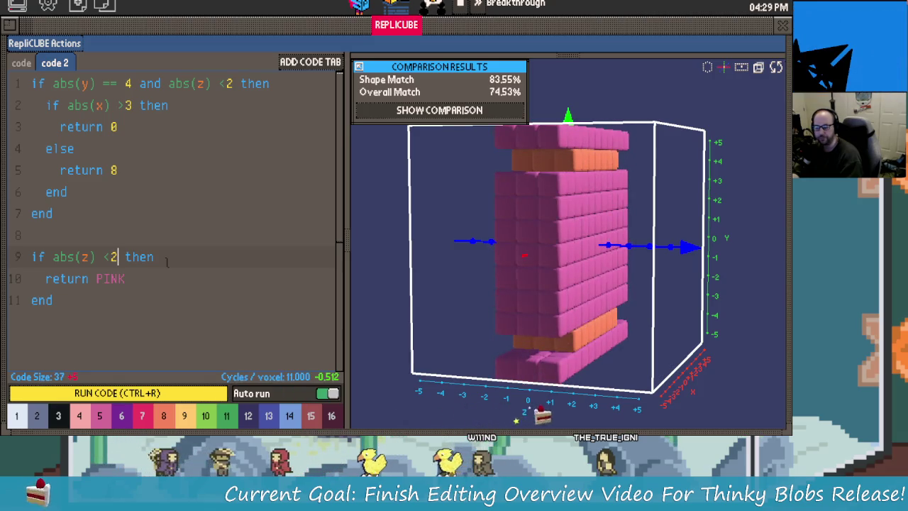
left_click_drag(629, 245, 523, 202)
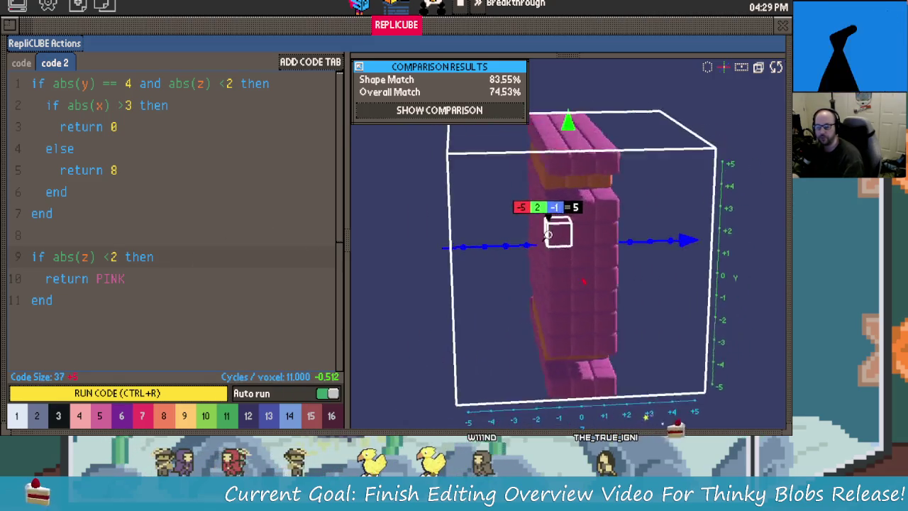
Append 'and y <3' to the z test and orbit the model to inspect the result.
type("and y")
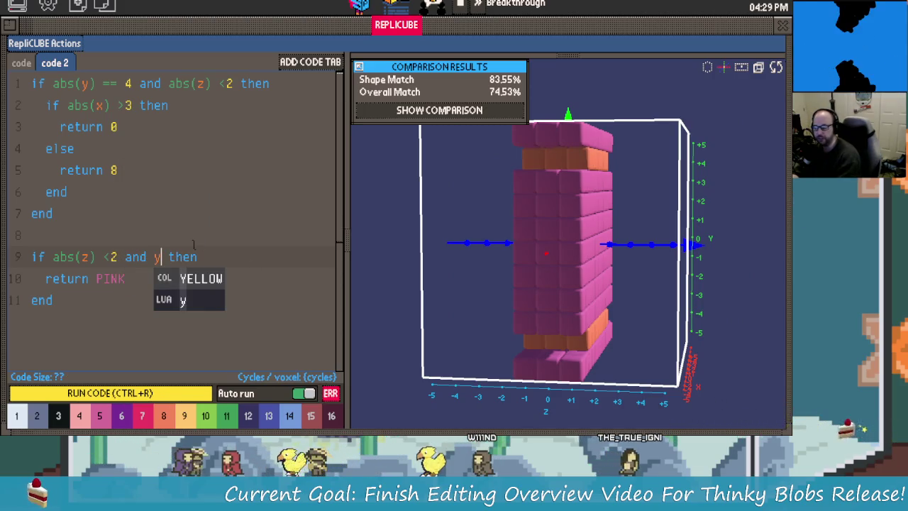
key("BackSpace")
type("abs")
key("BackSpace")
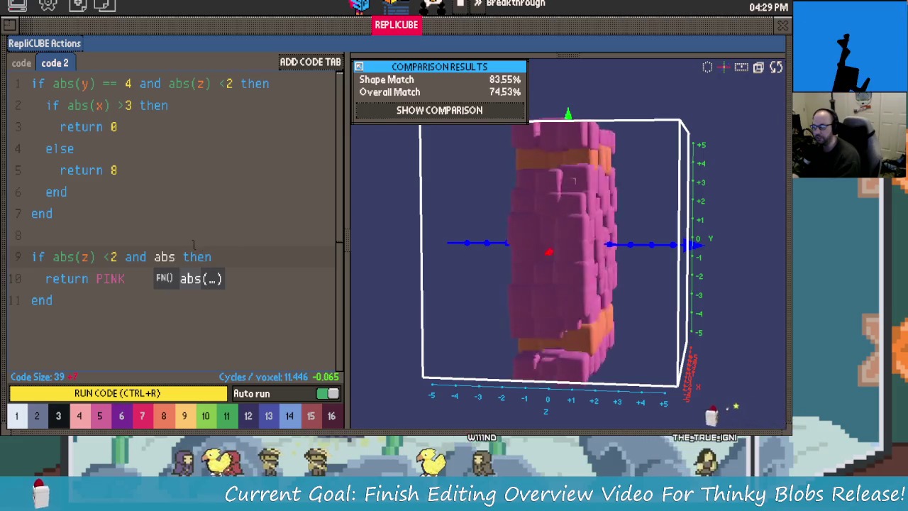
key("BackSpace")
key("BackSpace")
type("a")
key("BackSpace")
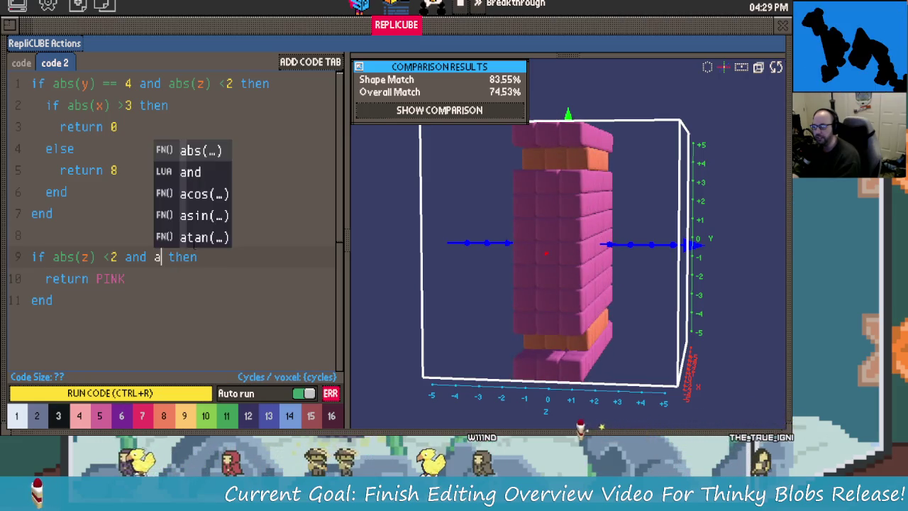
type("y ")
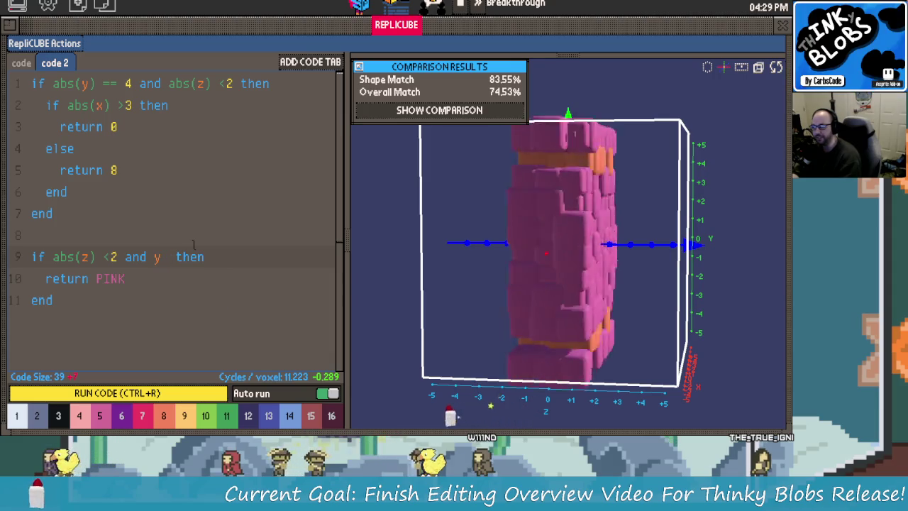
type("<")
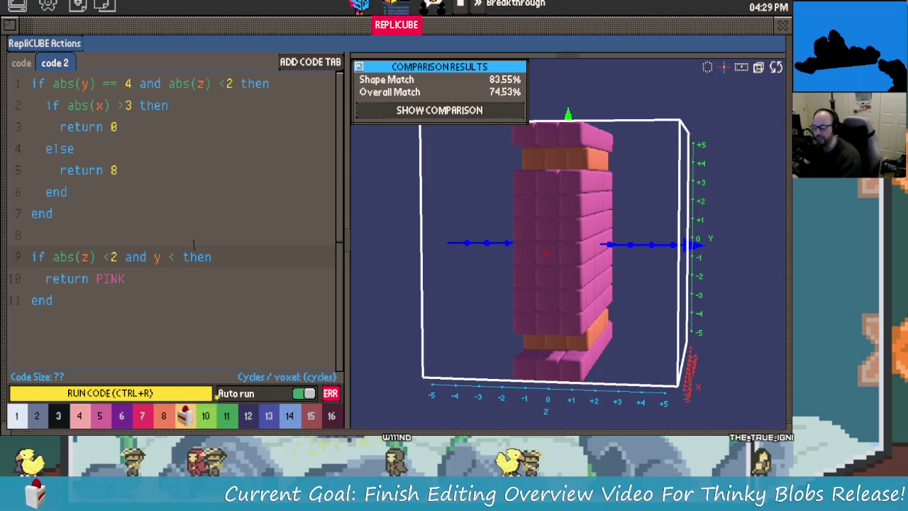
type("3")
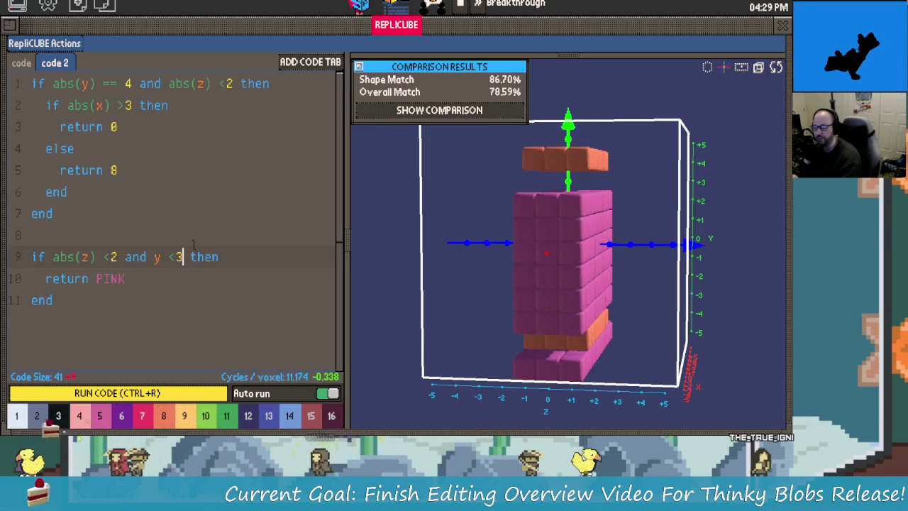
mouse_move(628, 310)
left_mouse_down()
mouse_move(576, 264)
mouse_move(625, 351)
mouse_move(547, 283)
left_mouse_up()
mouse_move(414, 208)
left_mouse_down()
mouse_move(456, 225)
mouse_move(537, 229)
mouse_move(602, 270)
mouse_move(543, 260)
mouse_move(694, 251)
mouse_move(470, 229)
mouse_move(594, 229)
left_mouse_up()
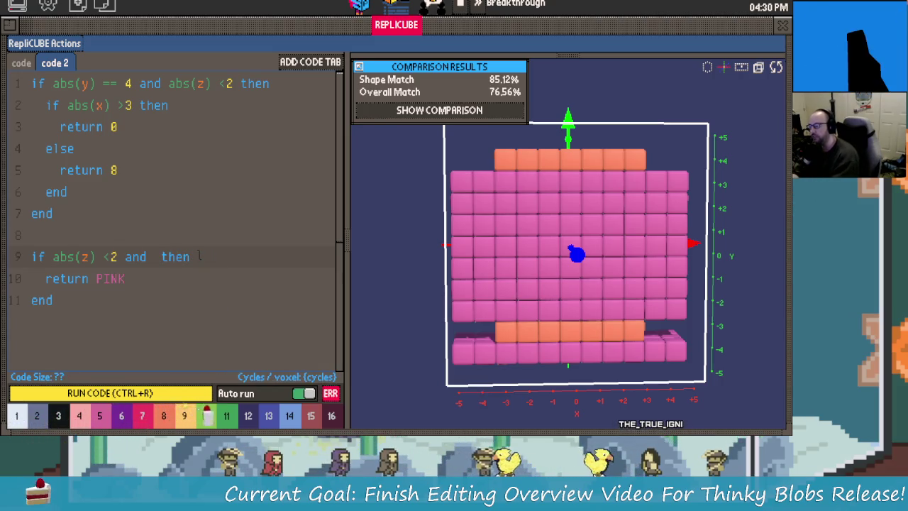
Make line 9's second condition abs(y)<4 and orbit to inspect the pink block.
type("ab")
key("BackSpace")
key("BackSpace")
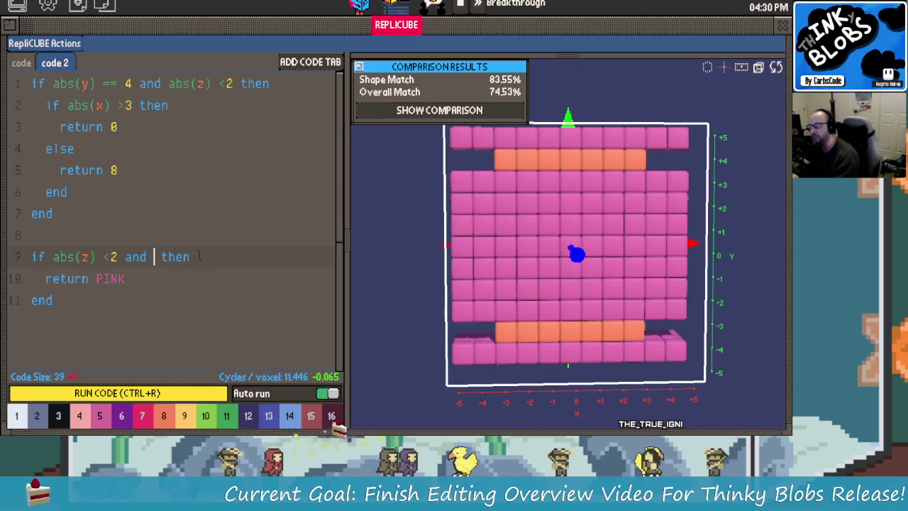
type("abs(")
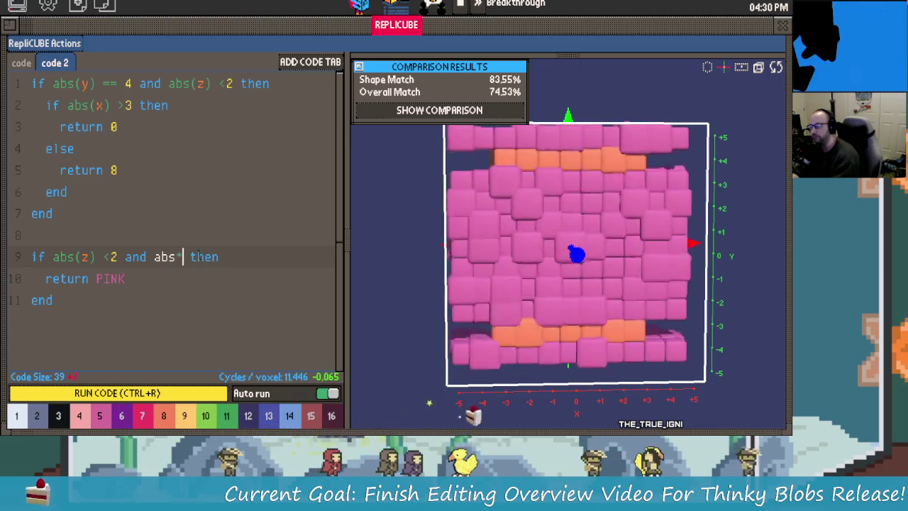
type("y)")
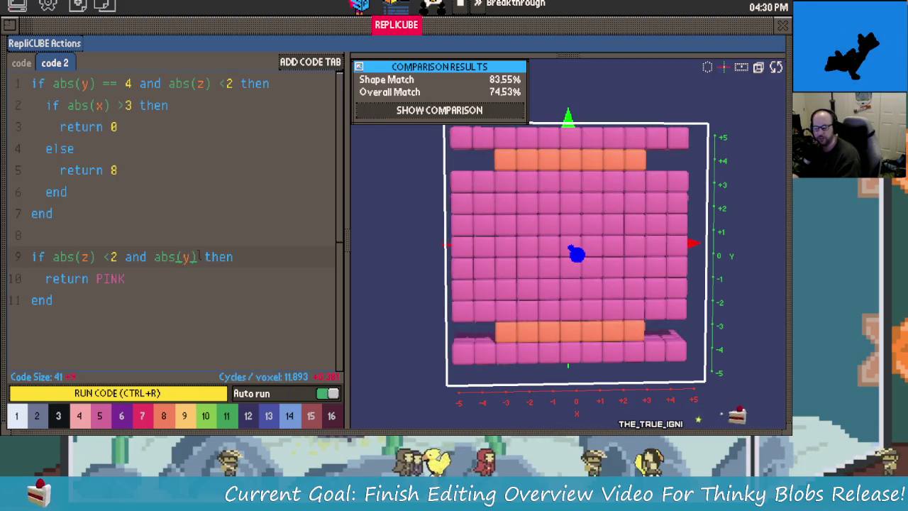
type("<4")
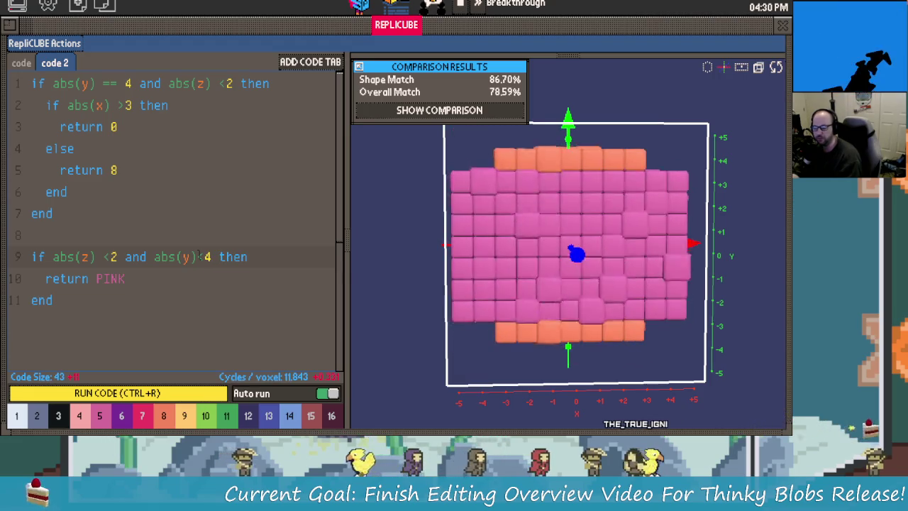
mouse_move(422, 244)
left_mouse_down()
mouse_move(503, 237)
mouse_move(543, 284)
left_mouse_up()
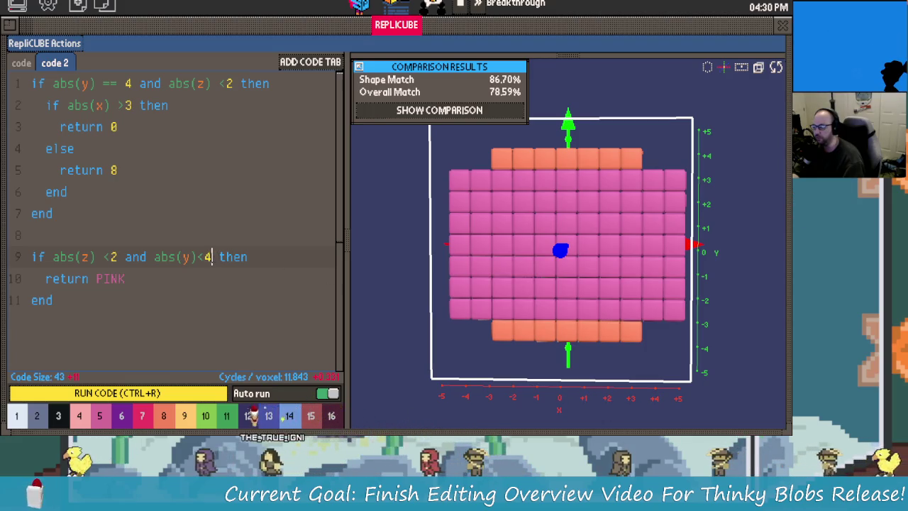
Add a third '<2' condition on line 9 and try an abs(z) limit of 1.
type("and  ")
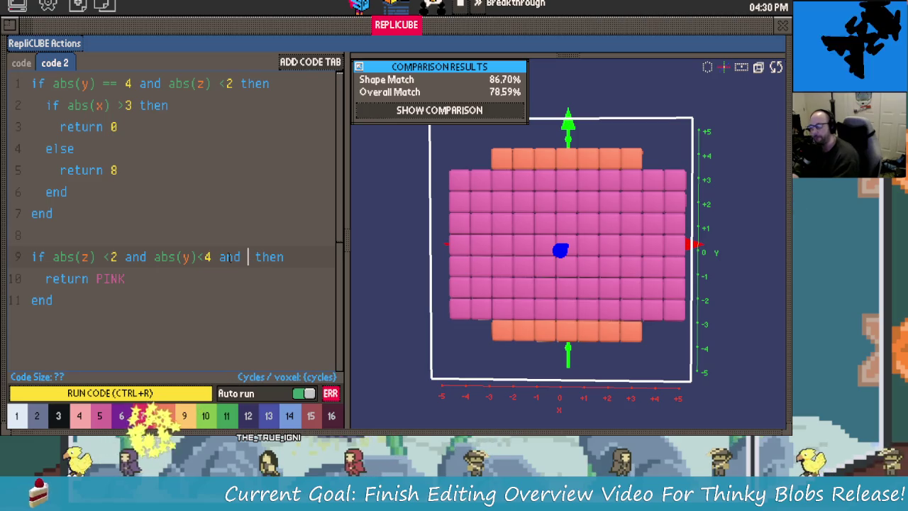
type("abs(y")
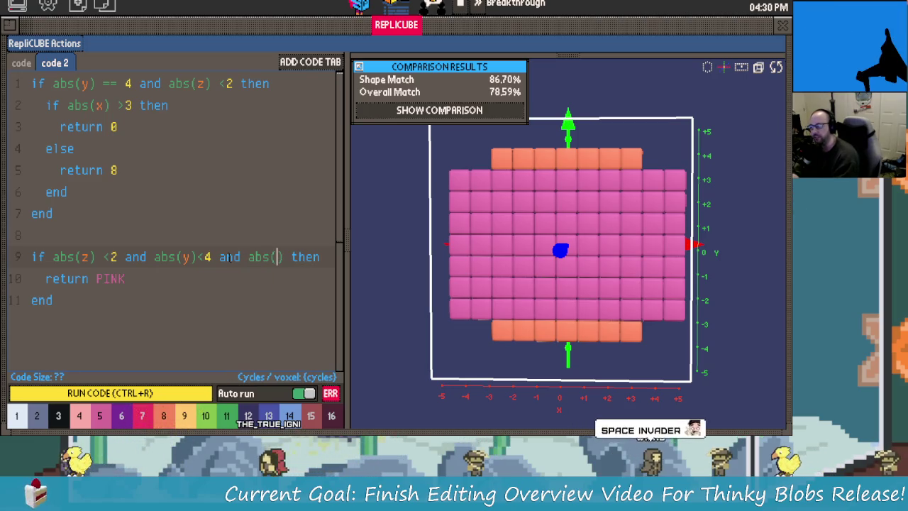
type(")")
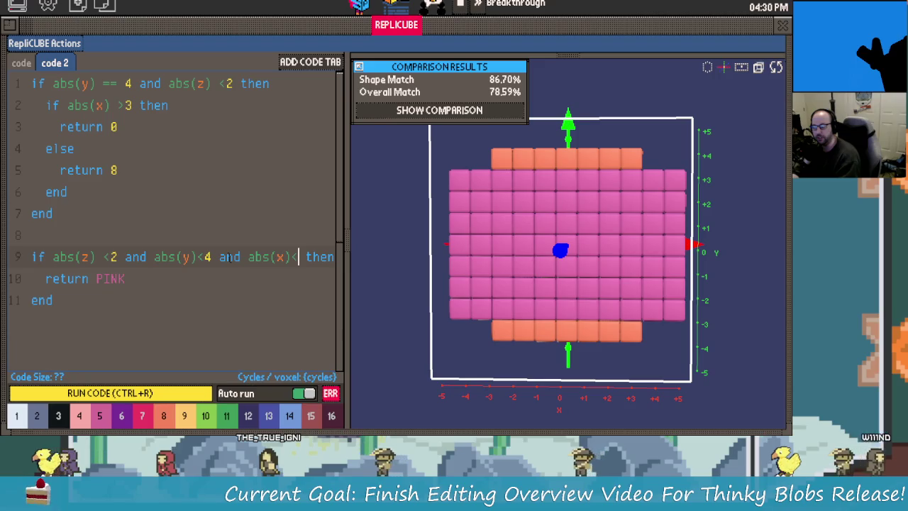
type("<2")
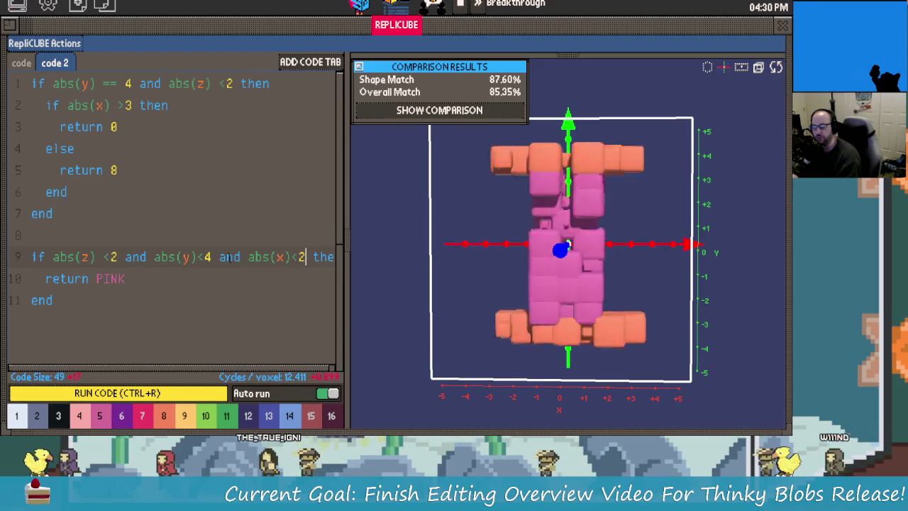
mouse_move(489, 248)
left_mouse_down()
mouse_move(739, 202)
mouse_move(644, 199)
left_mouse_up()
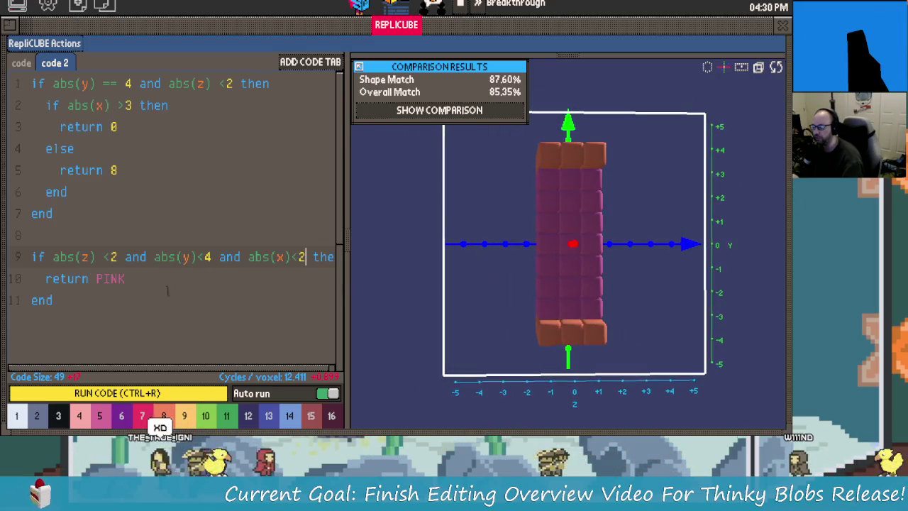
mouse_move(589, 284)
left_mouse_down()
mouse_move(585, 290)
mouse_move(662, 294)
mouse_move(649, 349)
mouse_move(421, 281)
mouse_move(568, 306)
mouse_move(627, 304)
left_mouse_up()
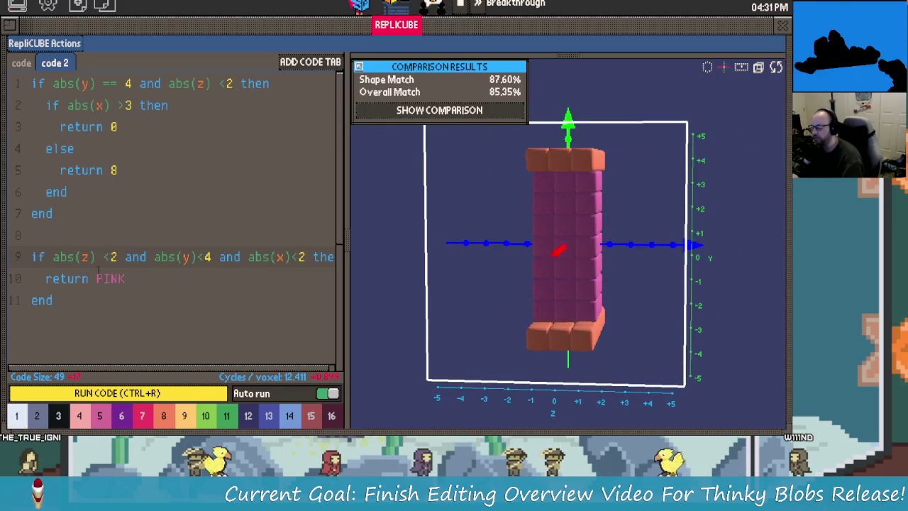
key("BackSpace")
type("1")
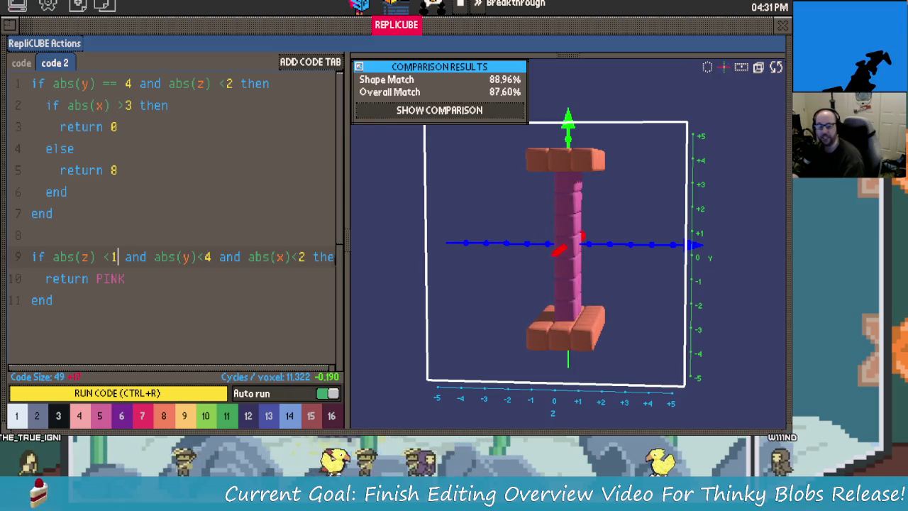
mouse_move(665, 254)
left_mouse_down()
mouse_move(523, 260)
mouse_move(438, 296)
mouse_move(691, 255)
left_mouse_up()
Replace PINK with ORANGE as the colour returned on line 10.
double_click(110, 279)
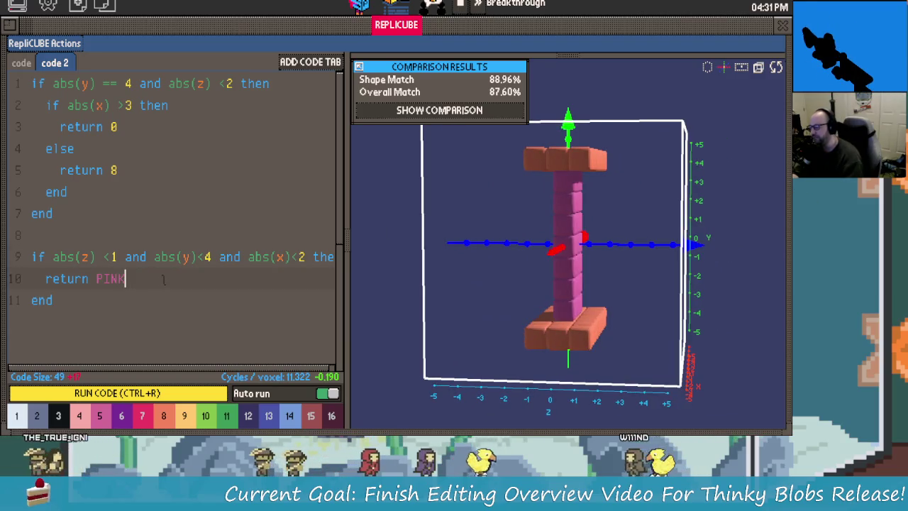
type("P")
key("BackSpace")
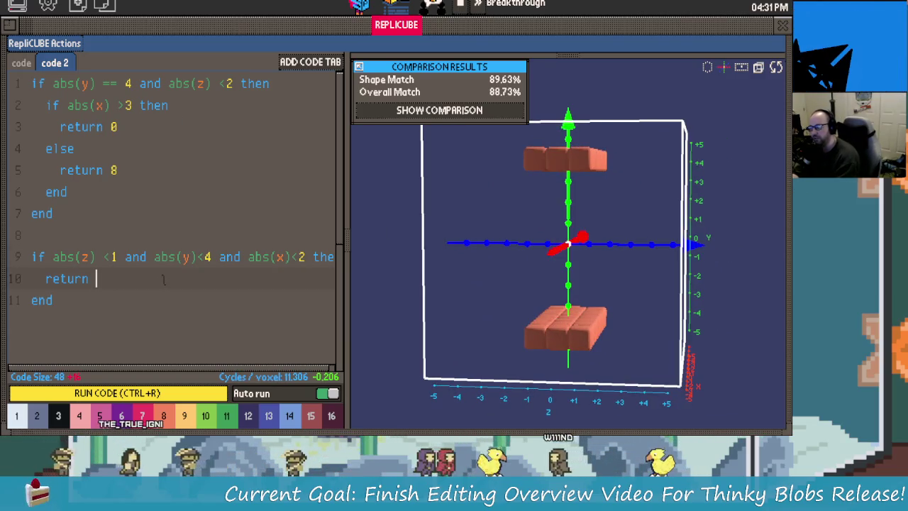
type("ora")
key("Tab")
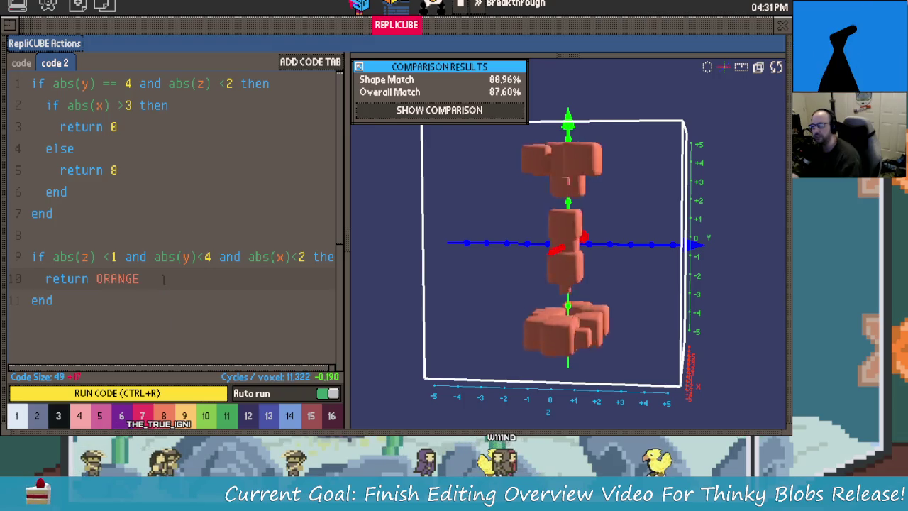
Restore the abs(z) limit to <2 and orbit to an angled front view.
mouse_move(565, 278)
left_mouse_down()
mouse_move(588, 260)
mouse_move(493, 284)
mouse_move(584, 245)
mouse_move(777, 256)
mouse_move(588, 263)
mouse_move(675, 260)
mouse_move(677, 376)
mouse_move(608, 267)
mouse_move(454, 286)
mouse_move(626, 373)
mouse_move(499, 312)
mouse_move(518, 291)
mouse_move(497, 294)
mouse_move(543, 259)
mouse_move(438, 299)
mouse_move(553, 283)
mouse_move(644, 294)
mouse_move(525, 328)
mouse_move(432, 314)
mouse_move(583, 308)
mouse_move(535, 309)
mouse_move(476, 246)
mouse_move(480, 273)
mouse_move(570, 388)
left_mouse_up()
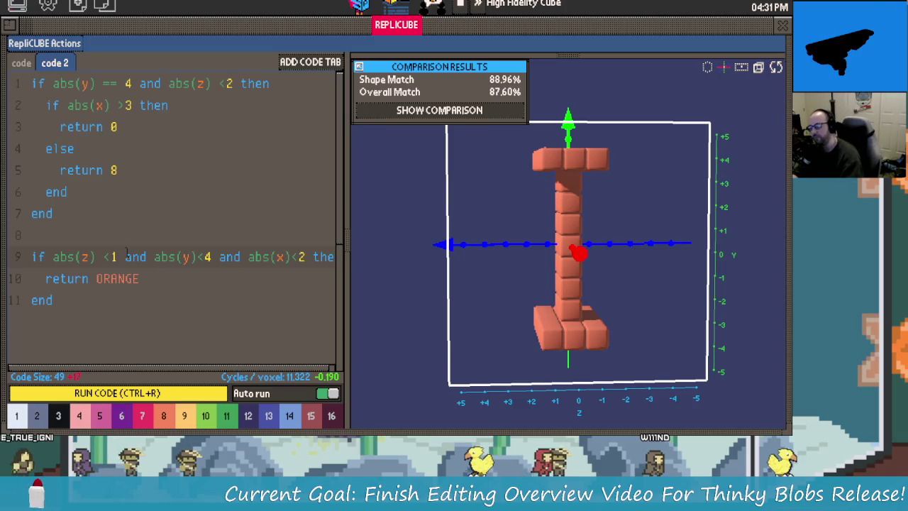
key("BackSpace")
type("2")
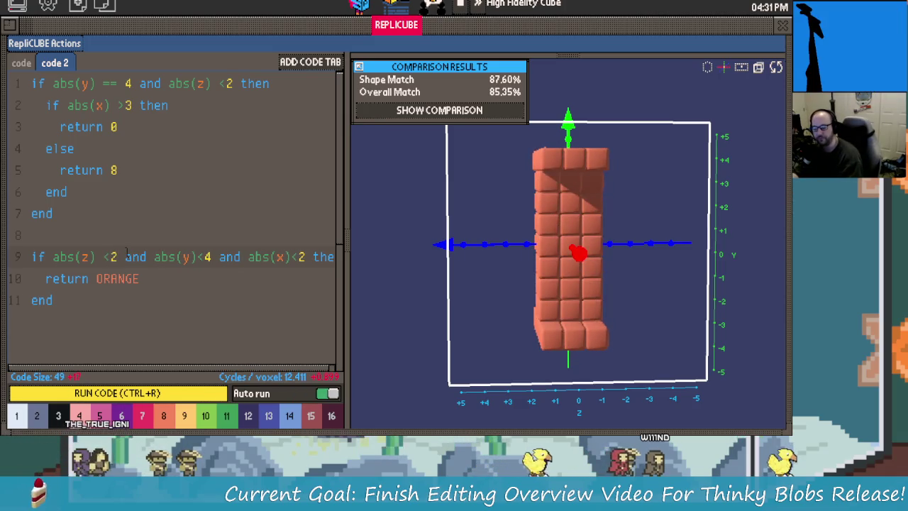
mouse_move(566, 274)
left_mouse_down()
mouse_move(655, 273)
mouse_move(638, 255)
mouse_move(681, 248)
mouse_move(610, 248)
mouse_move(681, 252)
mouse_move(644, 258)
mouse_move(446, 259)
mouse_move(574, 274)
mouse_move(565, 345)
mouse_move(508, 279)
mouse_move(523, 257)
mouse_move(701, 259)
mouse_move(525, 272)
mouse_move(589, 277)
mouse_move(568, 263)
mouse_move(656, 258)
mouse_move(525, 245)
left_mouse_up()
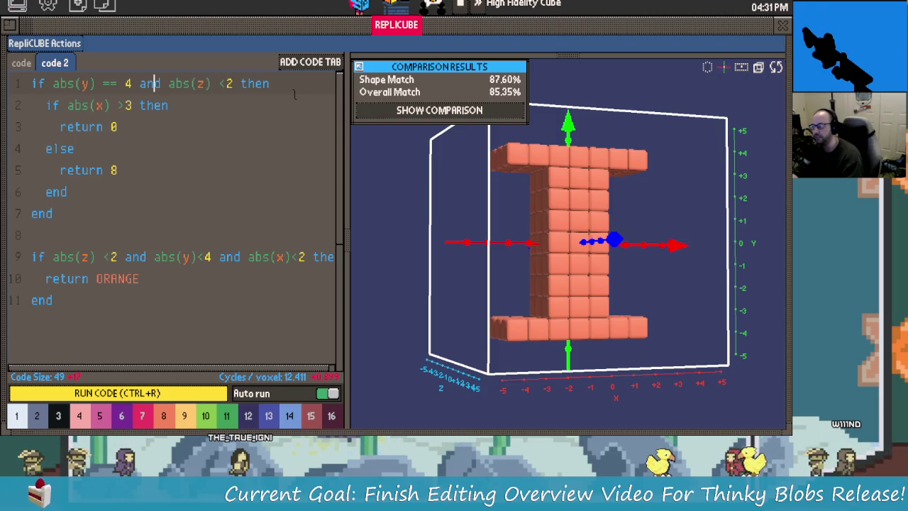
Change line 1's abs(y) == 4 test to abs(y) >= 4 and orbit back to the front.
key("Left")
key("Left")
key("Left")
key("Left")
key("Left")
key("Left")
key("BackSpace")
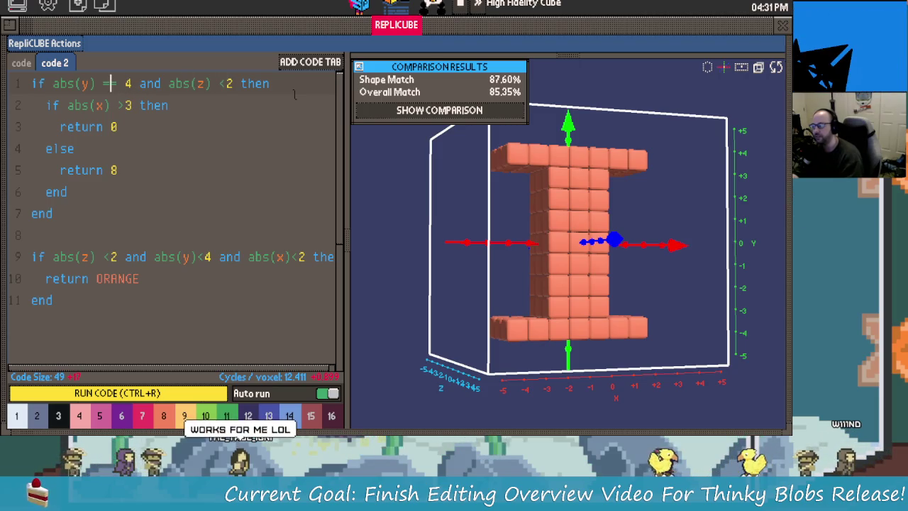
type("<")
key("BackSpace")
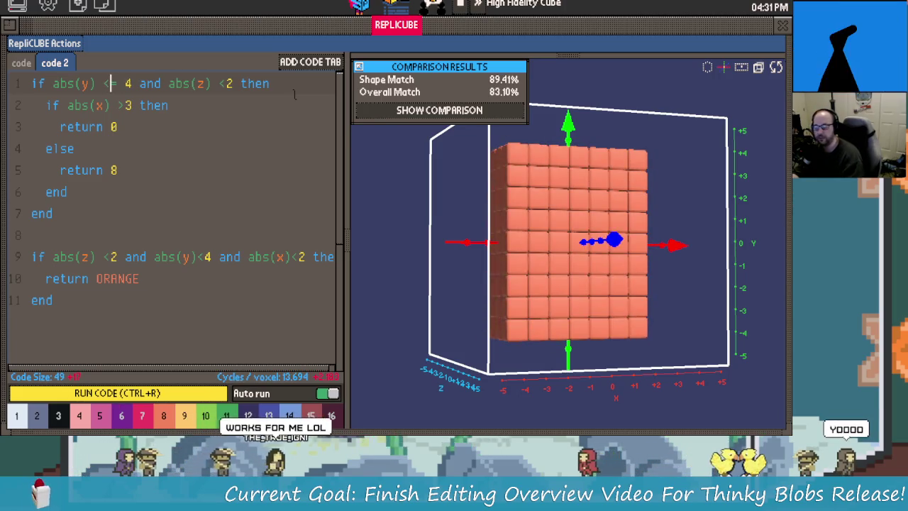
key("Home")
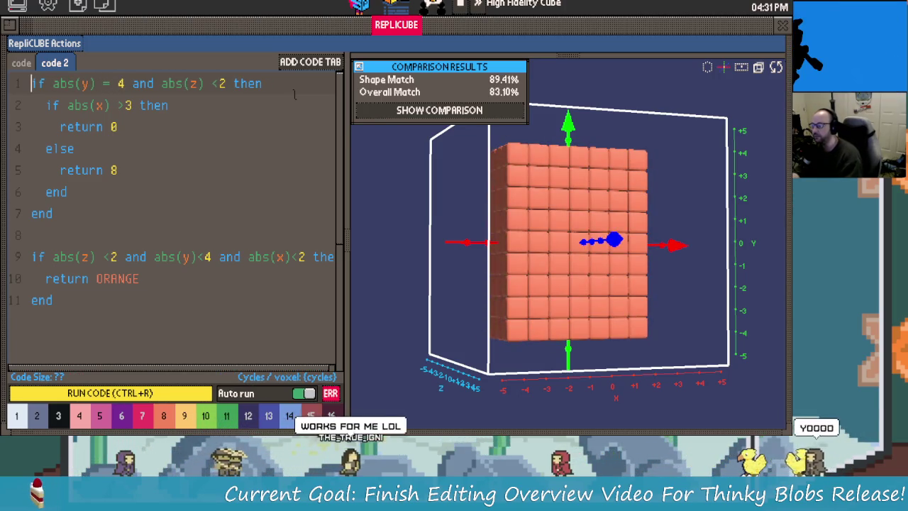
key("Right")
key("Right")
key("Right")
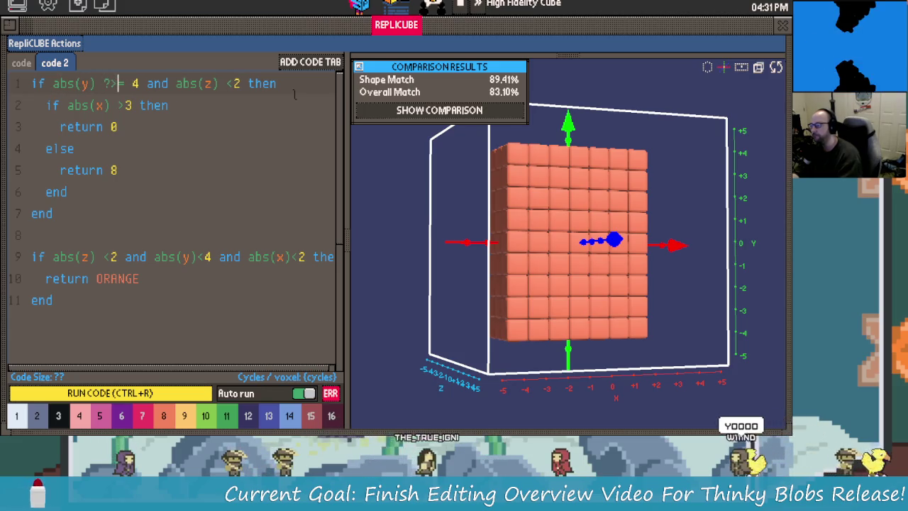
type("~")
type(">")
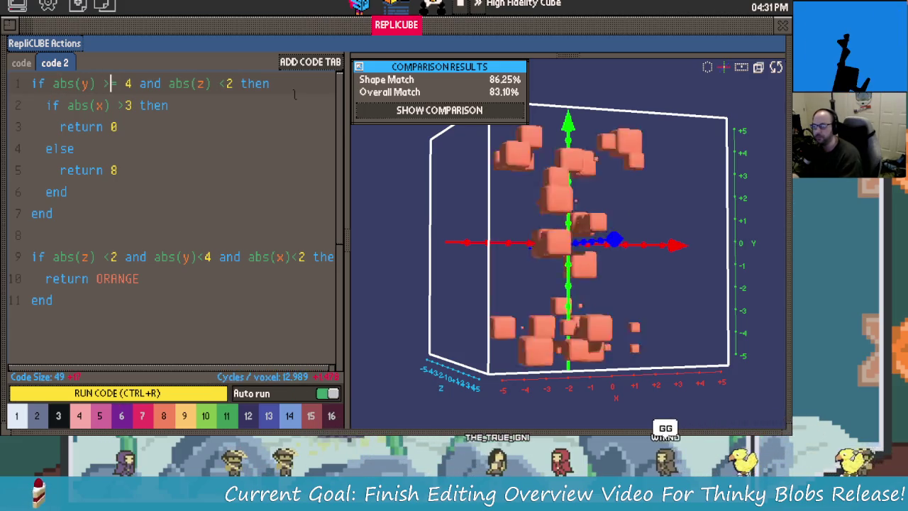
mouse_move(713, 230)
left_mouse_down()
mouse_move(678, 234)
mouse_move(722, 220)
mouse_move(789, 229)
mouse_move(458, 240)
mouse_move(693, 245)
left_mouse_up()
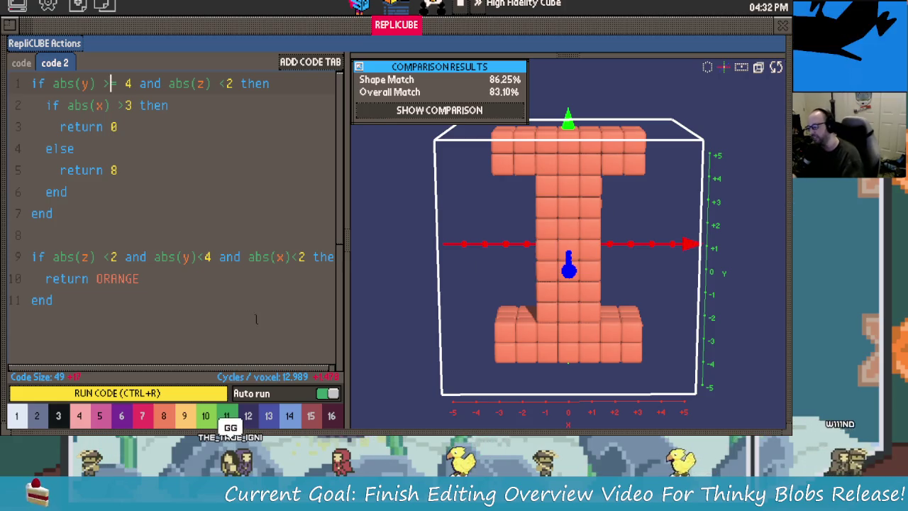
After checking the RepliCUBE Actions list, stop the music and open the Project Files Manager.
mouse_move(492, 256)
left_mouse_down()
mouse_move(671, 249)
mouse_move(458, 261)
mouse_move(661, 253)
mouse_move(537, 256)
mouse_move(574, 243)
mouse_move(537, 163)
mouse_move(544, 263)
mouse_move(586, 227)
mouse_move(568, 243)
mouse_move(610, 269)
mouse_move(662, 271)
mouse_move(465, 248)
mouse_move(560, 248)
mouse_move(622, 203)
left_mouse_up()
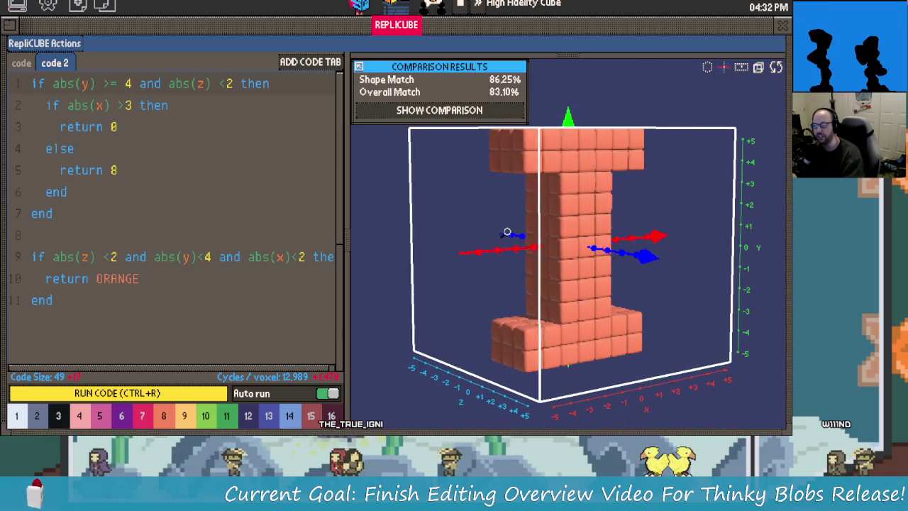
left_click_drag(503, 231, 414, 25)
left_click(71, 44)
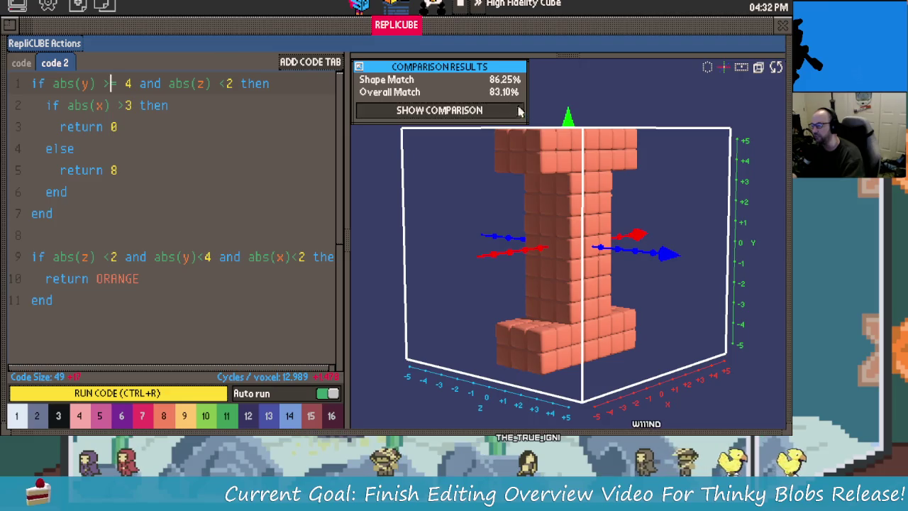
left_click_drag(629, 205, 648, 210)
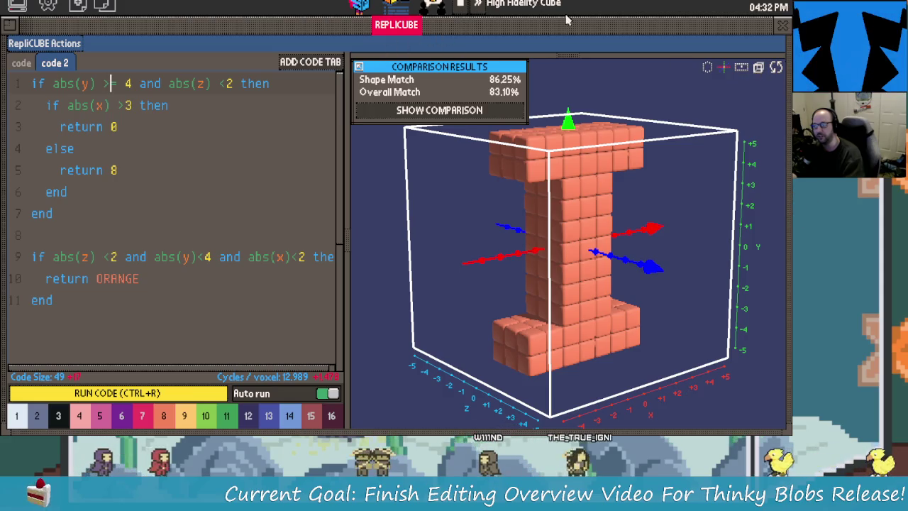
left_click(459, 6)
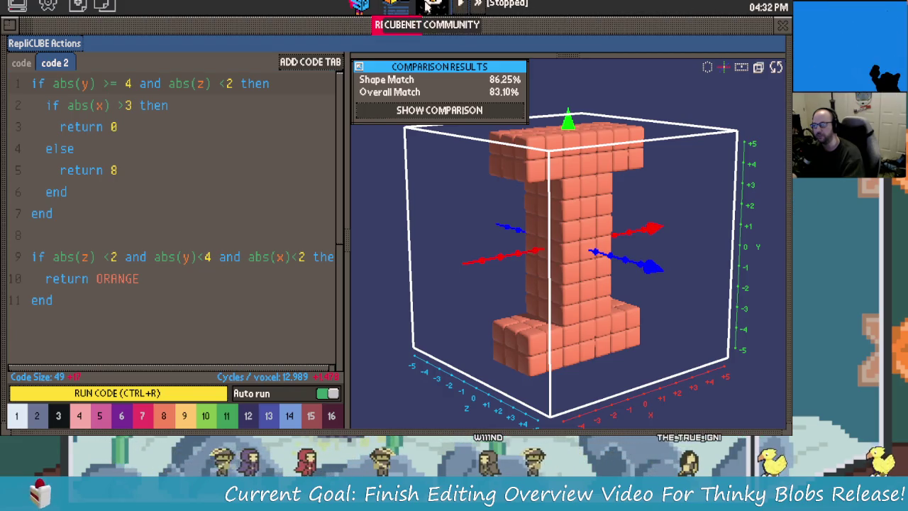
left_click(400, 7)
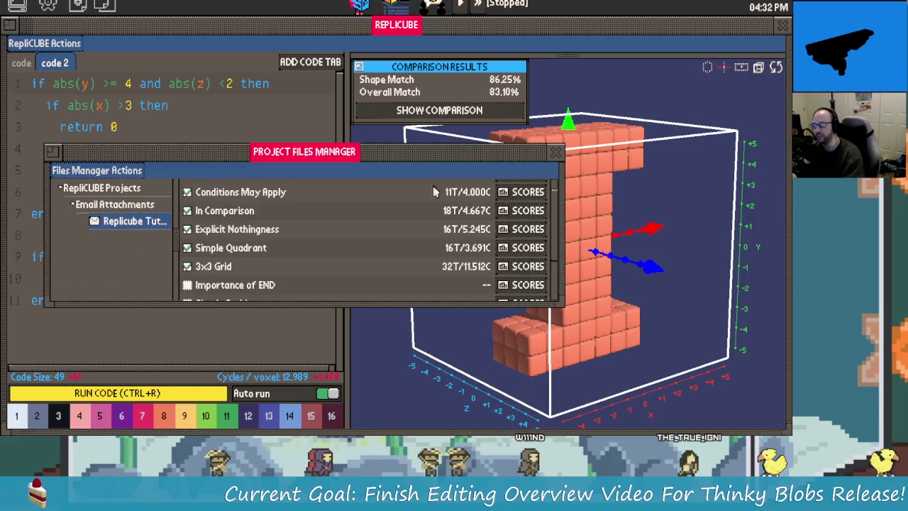
Close the Project Files Manager and return to the code editor.
scroll(415, 221, "down", 2)
scroll(415, 221, "up", 3)
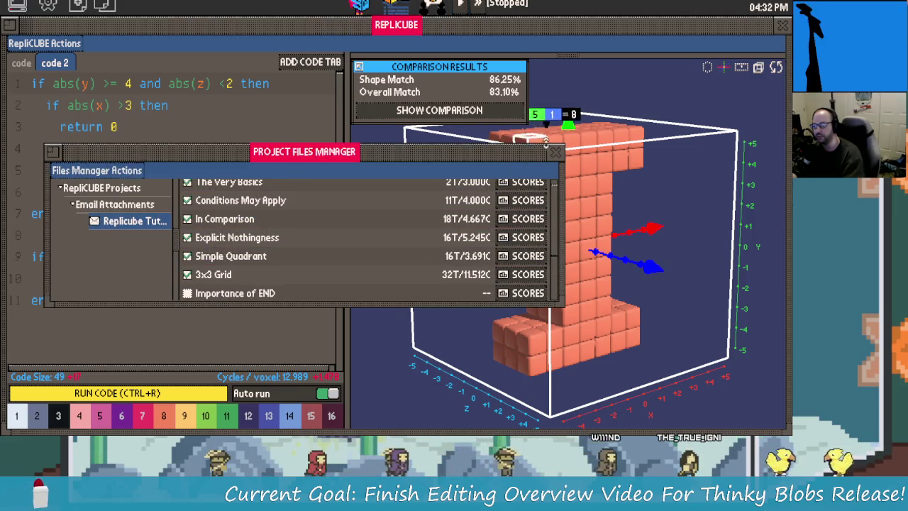
left_click(555, 152)
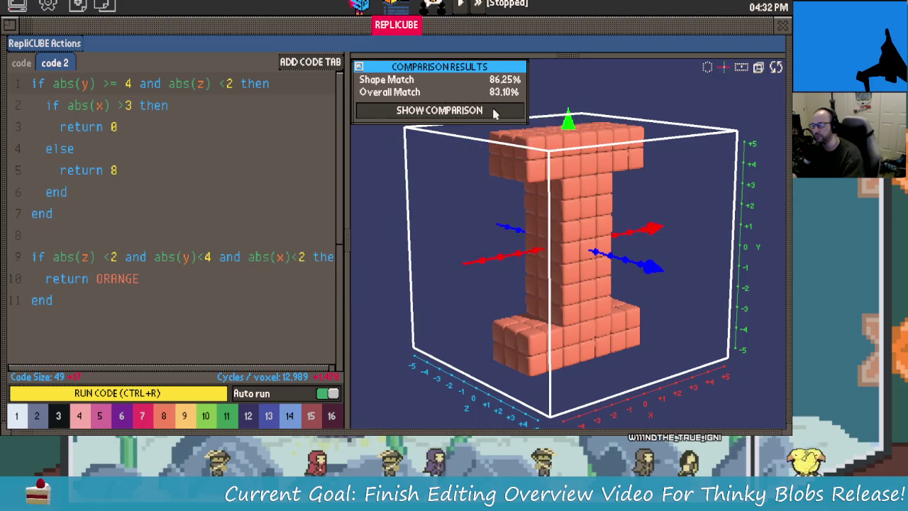
Start renaming the code 2 tab and clear its old name.
right_click(95, 68)
left_click(175, 148)
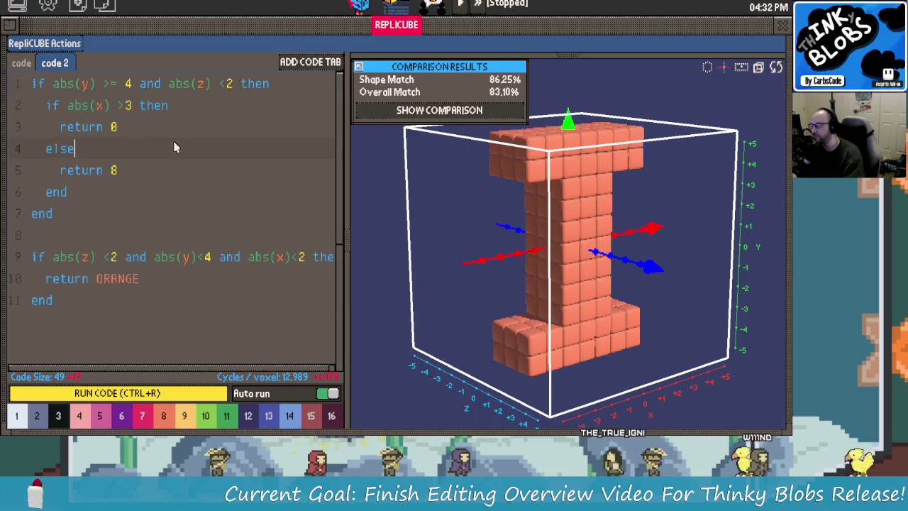
right_click(56, 63)
left_click(32, 79)
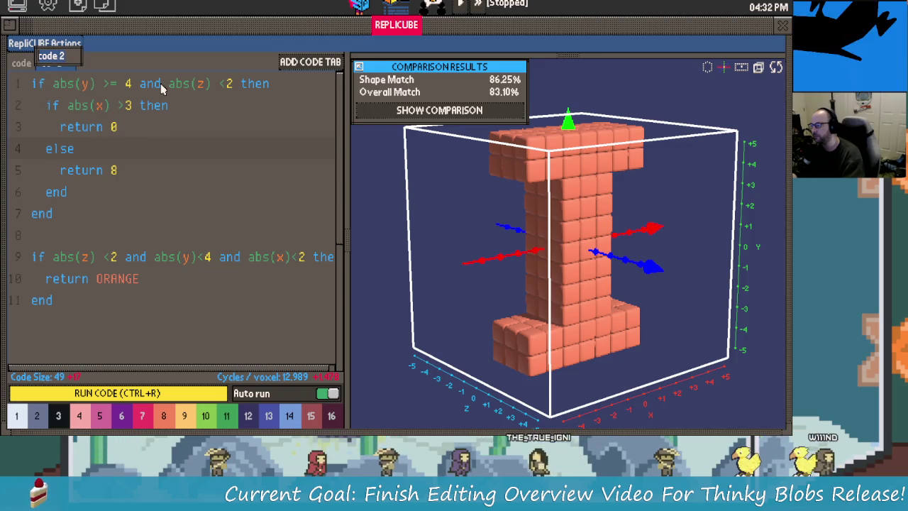
key("BackSpace")
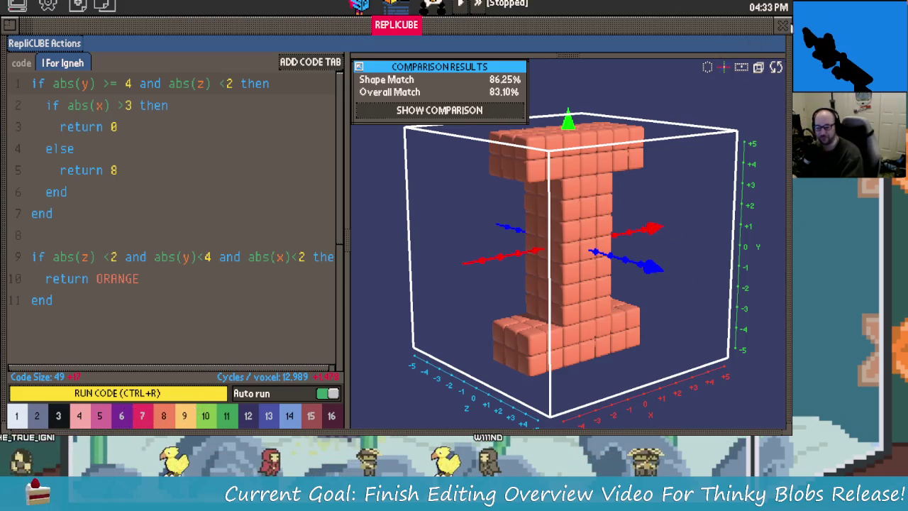
Switch the viewport to front view, then perspective, and hide then restore the axis labels.
left_click(776, 67)
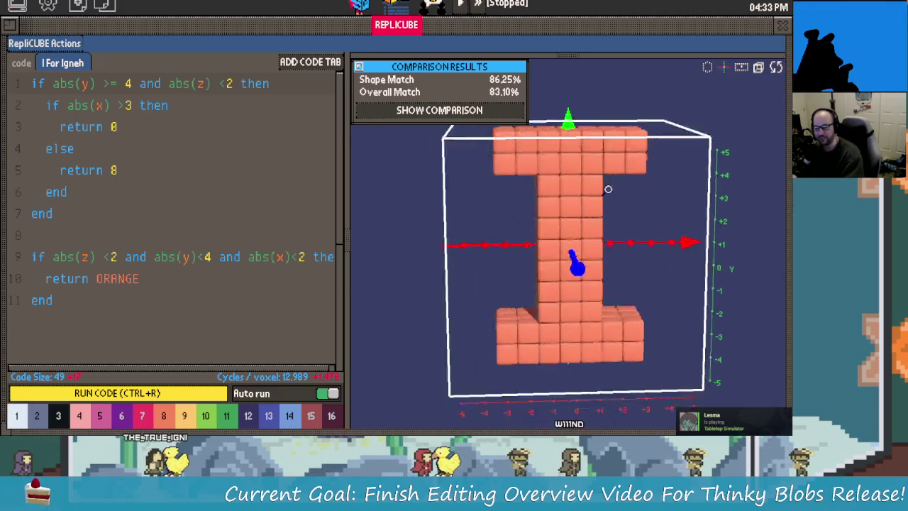
left_click(758, 67)
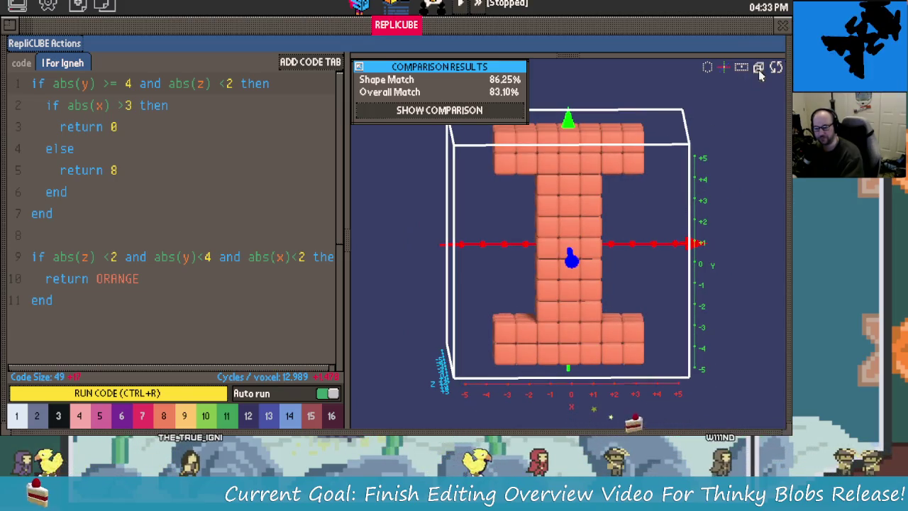
left_click(741, 67)
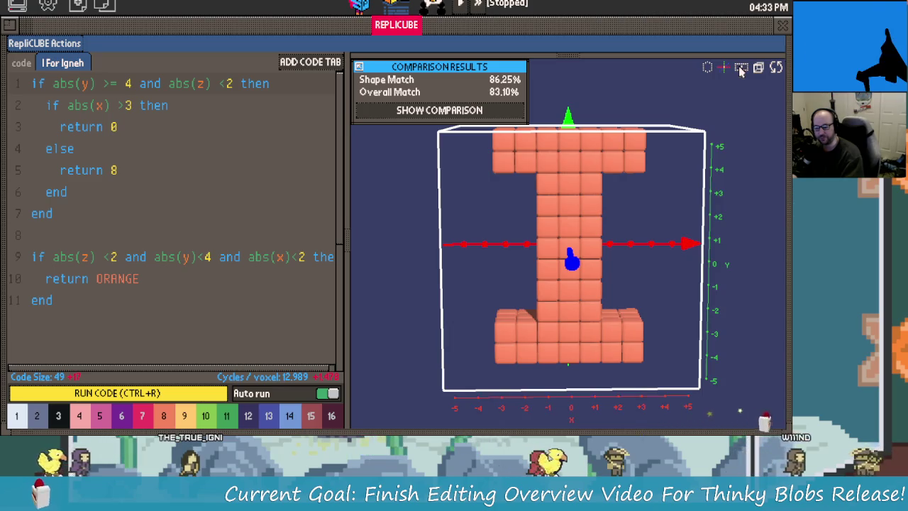
left_click(717, 69)
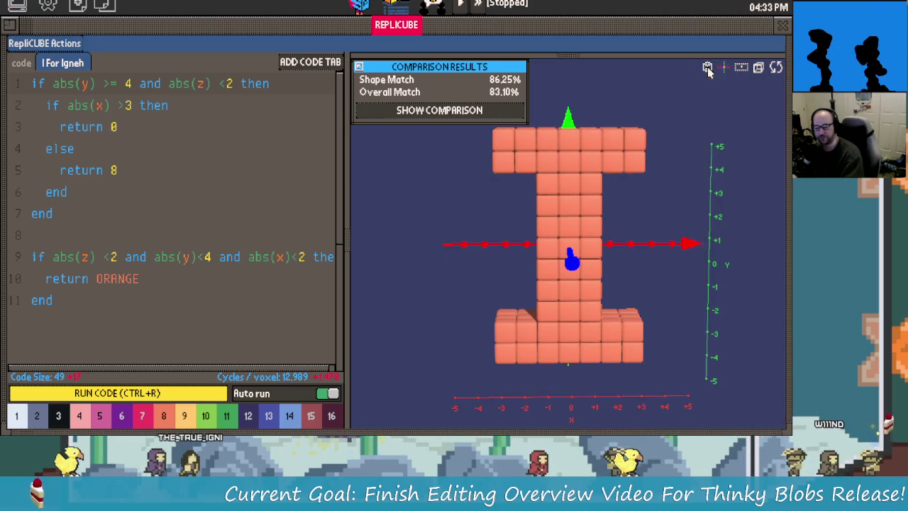
Tilt the model to a perspective angle and close the cube editor.
mouse_move(480, 209)
left_mouse_down()
mouse_move(591, 297)
mouse_move(605, 236)
left_mouse_up()
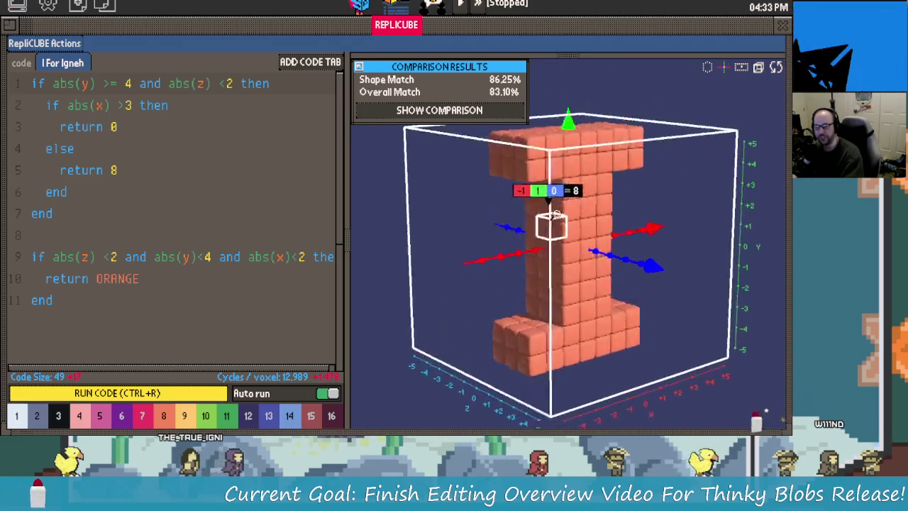
scroll(605, 237, "up", 3)
scroll(605, 237, "down", 3)
scroll(606, 237, "up", 2)
left_click(782, 25)
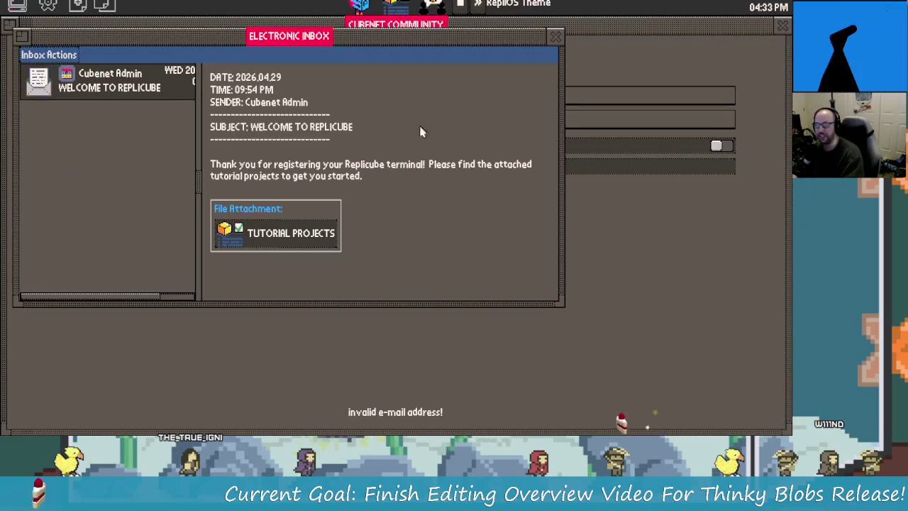
Close the inbox and settings, then shut Replicube down from its system menu.
left_click(551, 46)
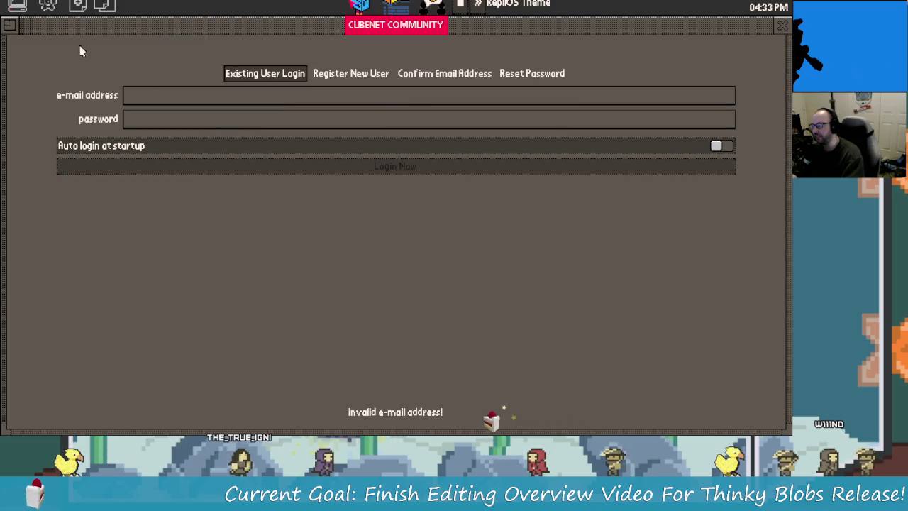
left_click(47, 6)
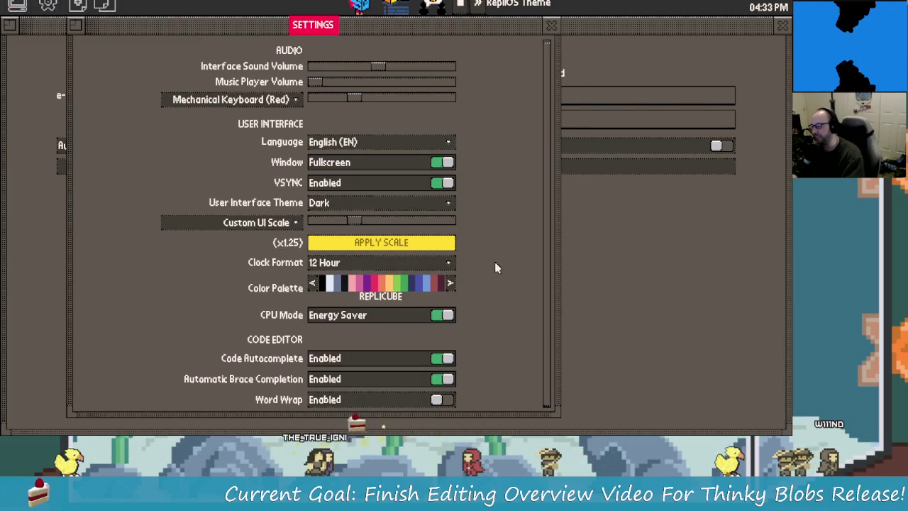
left_click(551, 25)
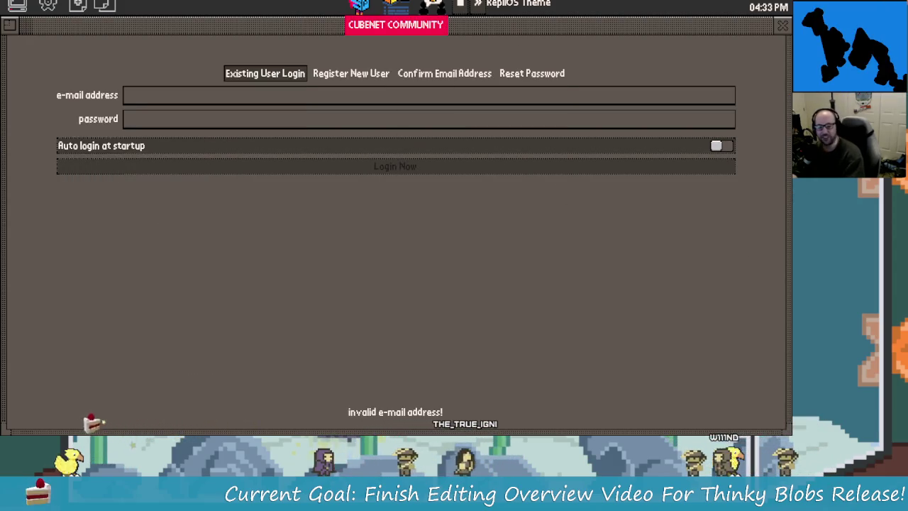
left_click(21, 11)
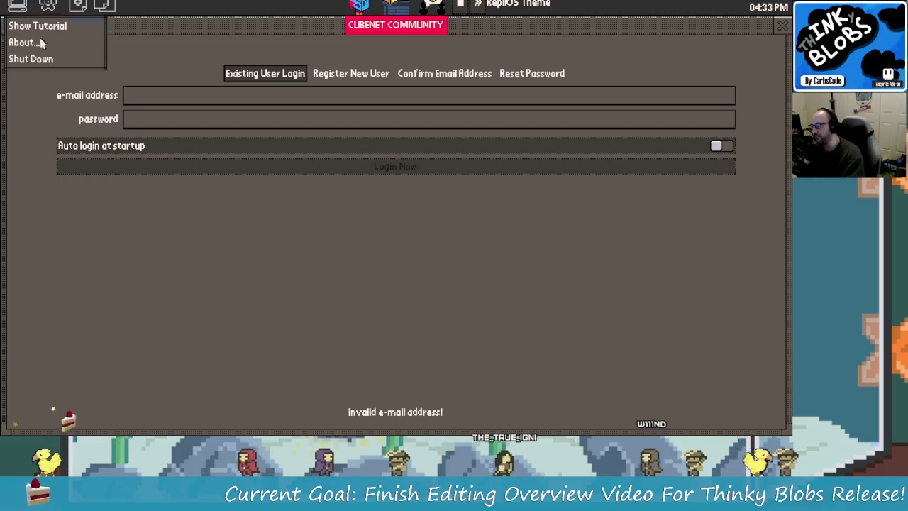
left_click(35, 60)
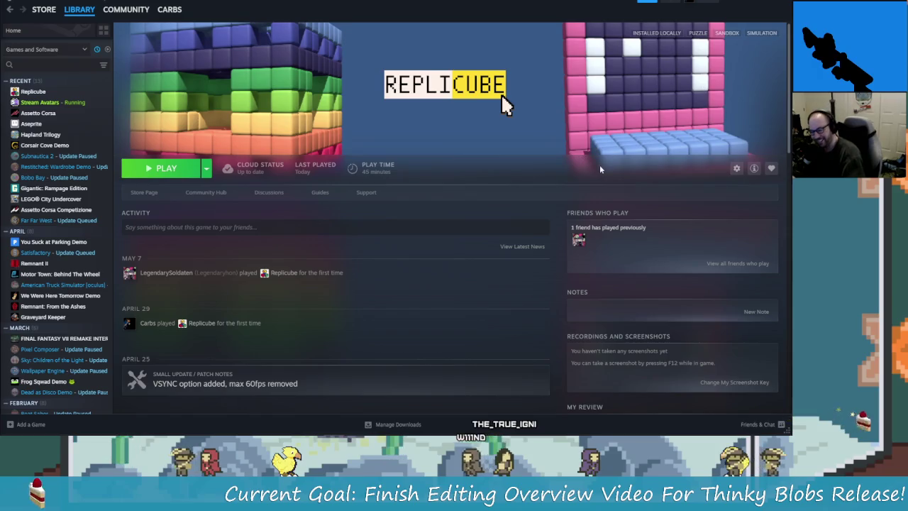
Open Replicube's store page and view the pink-cube, temple, cube, checker and last screenshots.
left_click(143, 194)
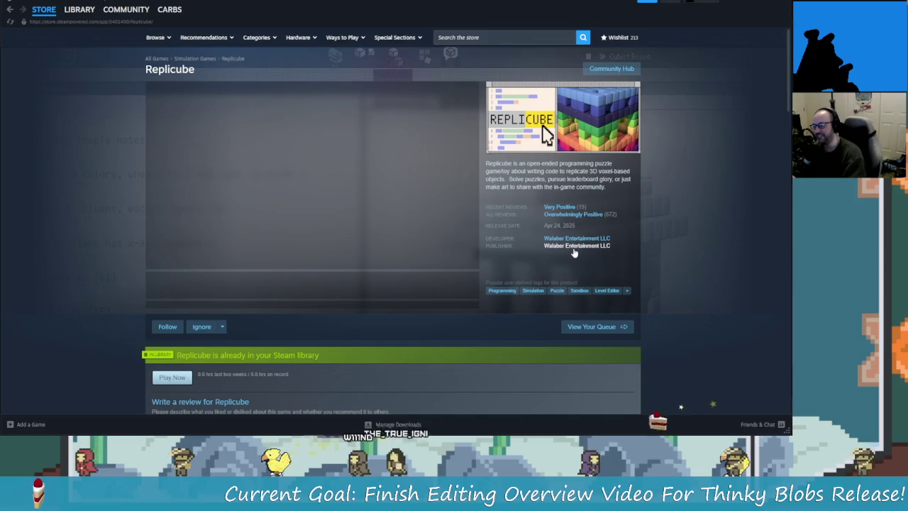
left_click(227, 287)
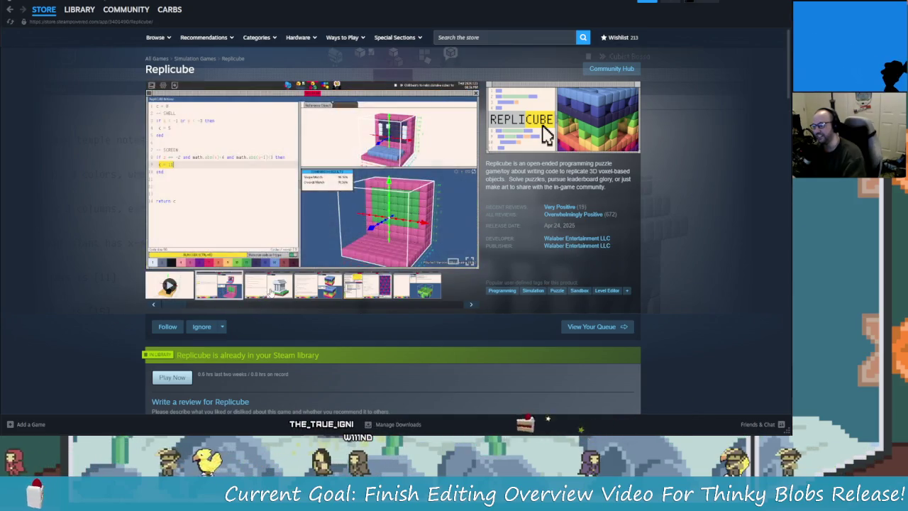
left_click(262, 289)
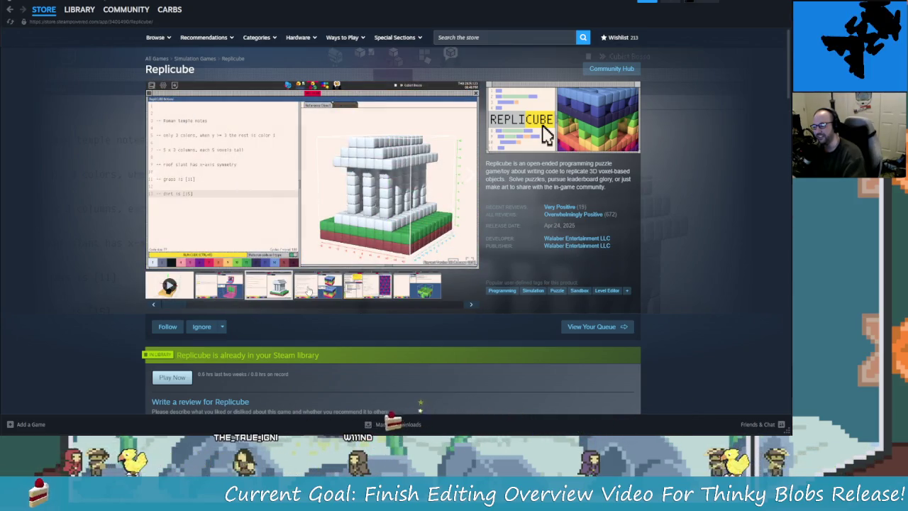
left_click(320, 287)
left_click(367, 288)
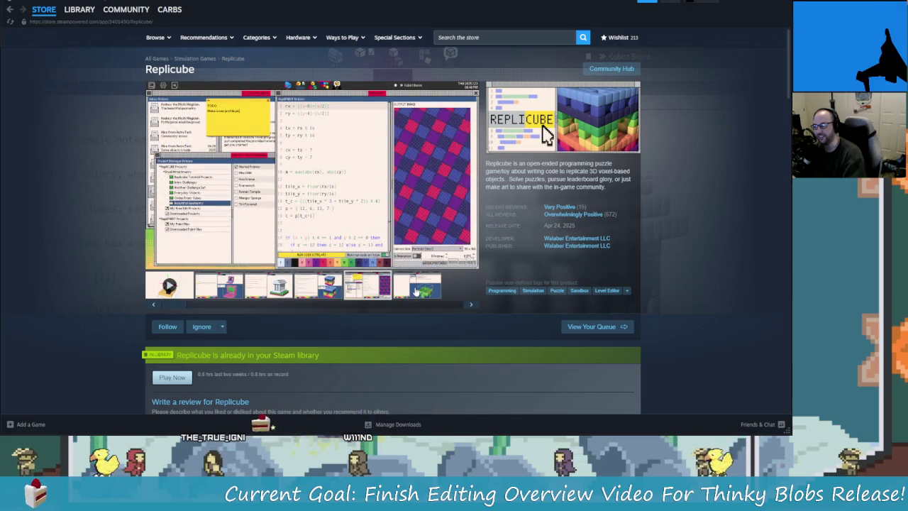
left_click(415, 290)
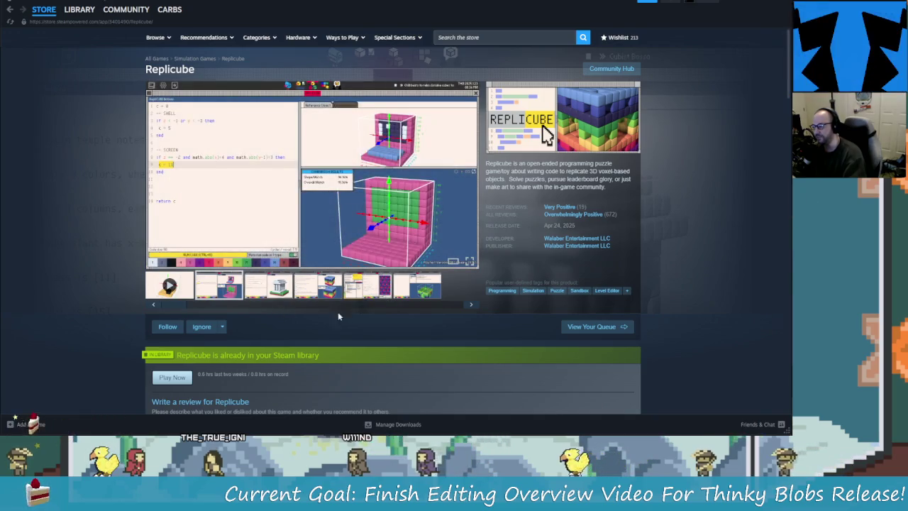
Read the full description via READ MORE, scroll back up, and close Steam.
scroll(364, 297, "down", 3)
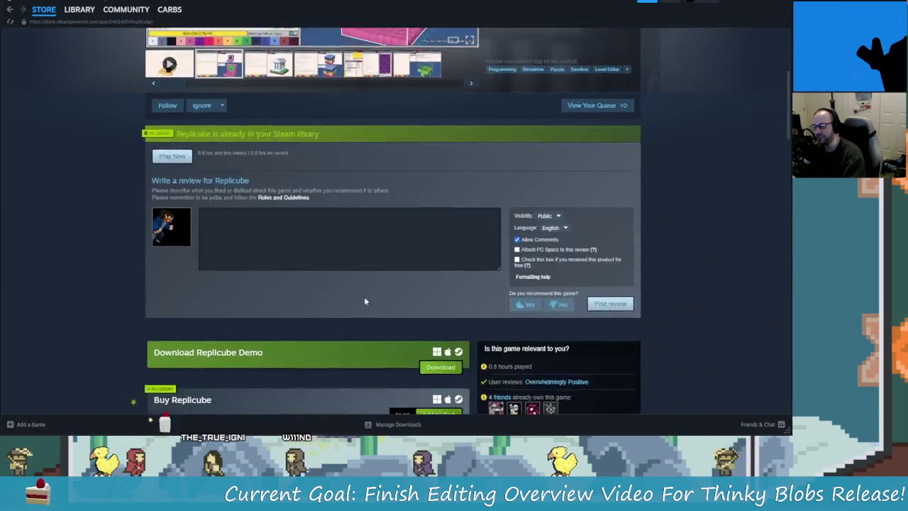
scroll(357, 294, "down", 4)
scroll(357, 294, "up", 3)
scroll(357, 294, "up", 4)
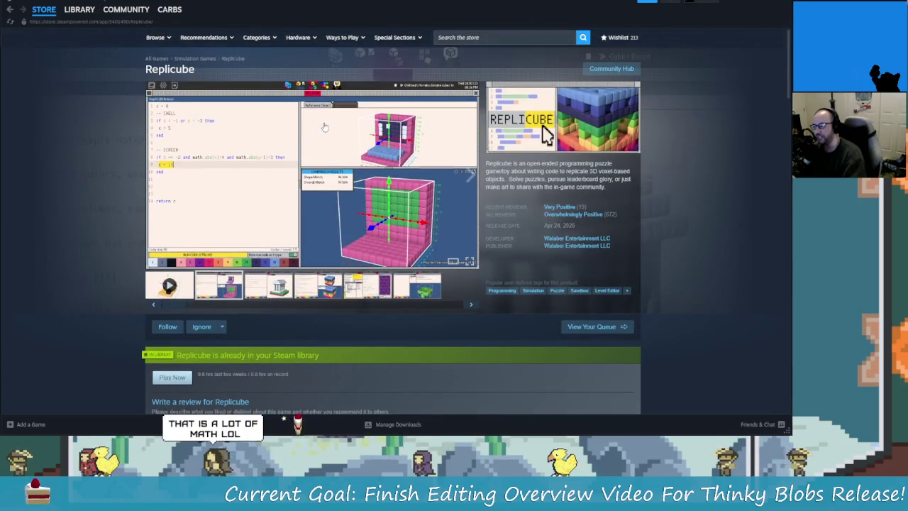
scroll(433, 276, "down", 3)
scroll(511, 261, "down", 4)
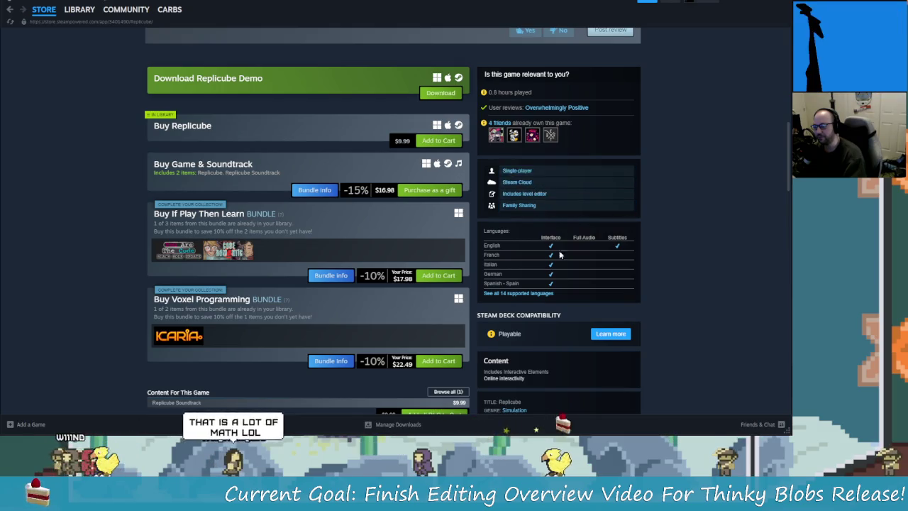
scroll(555, 246, "down", 3)
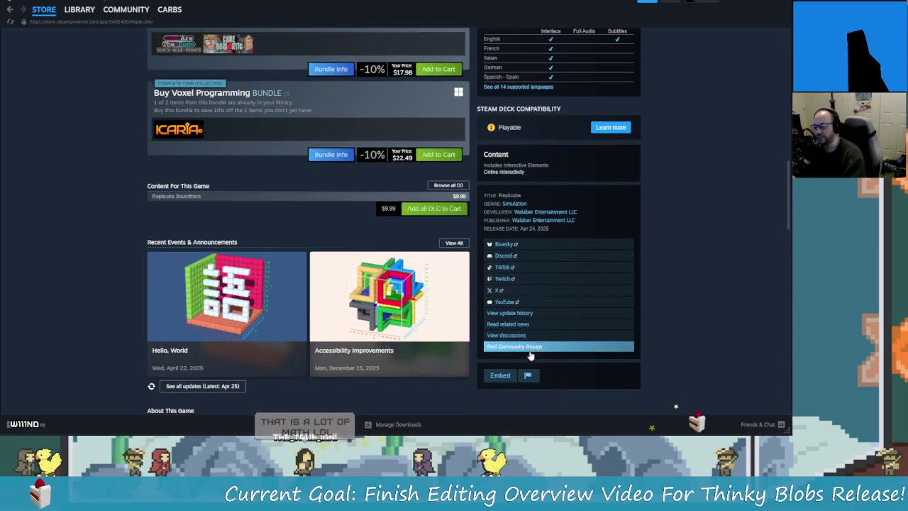
scroll(529, 351, "down", 1)
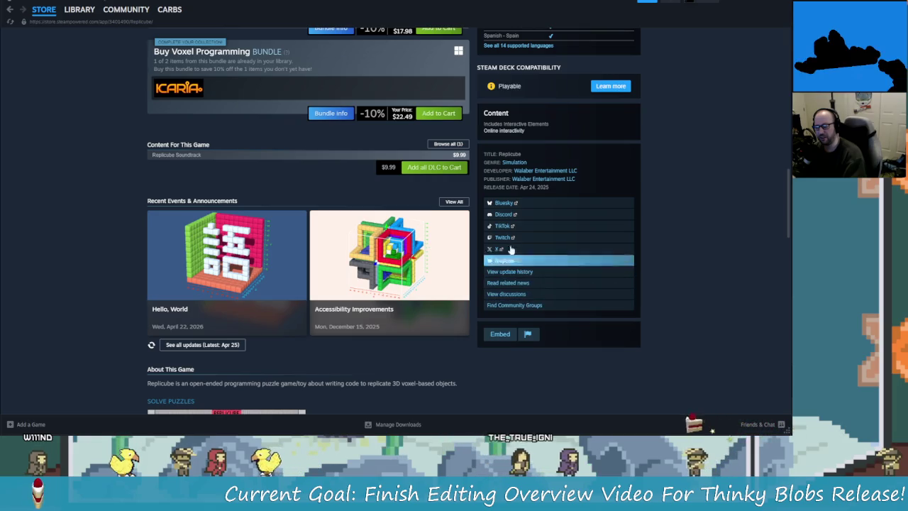
scroll(522, 283, "down", 1)
scroll(512, 264, "down", 1)
scroll(461, 294, "down", 4)
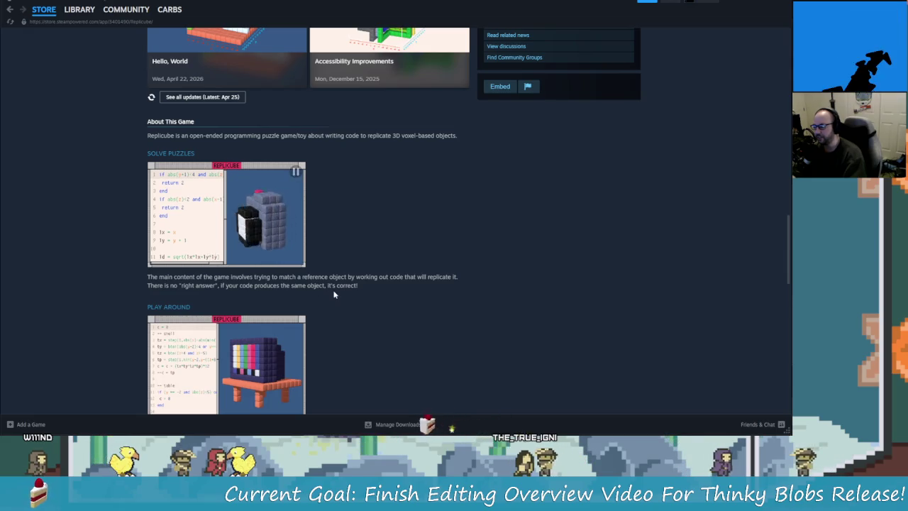
scroll(434, 321, "down", 4)
scroll(398, 308, "down", 2)
left_click(309, 212)
scroll(405, 268, "down", 2)
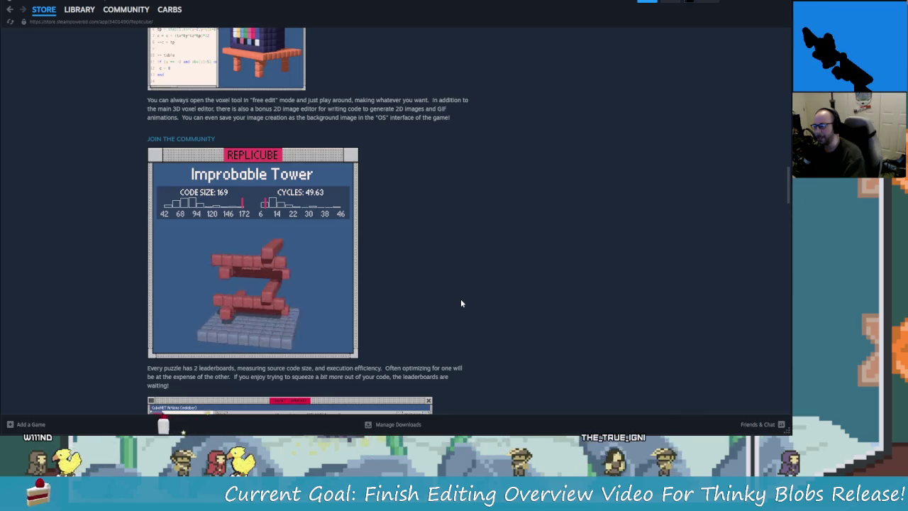
scroll(460, 303, "down", 2)
scroll(456, 301, "down", 2)
scroll(539, 343, "down", 2)
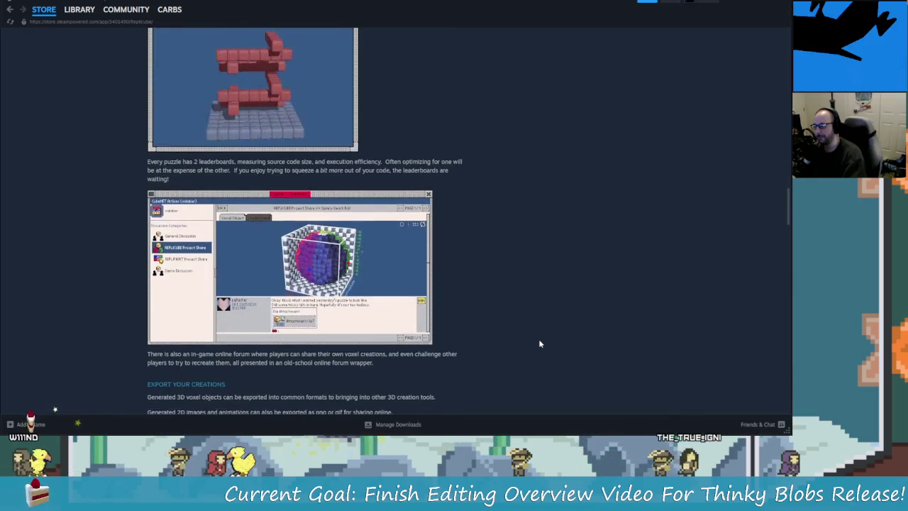
scroll(537, 343, "down", 2)
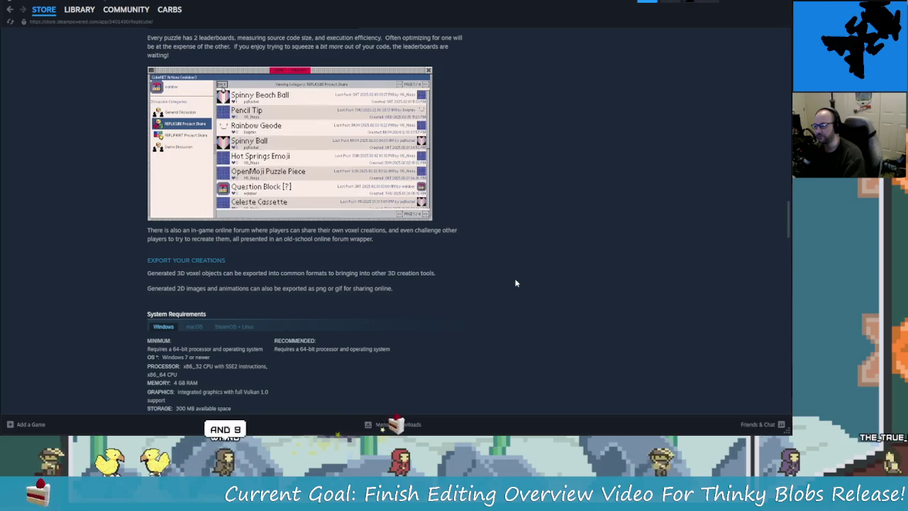
scroll(513, 278, "down", 2)
scroll(497, 277, "up", 2)
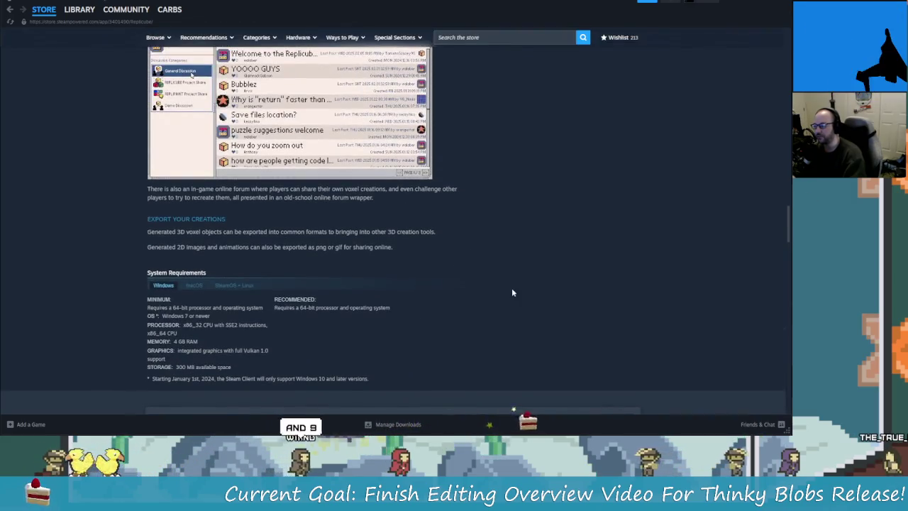
scroll(560, 298, "up", 2)
scroll(545, 184, "up", 5)
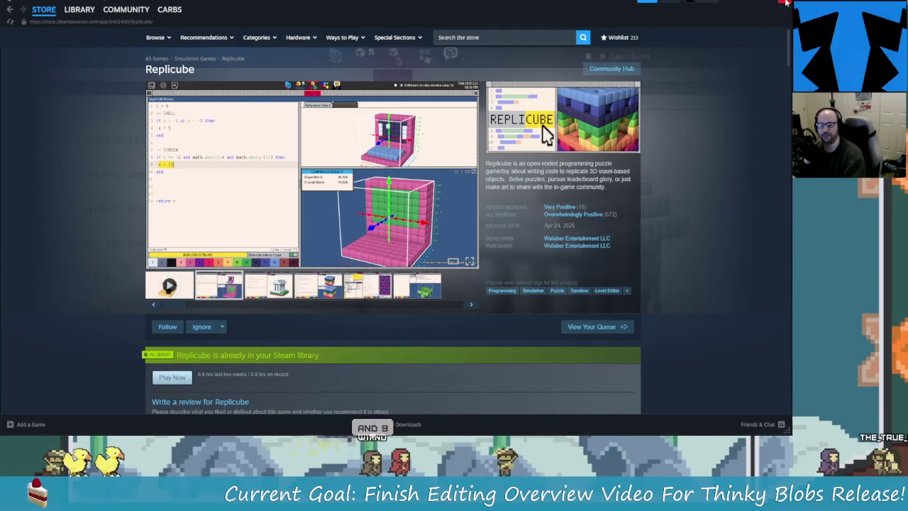
left_click(781, 4)
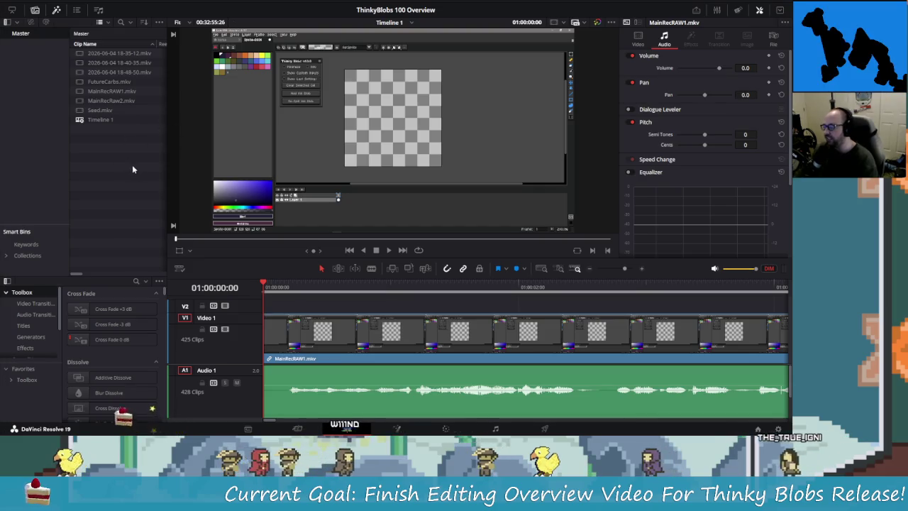
Back in the ThinkyBlobs 100 Overview edit, bring up the Media Pool's options menu.
right_click(101, 151)
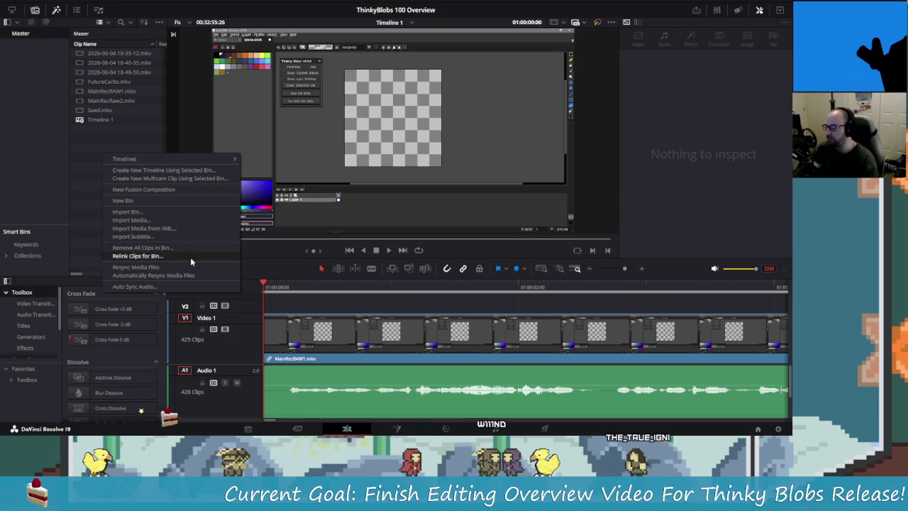
Import thinky-blobs-banner.png from Itch Io Marketing Assets > Banners and place it on Video 2.
left_click(174, 220)
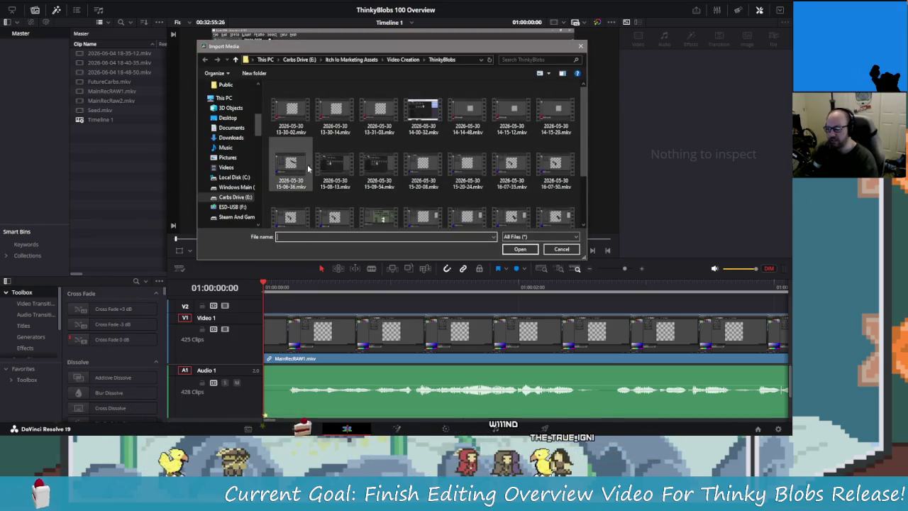
left_click(350, 60)
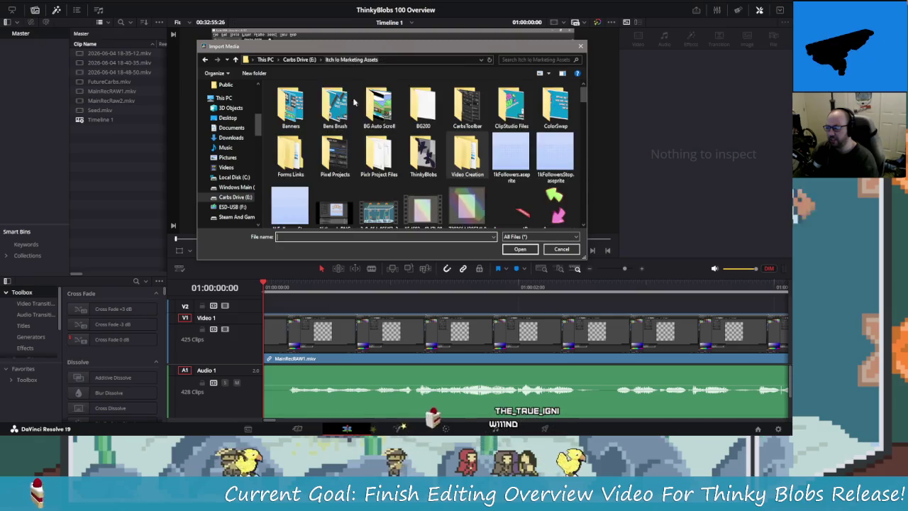
double_click(290, 106)
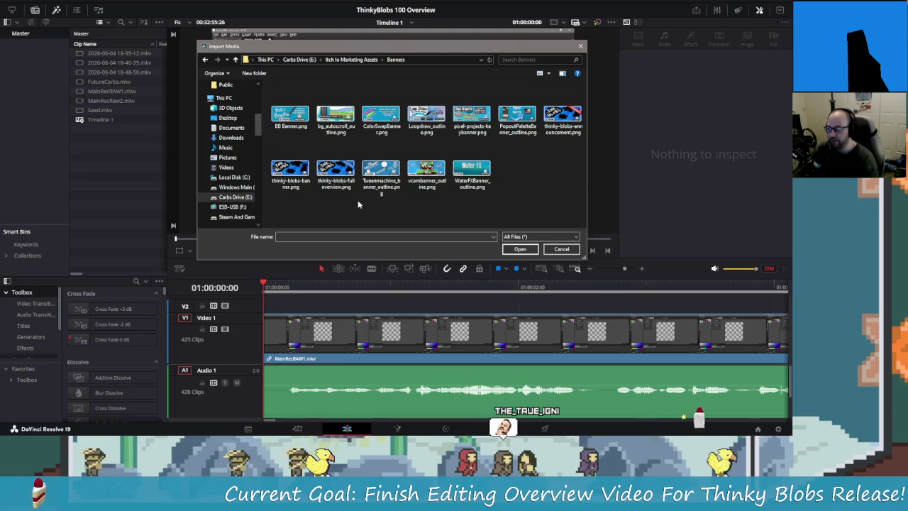
left_click(290, 168)
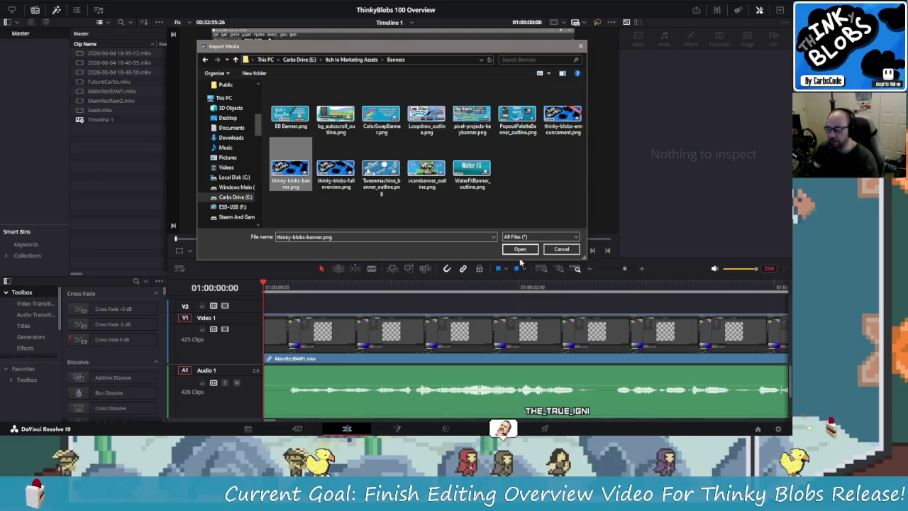
left_click(520, 249)
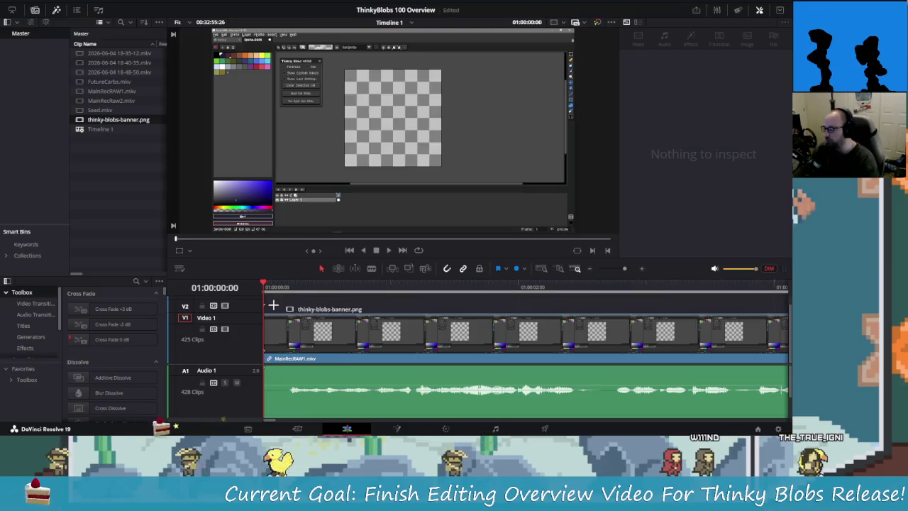
left_click(119, 119)
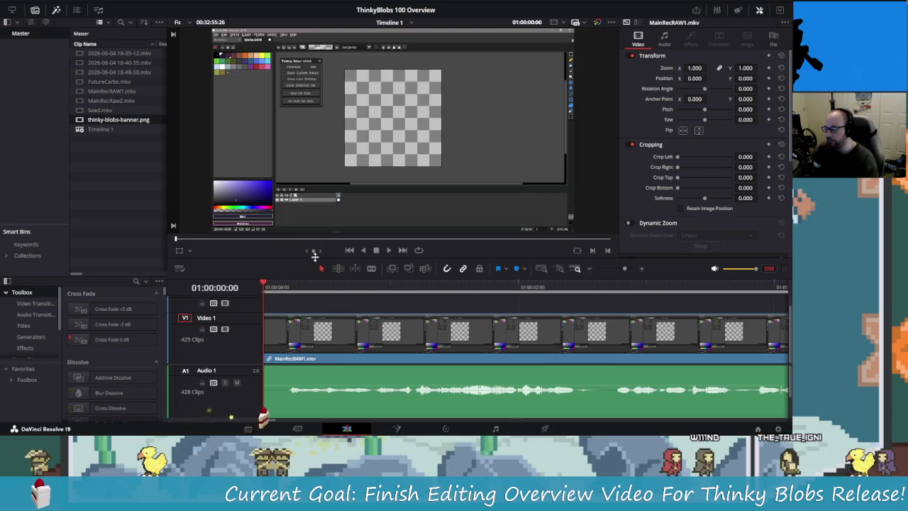
Enlarge the timeline area and lay thinky-blobs-banner.png on Video 2 at the start.
left_click_drag(312, 263, 295, 206)
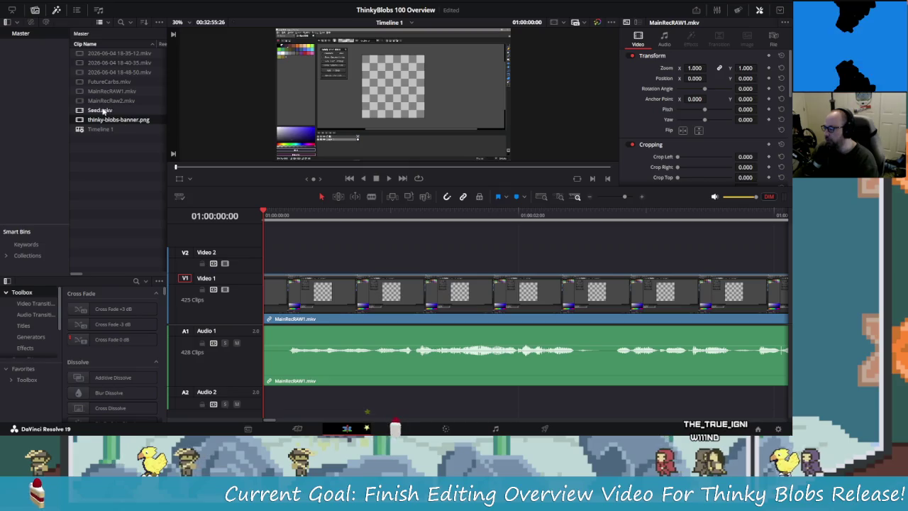
left_click_drag(119, 120, 269, 263)
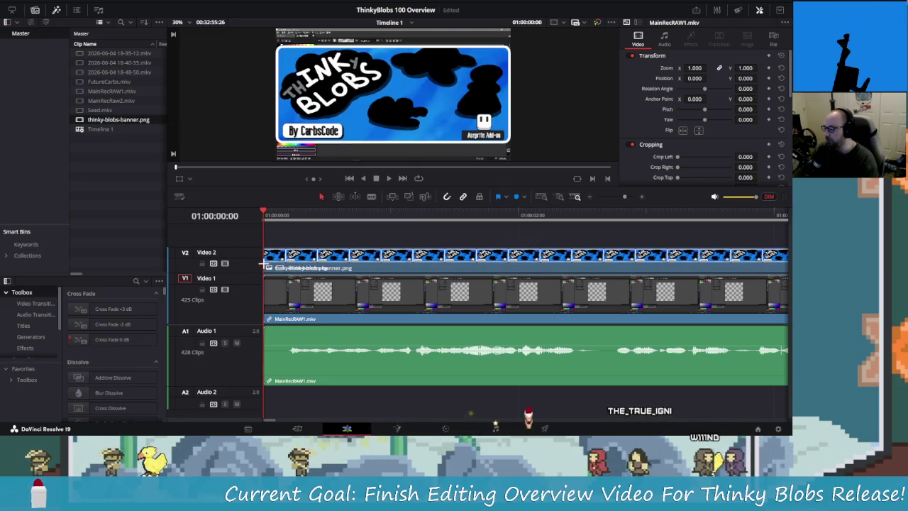
scroll(442, 270, "down", 3)
scroll(442, 269, "up", 1)
scroll(442, 269, "up", 2)
scroll(443, 269, "up", 2)
scroll(443, 269, "up", 2)
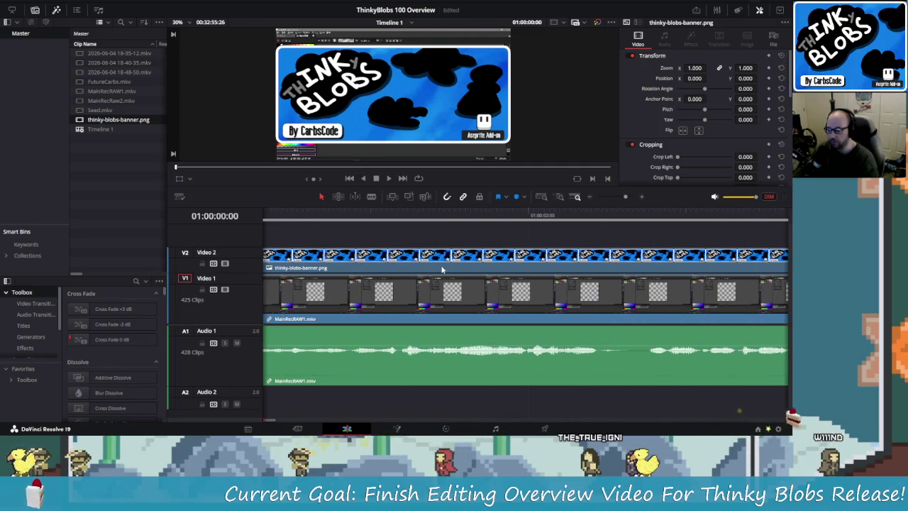
scroll(430, 260, "down", 2)
scroll(397, 257, "down", 5)
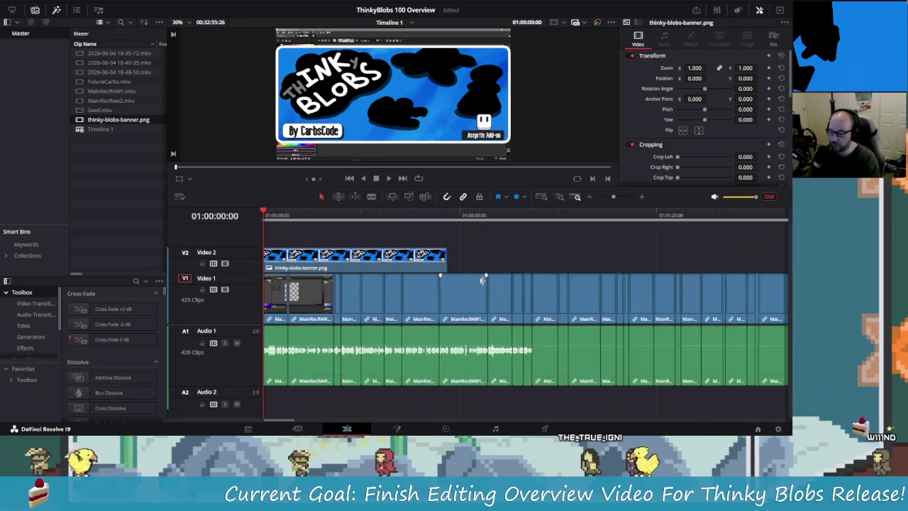
scroll(355, 253, "down", 2)
scroll(337, 261, "up", 2)
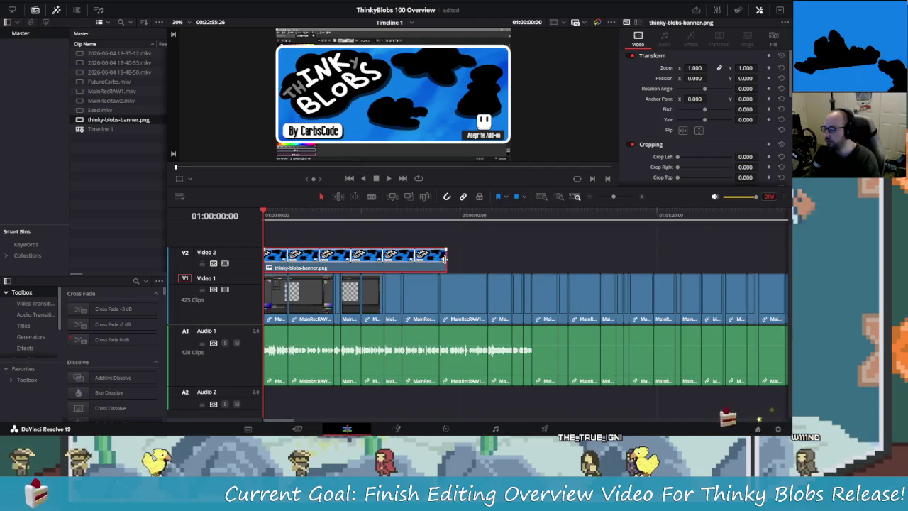
Trim the banner clip's end down to a short stub.
left_click_drag(445, 259, 271, 257)
scroll(273, 259, "up", 4)
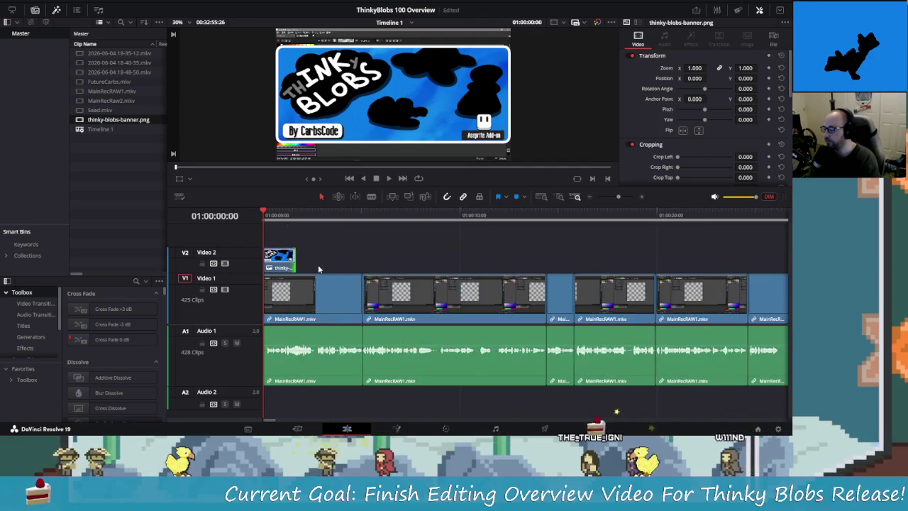
scroll(355, 262, "up", 3)
scroll(425, 264, "down", 3)
scroll(300, 262, "up", 3)
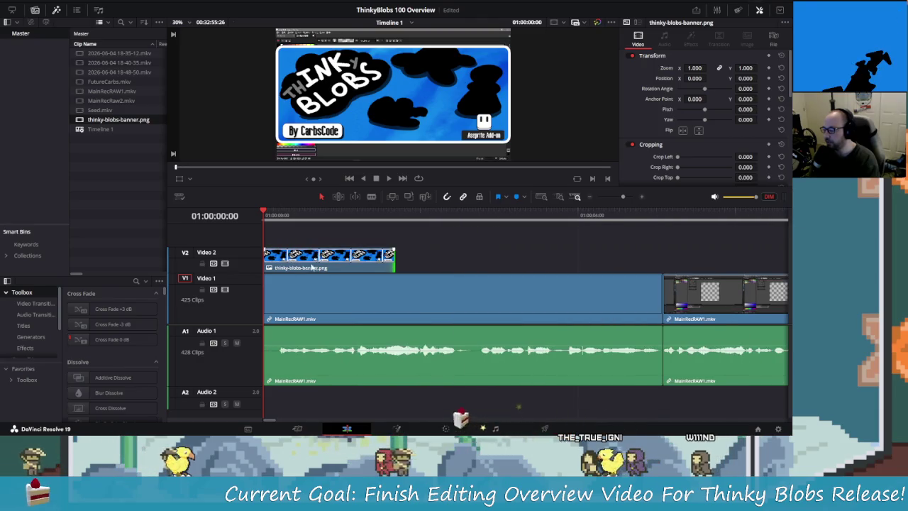
mouse_move(392, 261)
left_mouse_down()
mouse_move(277, 264)
mouse_move(274, 284)
left_mouse_up()
left_click(264, 286)
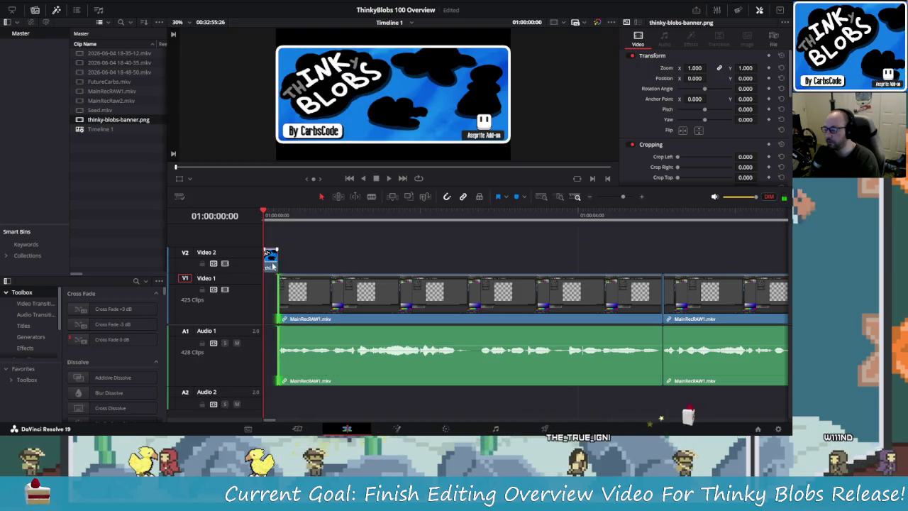
Return the playhead to the start and move the banner up onto a new V3 track.
left_click(273, 213)
key("Home")
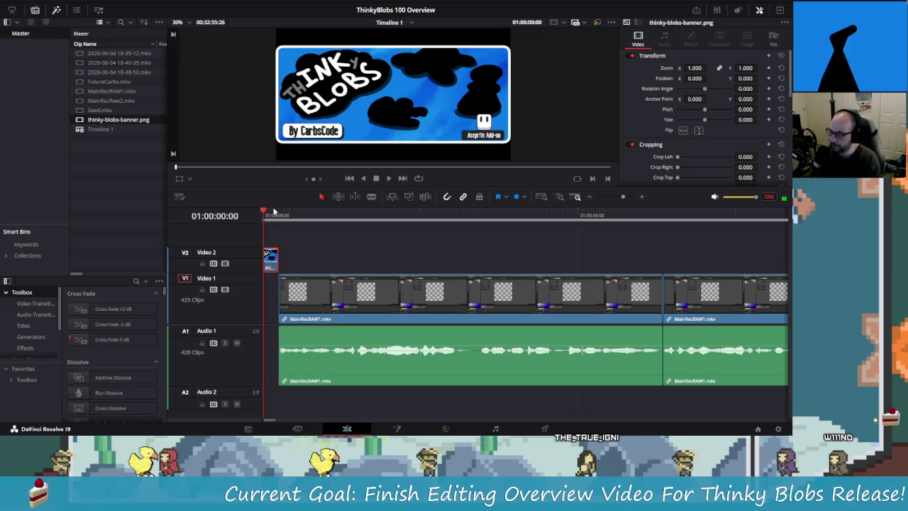
key("space")
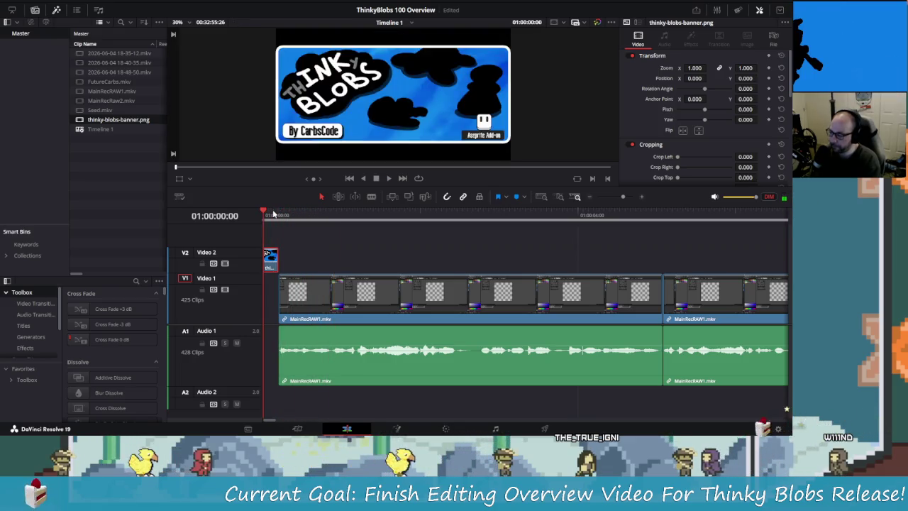
left_click_drag(269, 264, 270, 248)
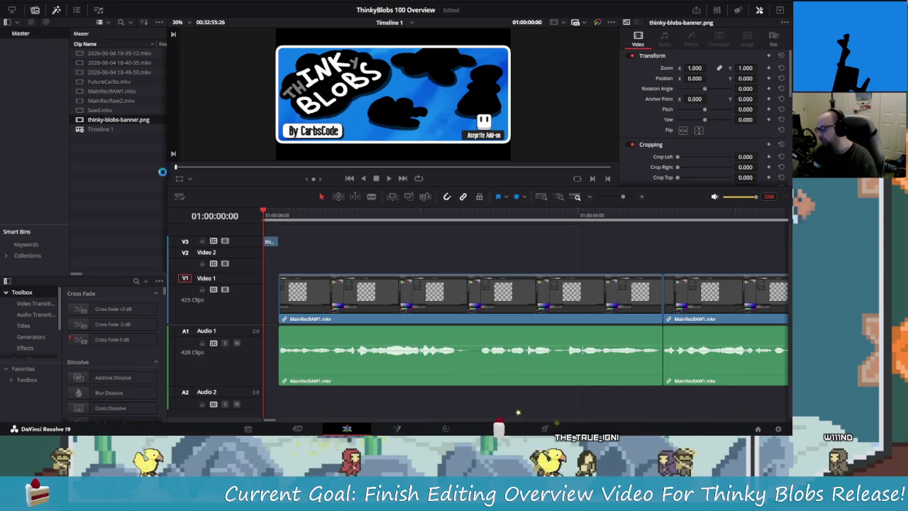
Import BG.jpg from Video Creation > Overlays and lay it on Video 2 beneath the banner.
right_click(119, 167)
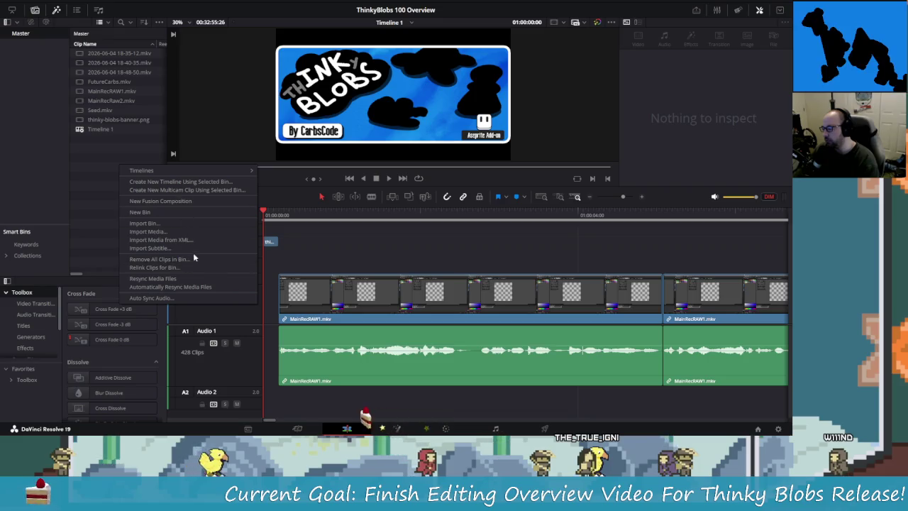
left_click(197, 232)
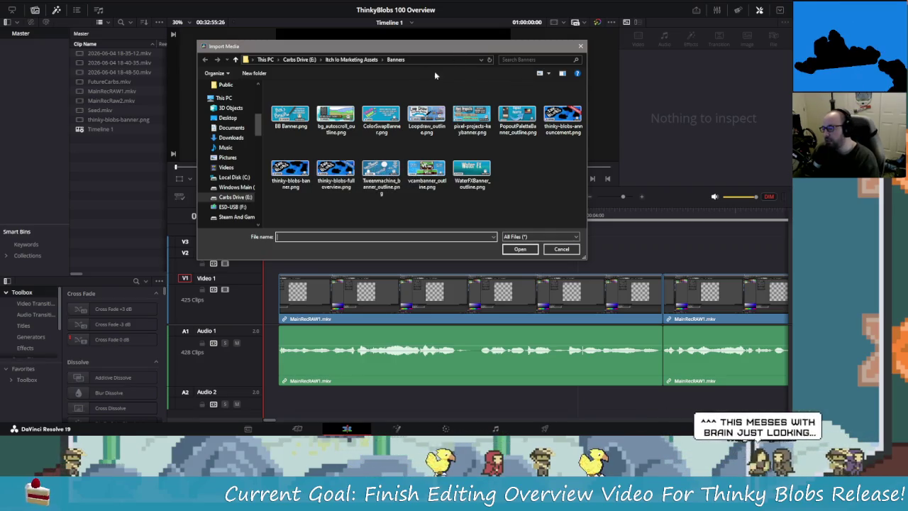
left_click(369, 60)
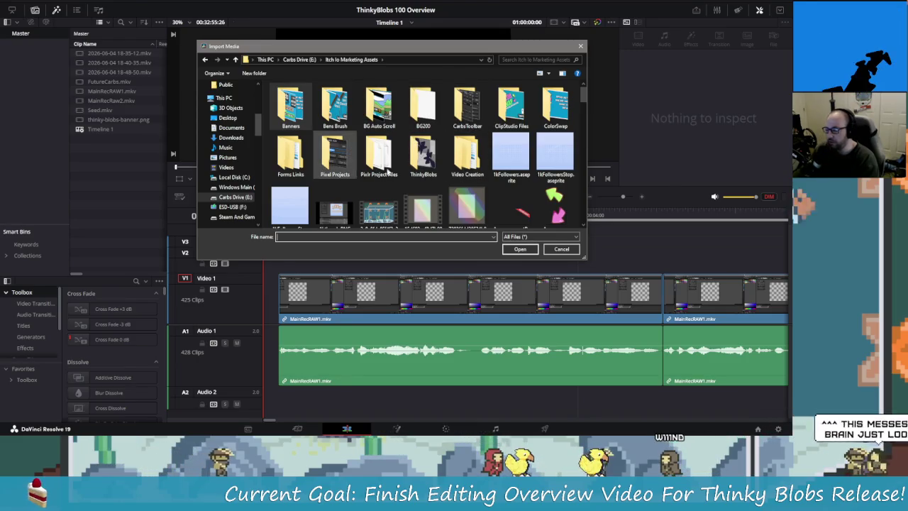
double_click(468, 152)
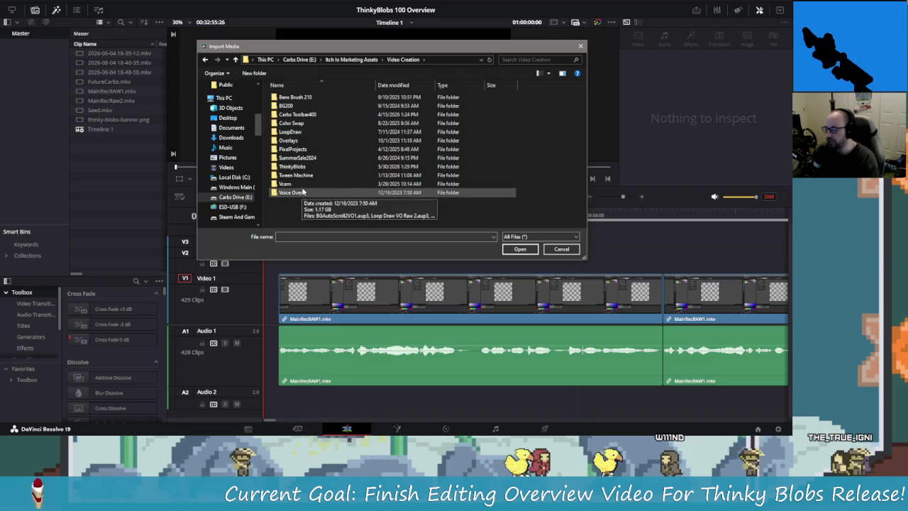
double_click(289, 140)
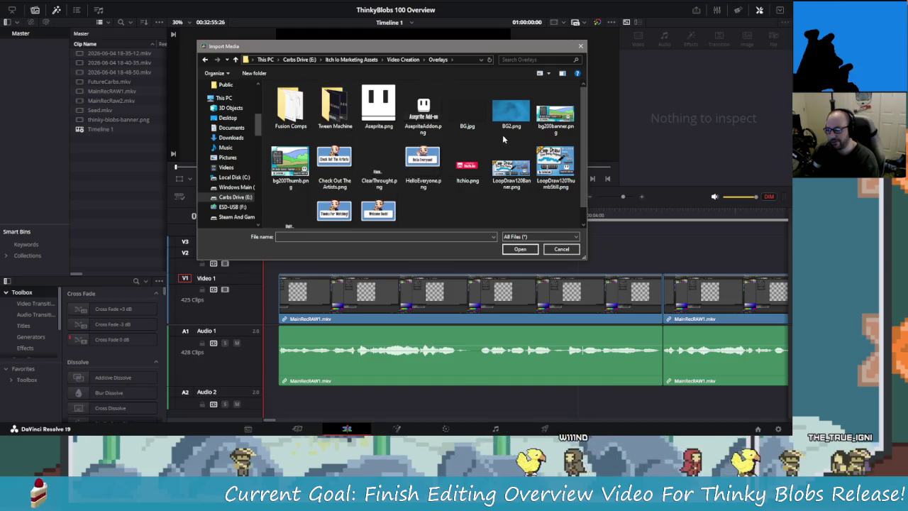
left_click(467, 110)
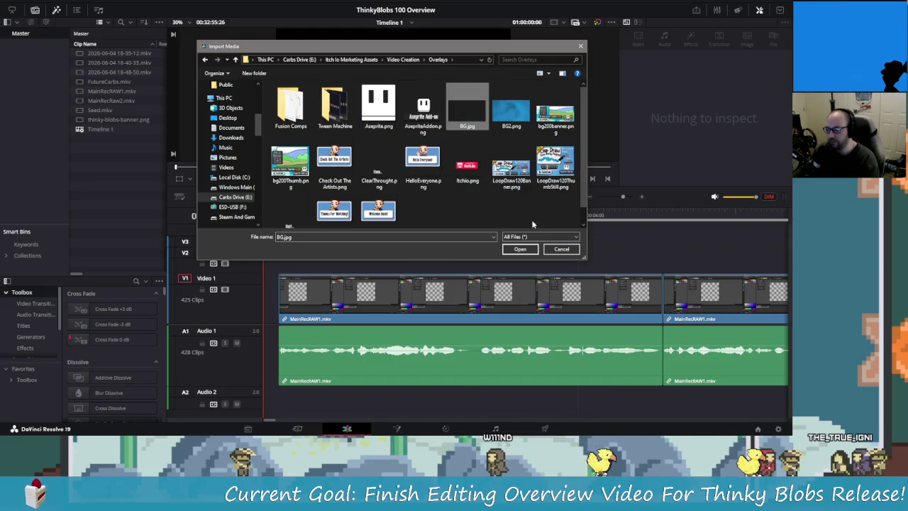
left_click(519, 249)
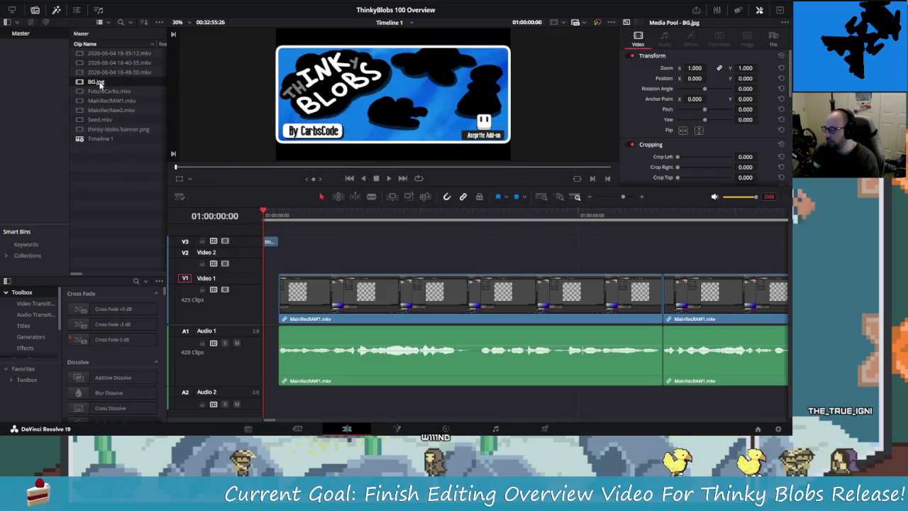
left_click_drag(260, 225, 263, 257)
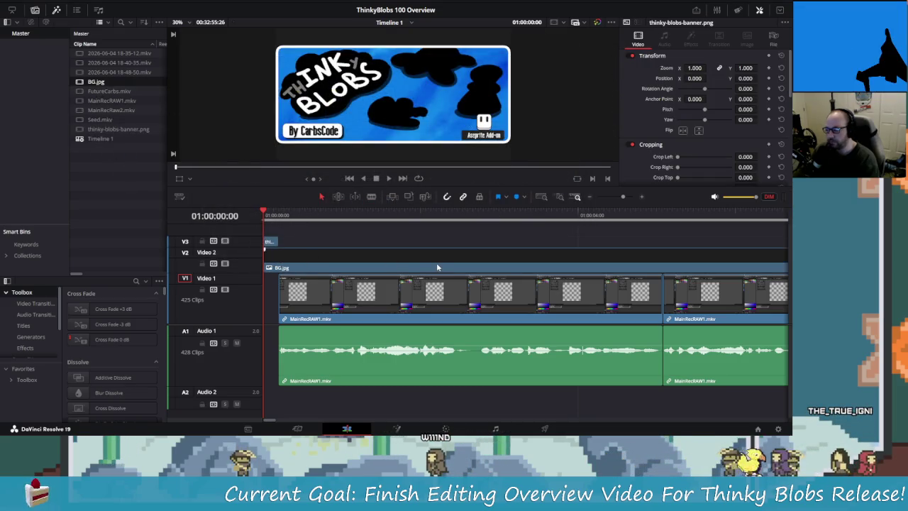
Trim BG.jpg on Video 2 to a short clip that just covers the intro.
scroll(458, 268, "down", 2)
scroll(459, 272, "down", 2)
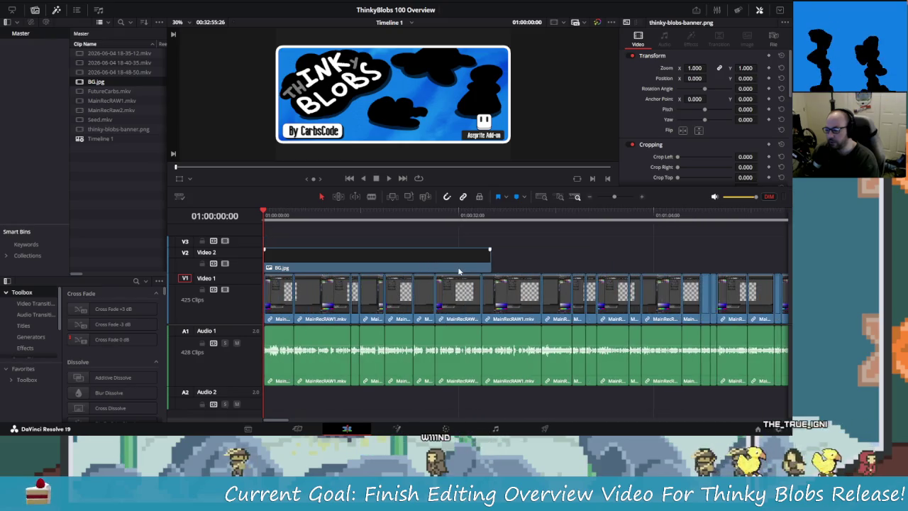
left_click_drag(489, 259, 292, 260)
scroll(309, 261, "up", 2)
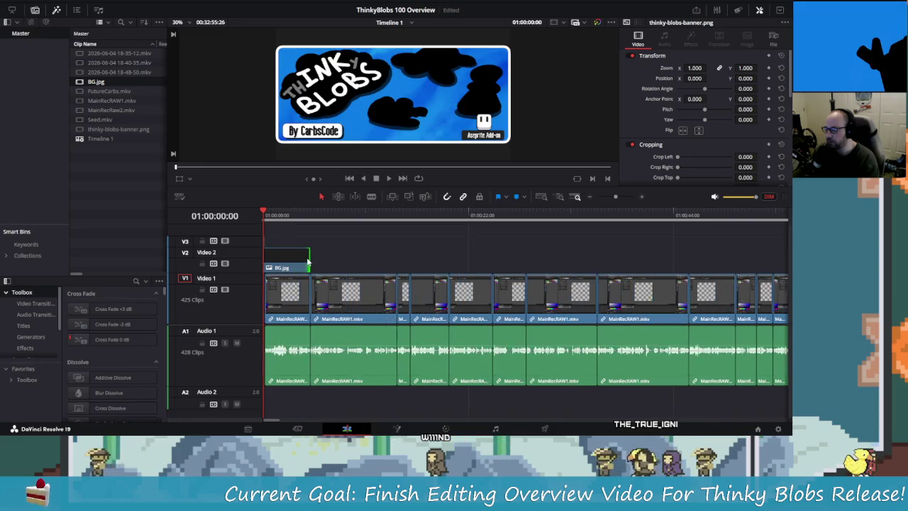
scroll(310, 262, "up", 2)
scroll(311, 262, "up", 2)
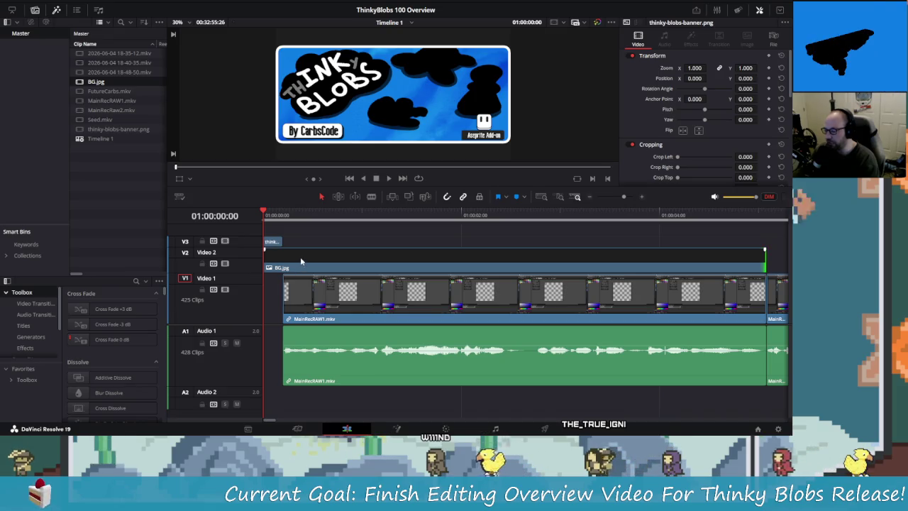
mouse_move(764, 262)
left_mouse_down()
mouse_move(290, 260)
mouse_move(294, 277)
mouse_move(540, 279)
left_mouse_up()
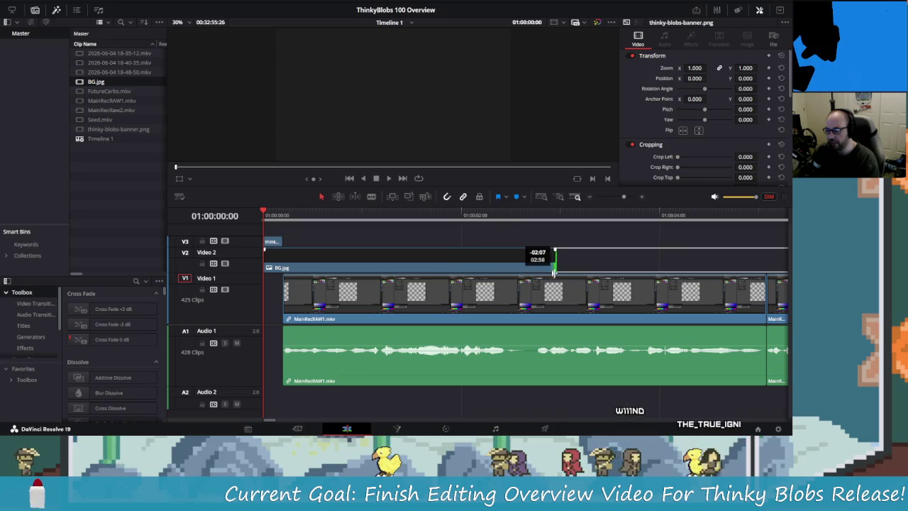
mouse_move(541, 279)
left_mouse_down()
mouse_move(602, 275)
mouse_move(581, 277)
left_mouse_up()
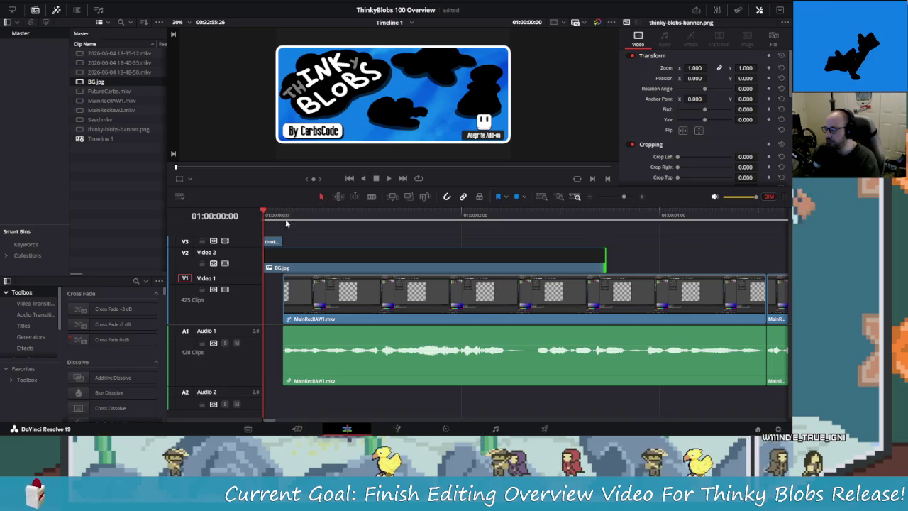
Trim the thinky-blobs banner on V3 to about three frames at the timeline start.
left_click_drag(281, 242, 269, 244)
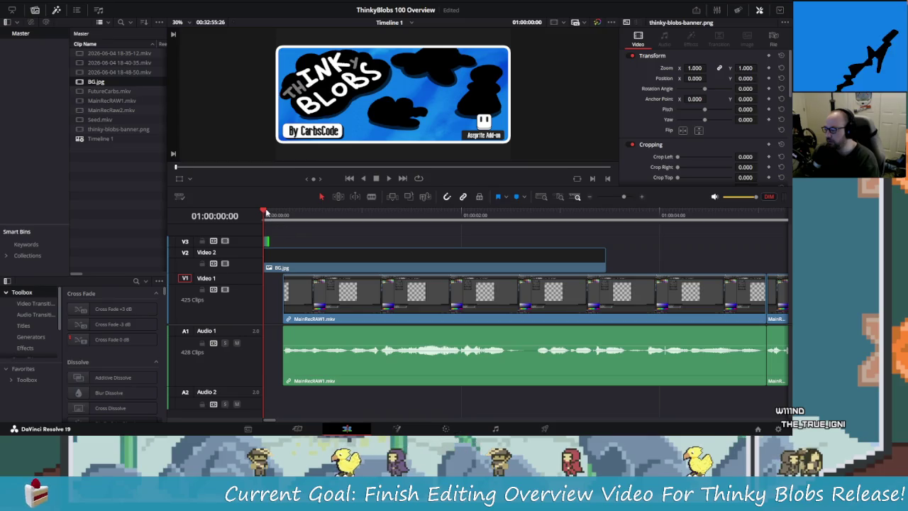
left_click(298, 215)
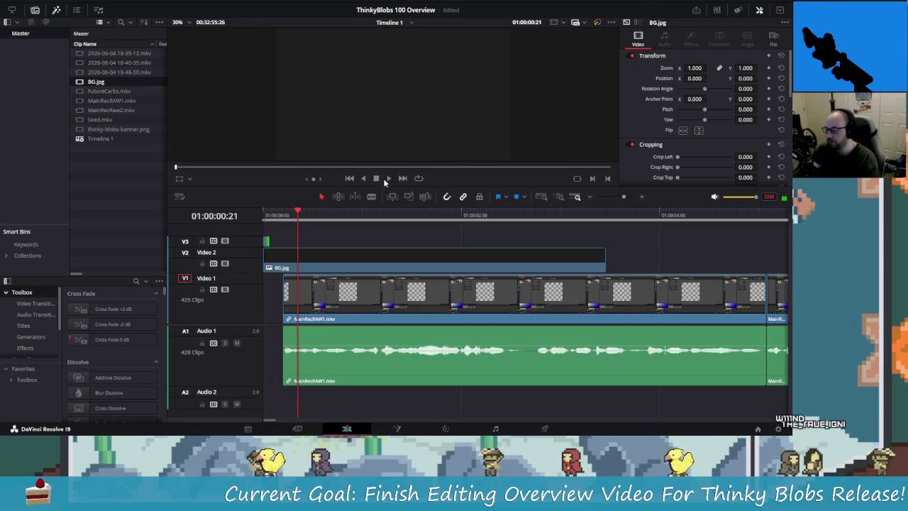
left_click_drag(281, 215, 263, 215)
left_click(268, 245)
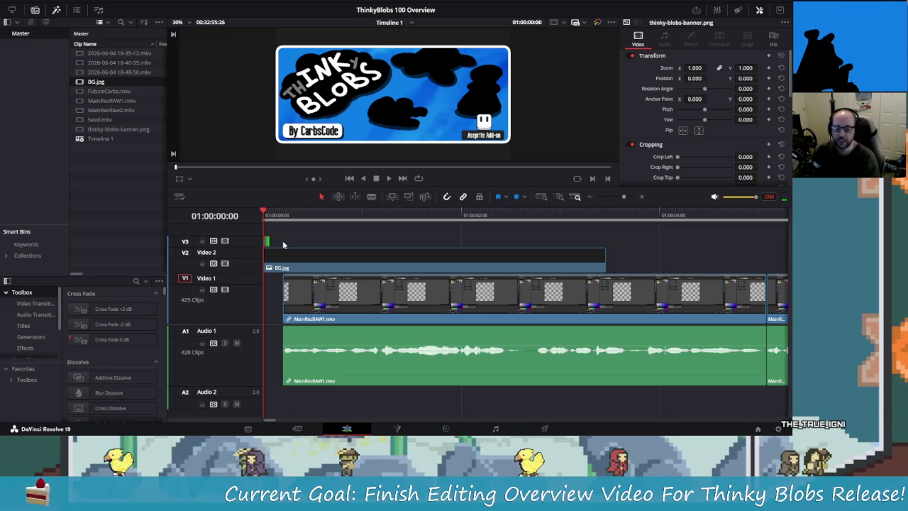
scroll(283, 244, "up", 1)
scroll(287, 243, "up", 1)
scroll(291, 244, "up", 1)
scroll(291, 248, "up", 1)
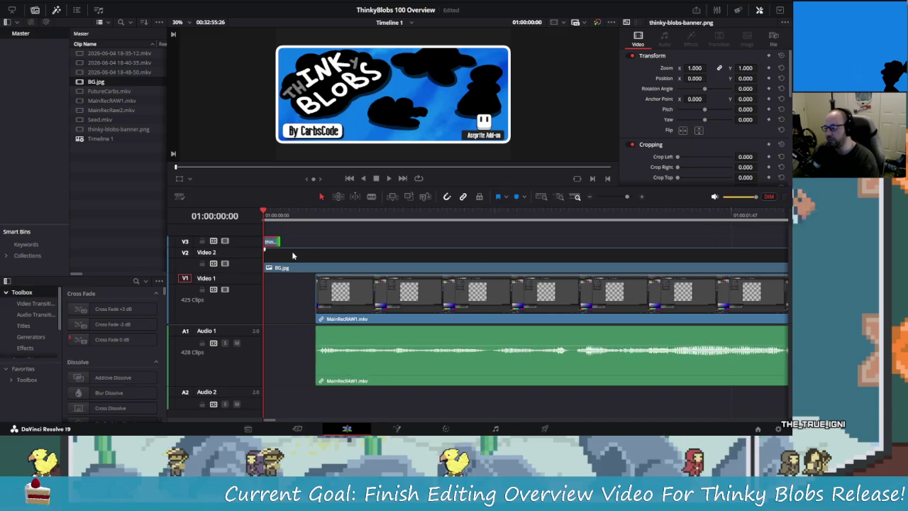
scroll(305, 245, "up", 1)
left_click_drag(280, 245, 273, 242)
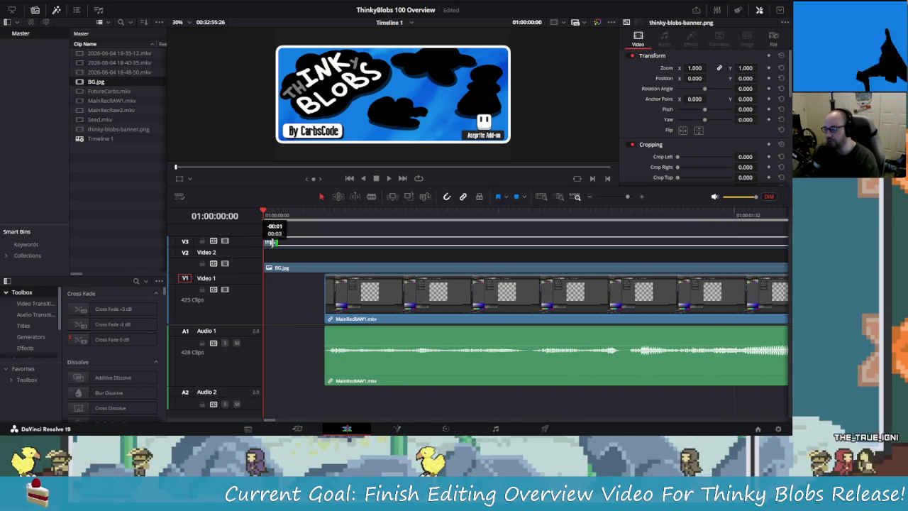
left_click_drag(273, 243, 274, 243)
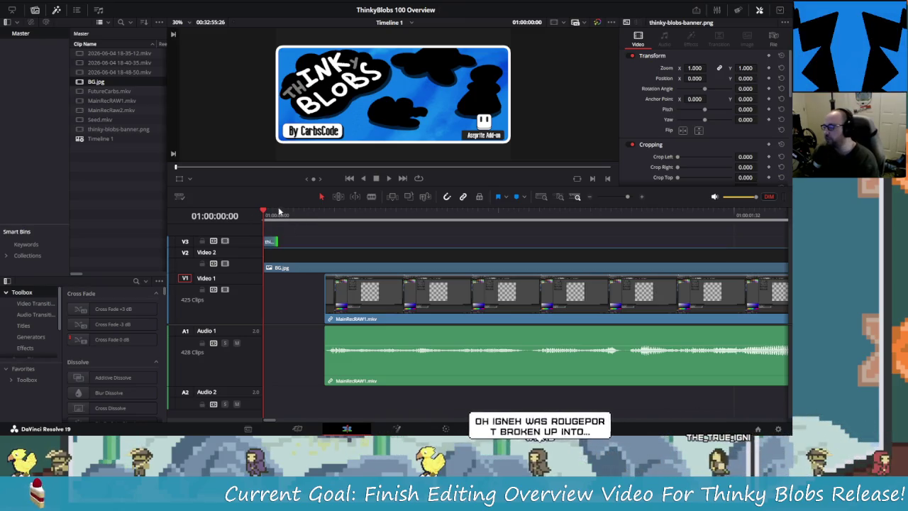
Move the playhead just past the banner clip.
mouse_move(264, 212)
left_mouse_down()
mouse_move(279, 214)
mouse_move(267, 224)
mouse_move(278, 224)
left_mouse_up()
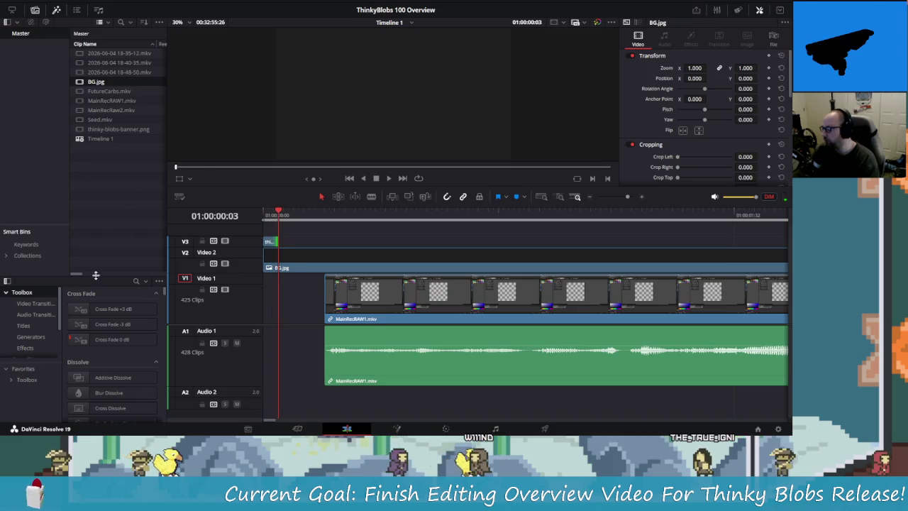
scroll(92, 383, "down", 3)
scroll(86, 383, "down", 3)
scroll(85, 382, "down", 3)
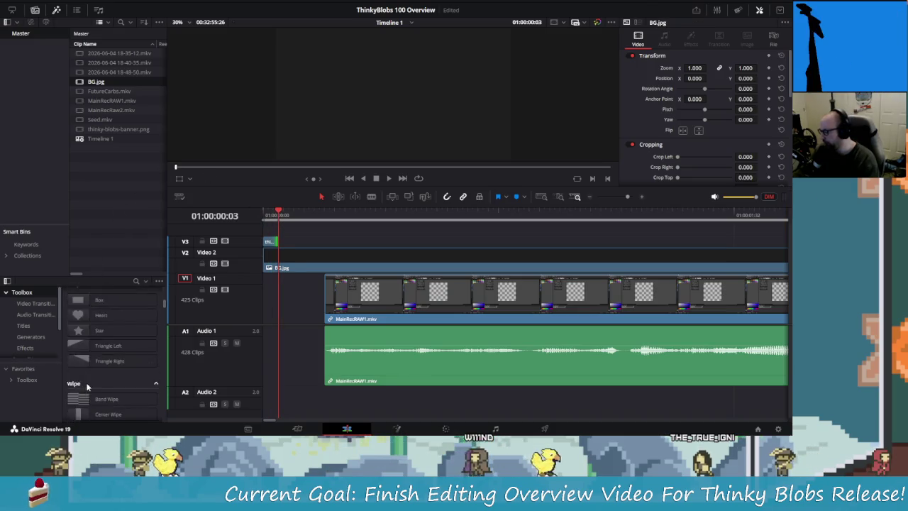
Place Logo_Zoom_In from Favorites on V3 after the banner and trim it short.
scroll(86, 382, "down", 3)
left_click(28, 380)
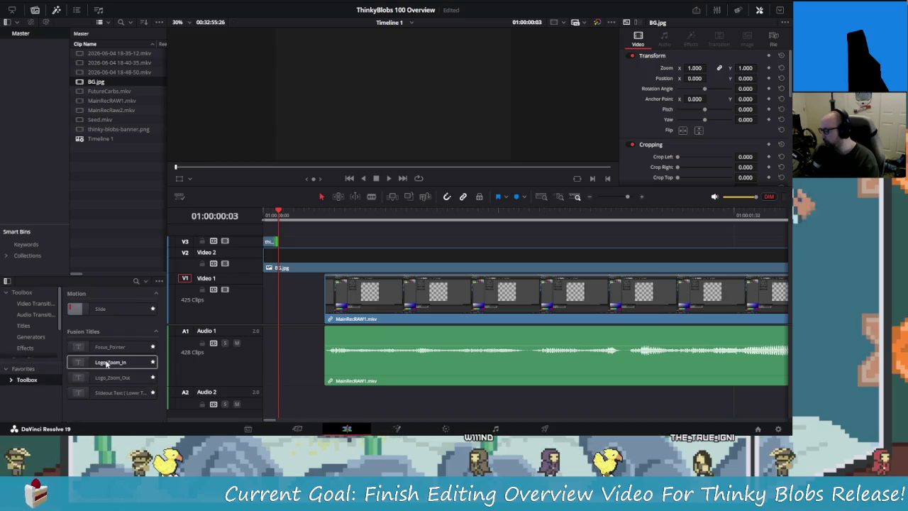
mouse_move(110, 362)
left_mouse_down()
mouse_move(314, 268)
mouse_move(308, 242)
left_mouse_up()
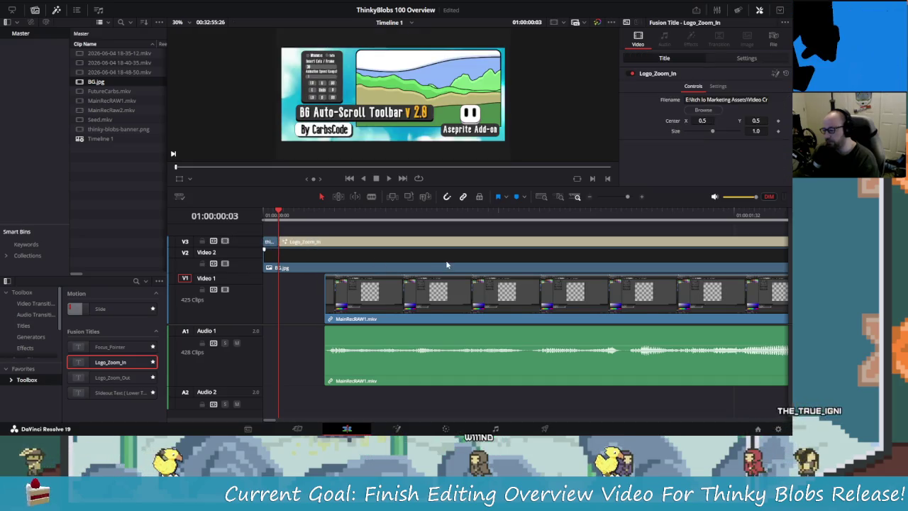
scroll(454, 259, "down", 4)
scroll(456, 266, "down", 1)
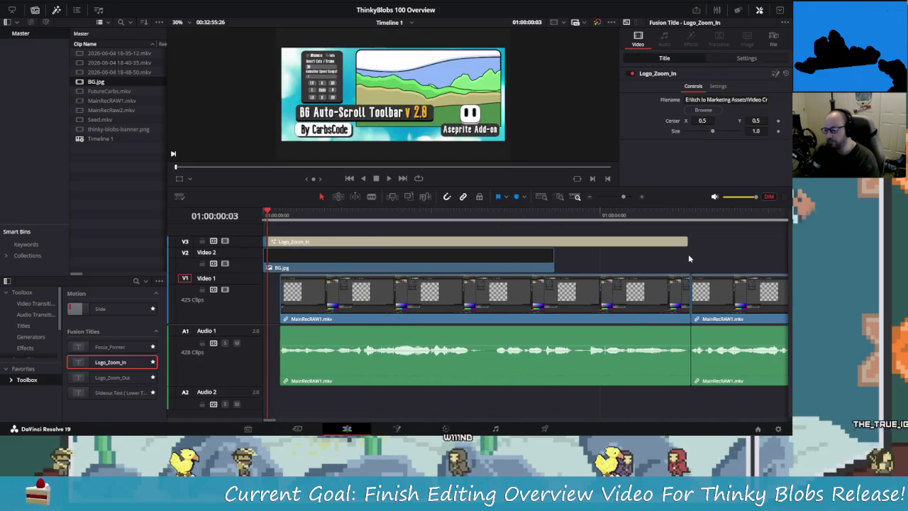
mouse_move(684, 241)
left_mouse_down()
mouse_move(292, 248)
mouse_move(319, 249)
left_mouse_up()
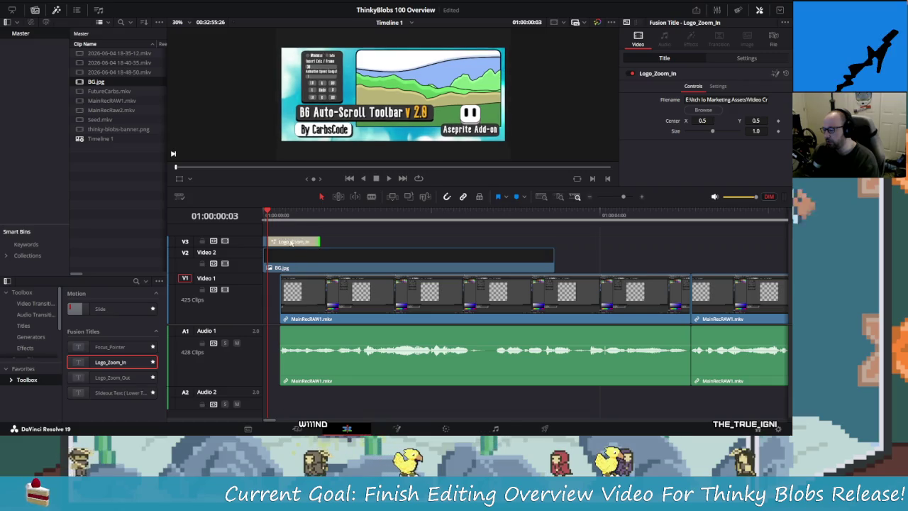
left_click_drag(267, 210, 274, 213)
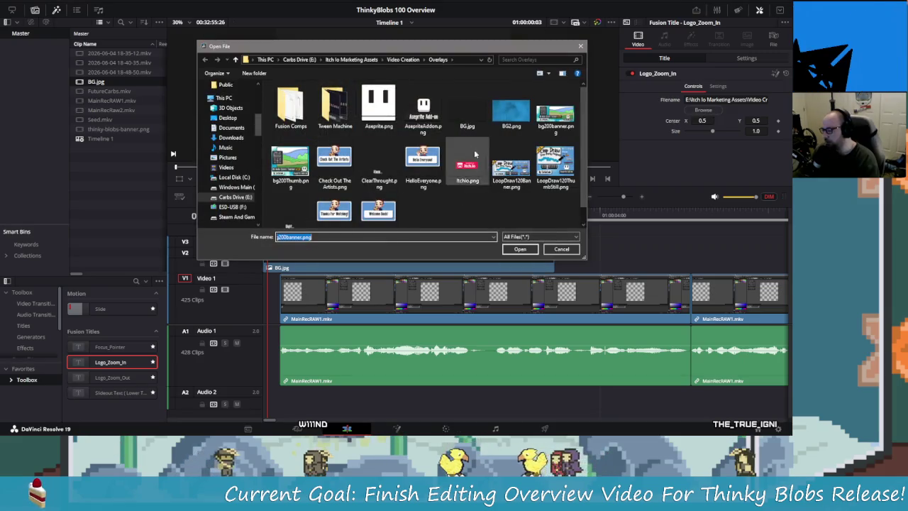
Load HelloEveryone.png into the Logo_Zoom_In title and preview the intro from the start.
double_click(423, 160)
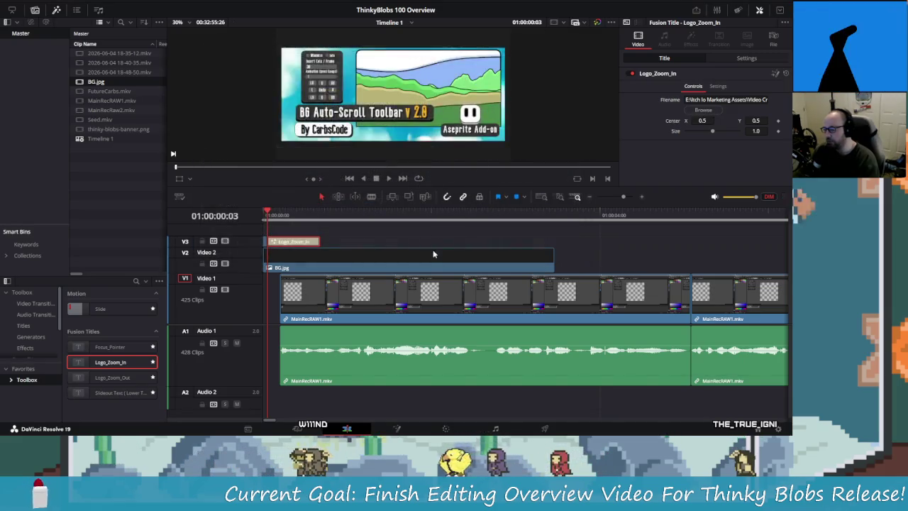
left_click(264, 213)
left_click(389, 179)
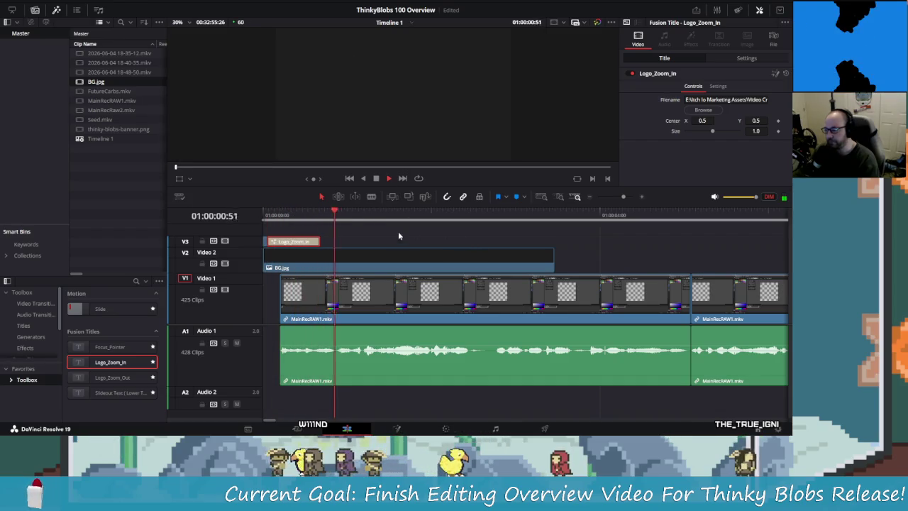
left_click(388, 178)
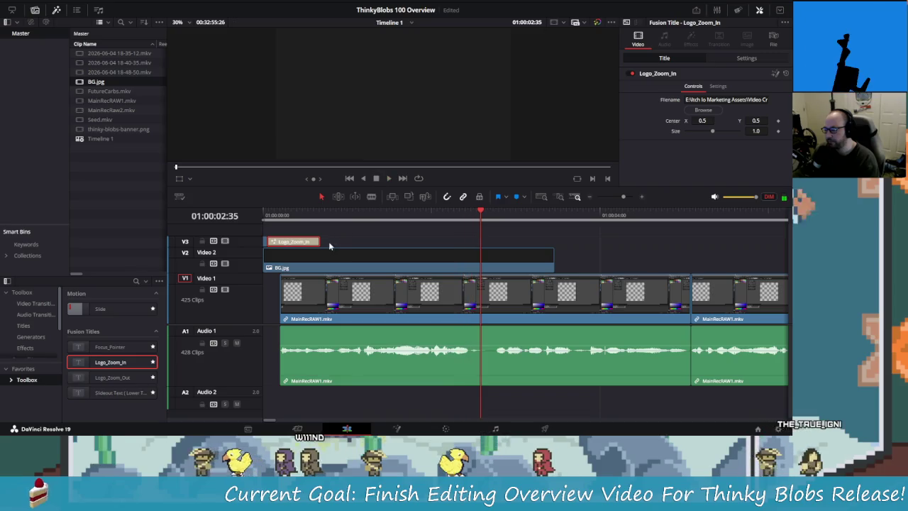
Lengthen the Logo_Zoom_In title clip in two drags, replaying the intro between them.
left_click_drag(319, 241, 398, 251)
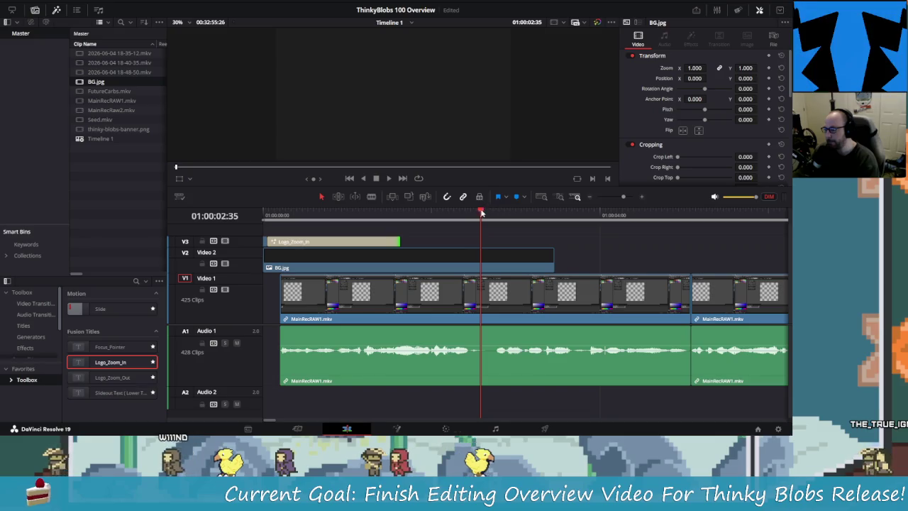
key("Home")
key("space")
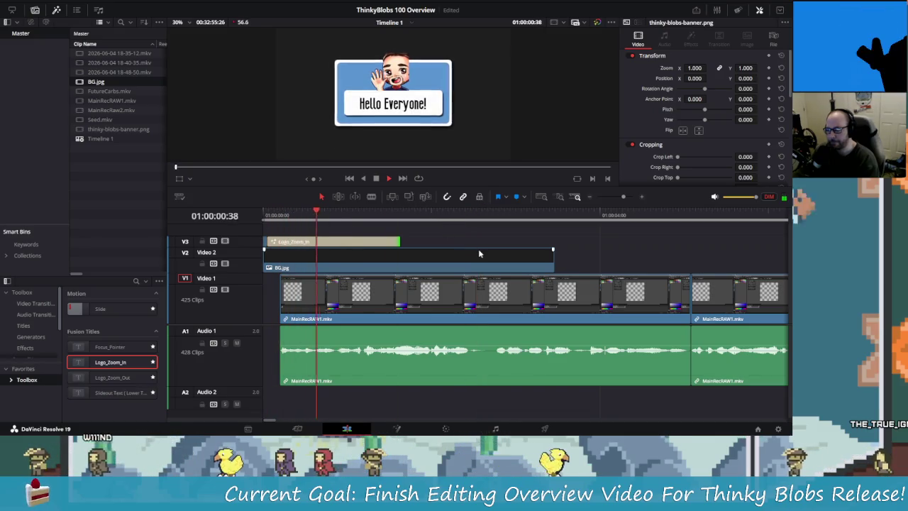
key("space")
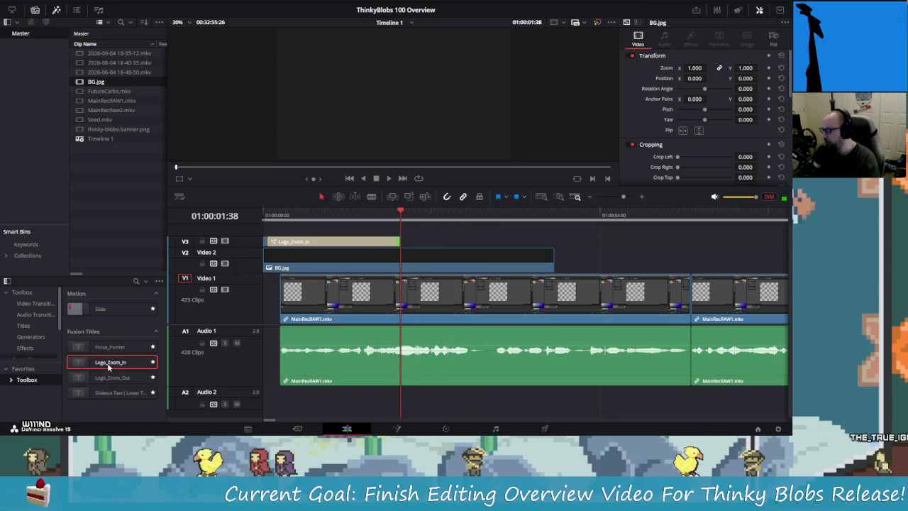
left_click_drag(136, 364, 120, 385)
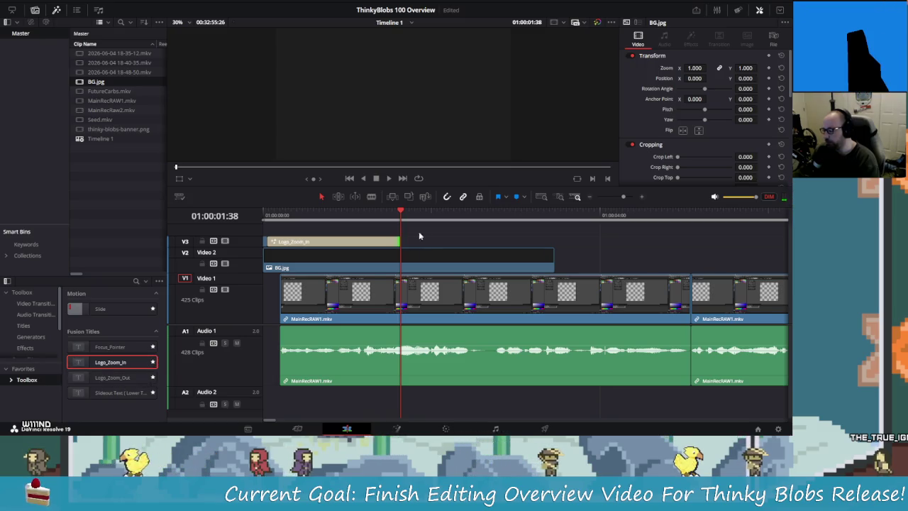
left_click_drag(400, 242, 488, 242)
key("space")
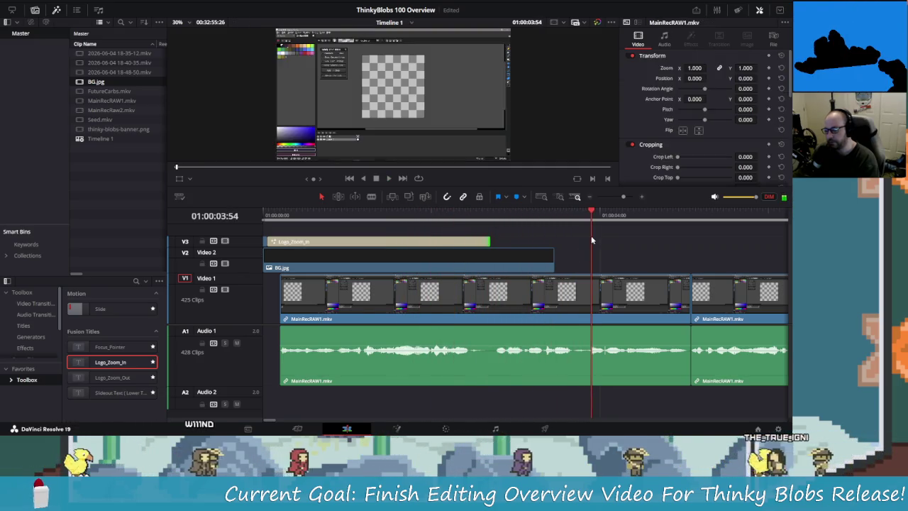
Extend BG.jpg and Logo_Zoom_In out to the playhead, about four seconds, then replay the intro.
left_click_drag(555, 256, 589, 252)
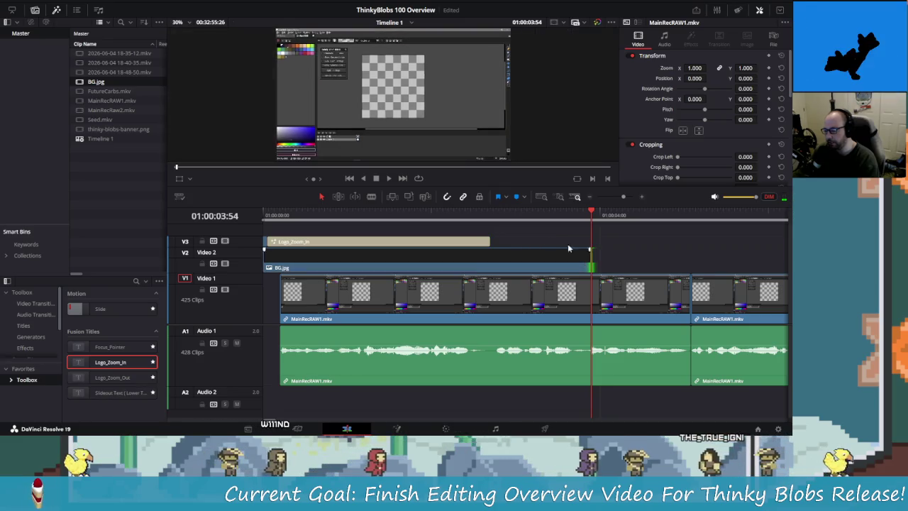
left_click(478, 246)
mouse_move(489, 242)
left_mouse_down()
mouse_move(592, 234)
mouse_move(292, 226)
mouse_move(590, 242)
left_mouse_up()
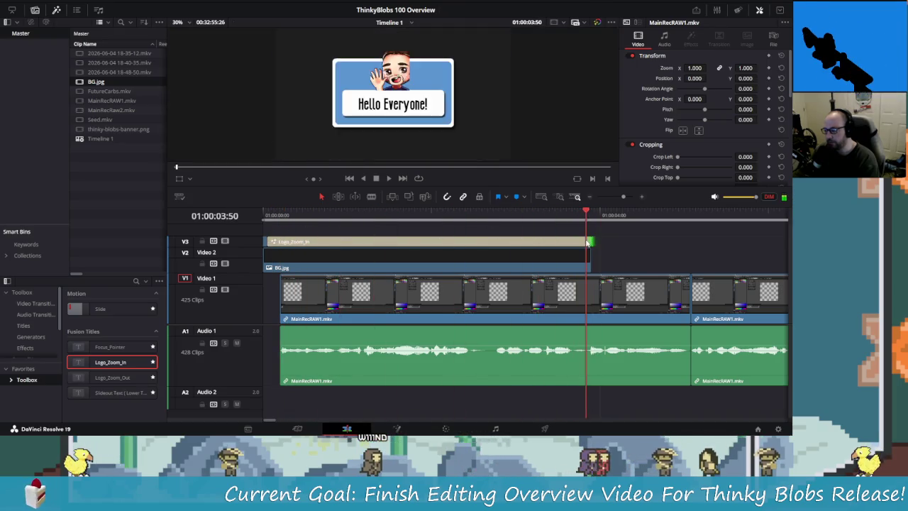
key("Home")
key("space")
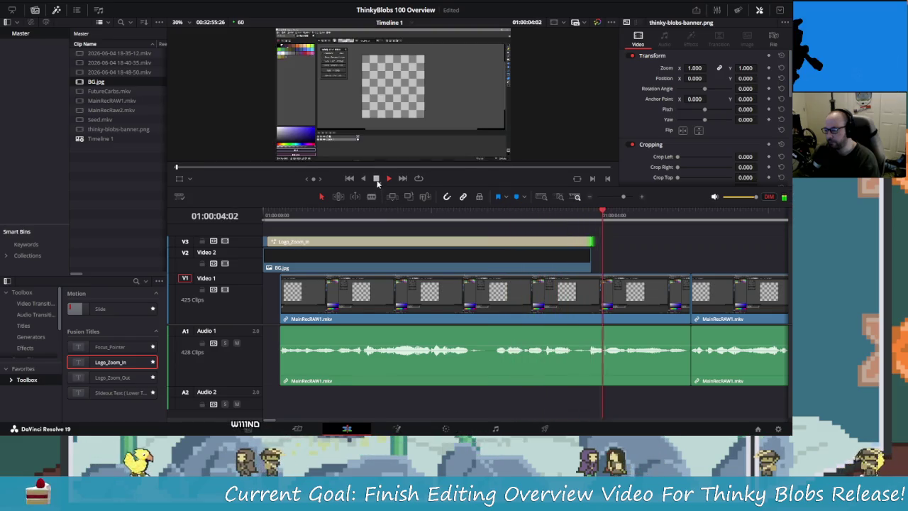
left_click(376, 180)
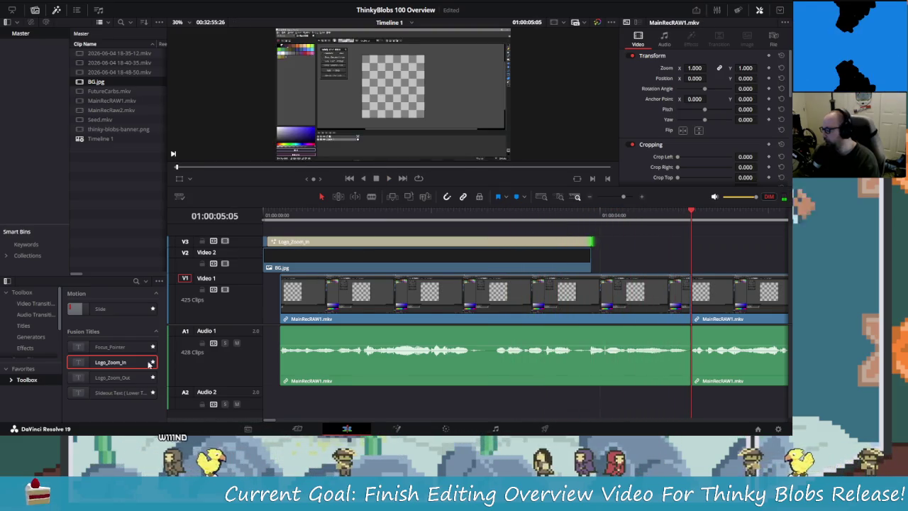
Place a Logo_Zoom_Out title on V3 after Logo_Zoom_In and lengthen BG.jpg beneath it.
left_click_drag(112, 377, 595, 246)
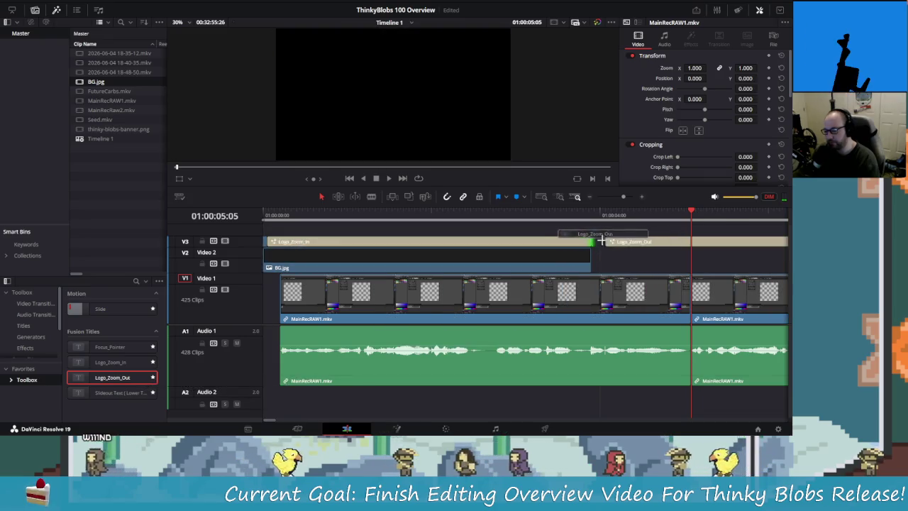
scroll(640, 258, "right", 3)
left_click(398, 264)
left_click_drag(410, 258, 695, 257)
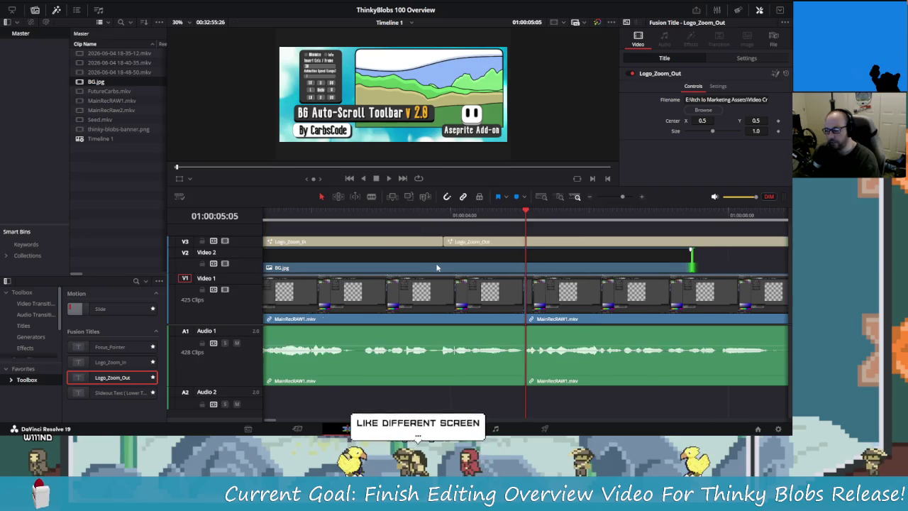
Load the thinky-blobs-banner image from the Banners folder into the Logo_Zoom_Out title.
left_click(689, 112)
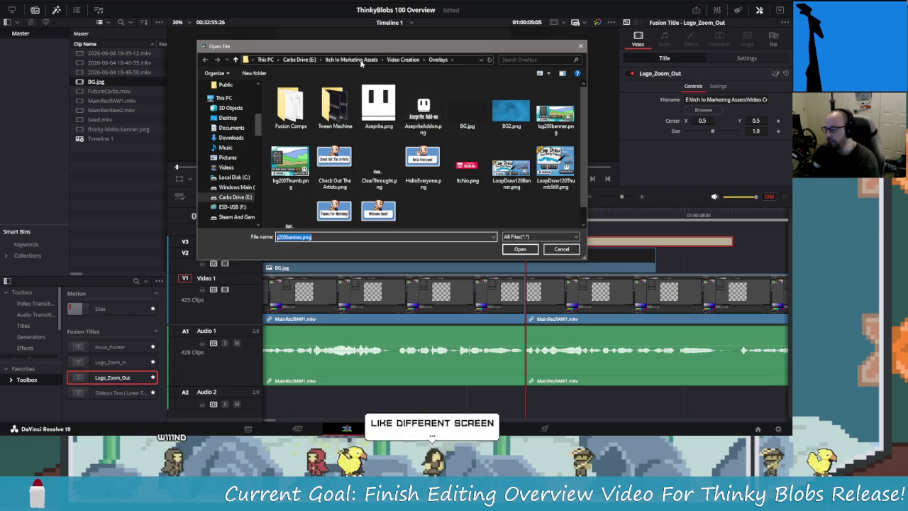
left_click(362, 62)
double_click(421, 199)
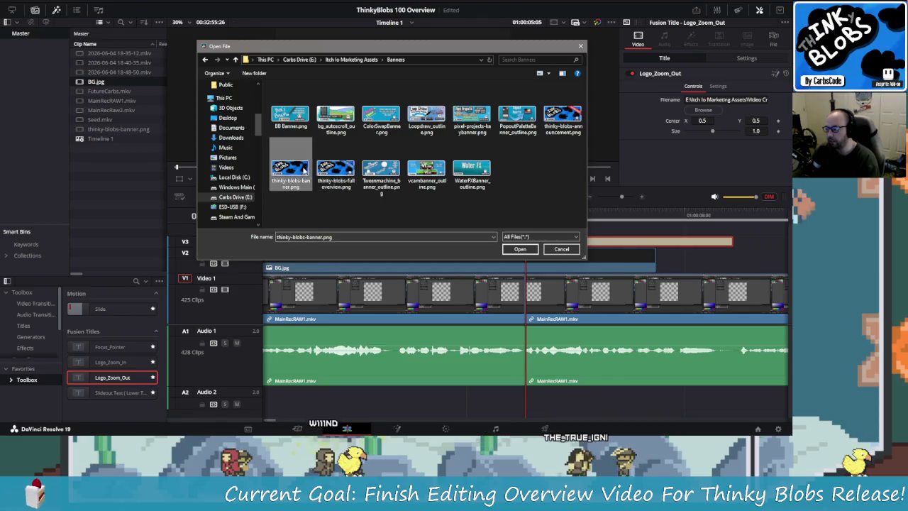
left_click(518, 249)
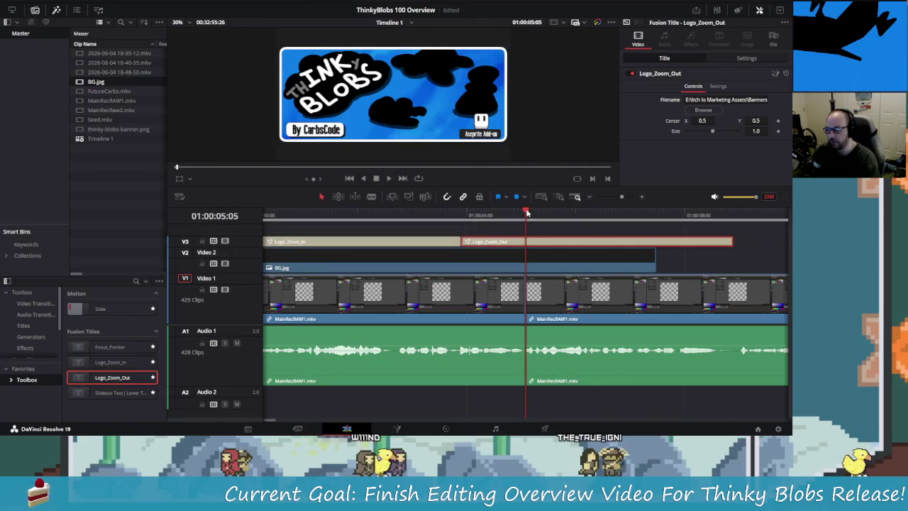
left_click(411, 215)
Trim Logo_Zoom_Out to end with BG.jpg, replay the intro, and zoom the timeline out.
key("Home")
key("space")
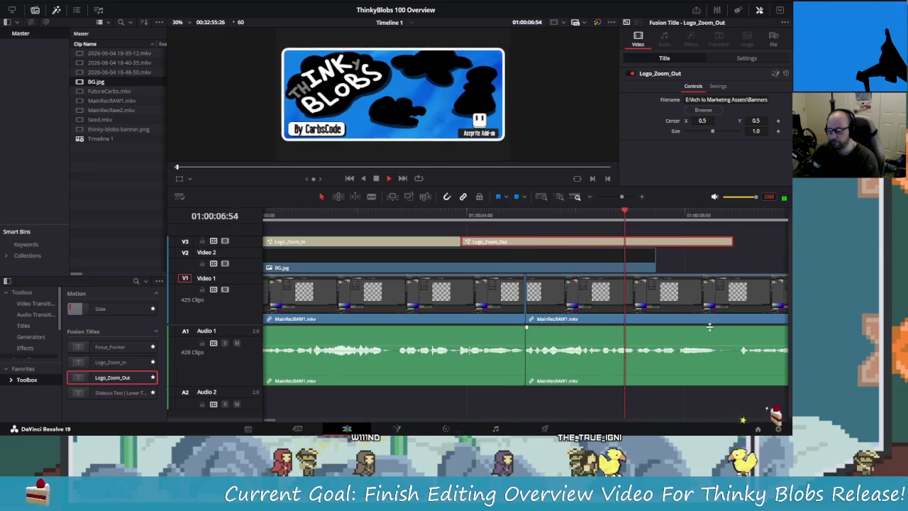
left_click(656, 214)
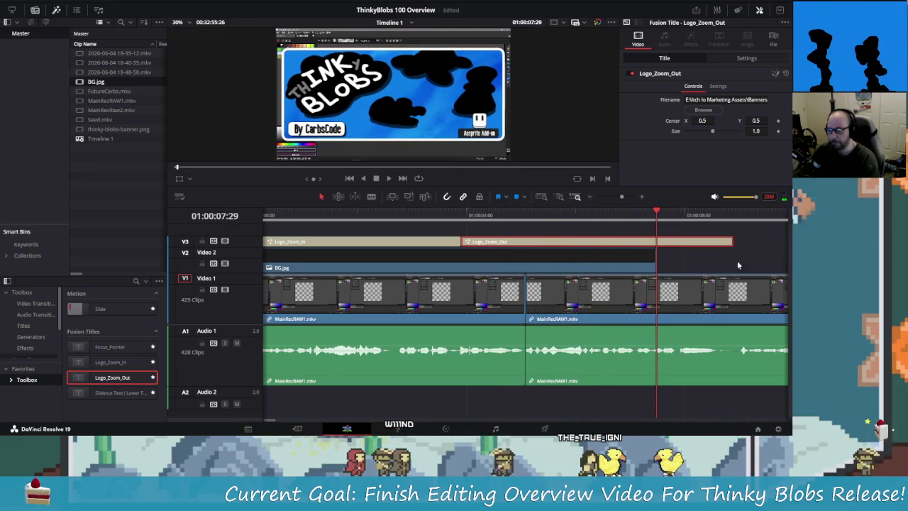
left_click_drag(732, 242, 655, 241)
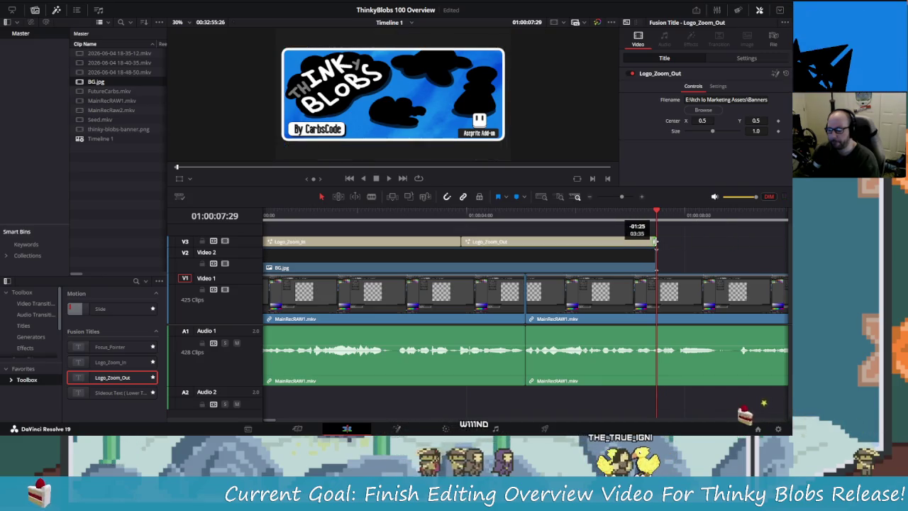
key("j")
key("j")
key("j")
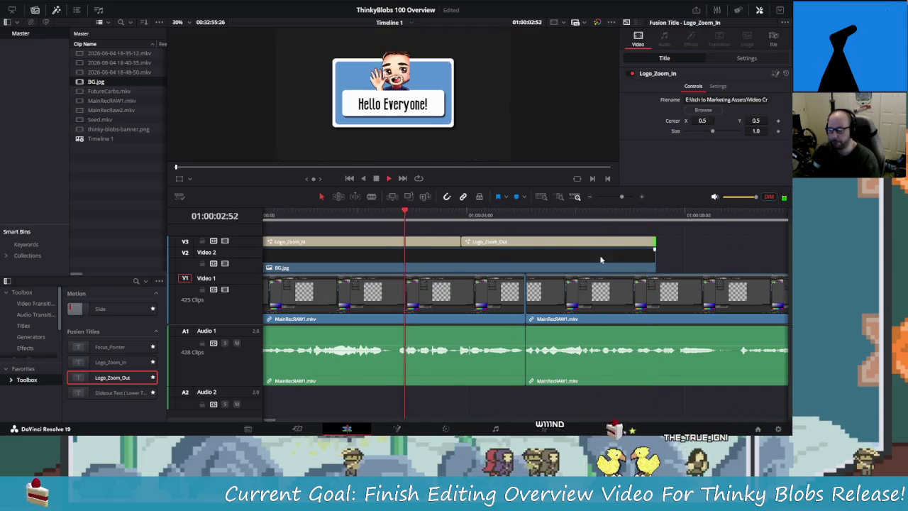
key("l")
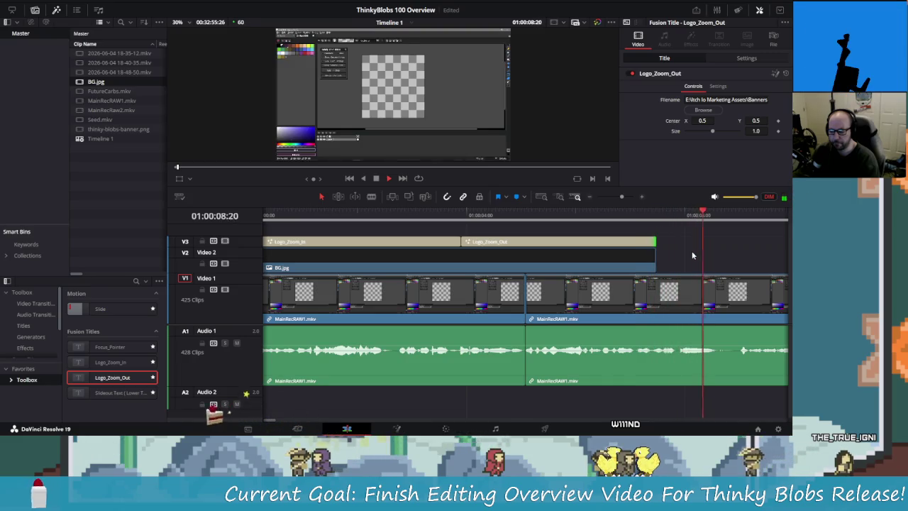
key("ctrl+minus")
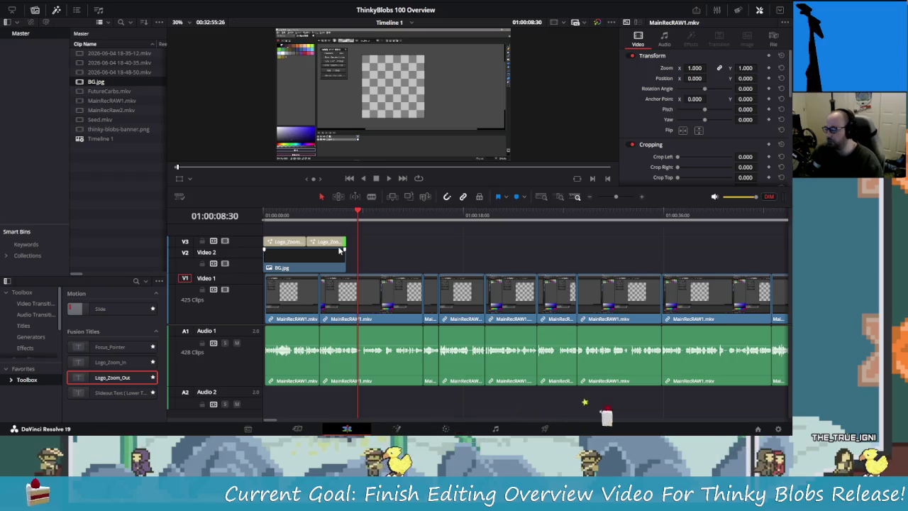
key("alt+space")
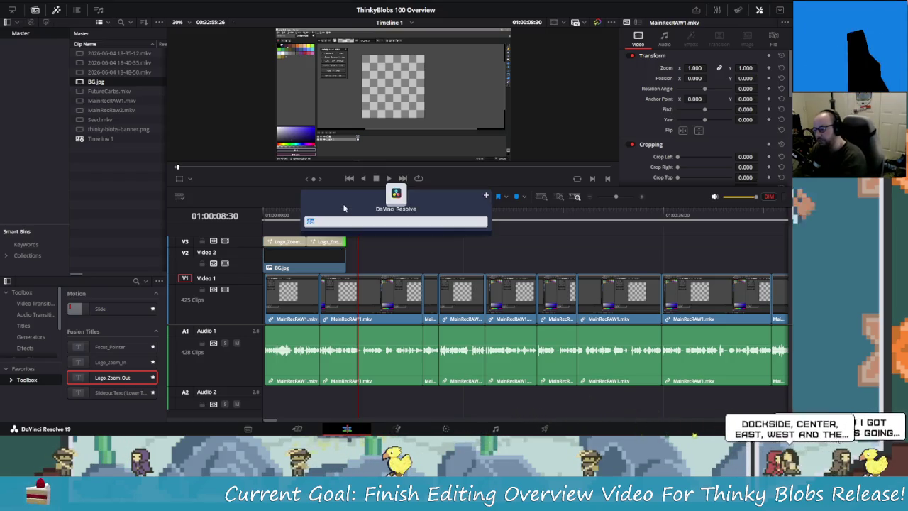
key("Escape")
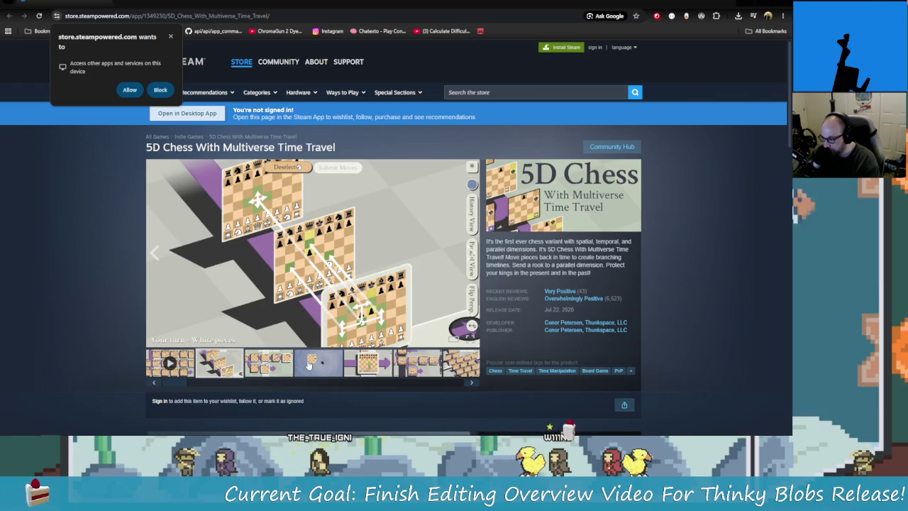
left_click(309, 363)
left_click(284, 368)
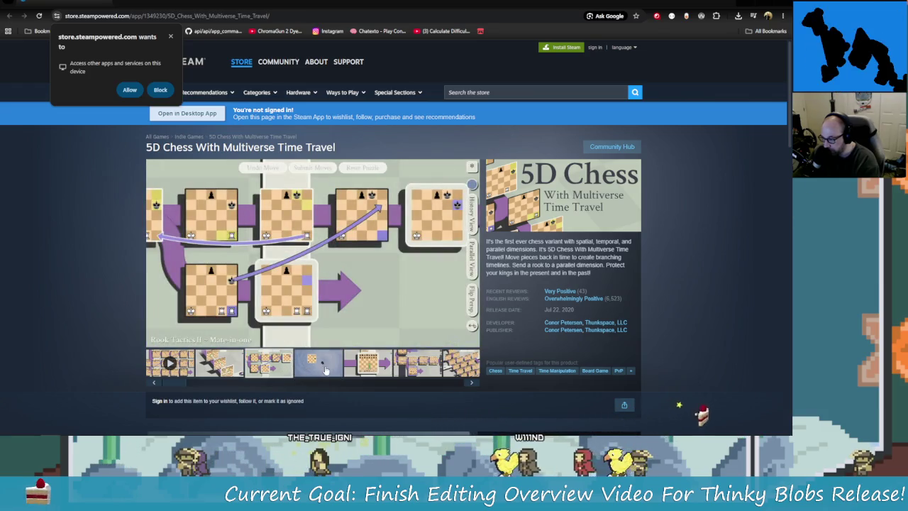
left_click(322, 366)
left_click(367, 363)
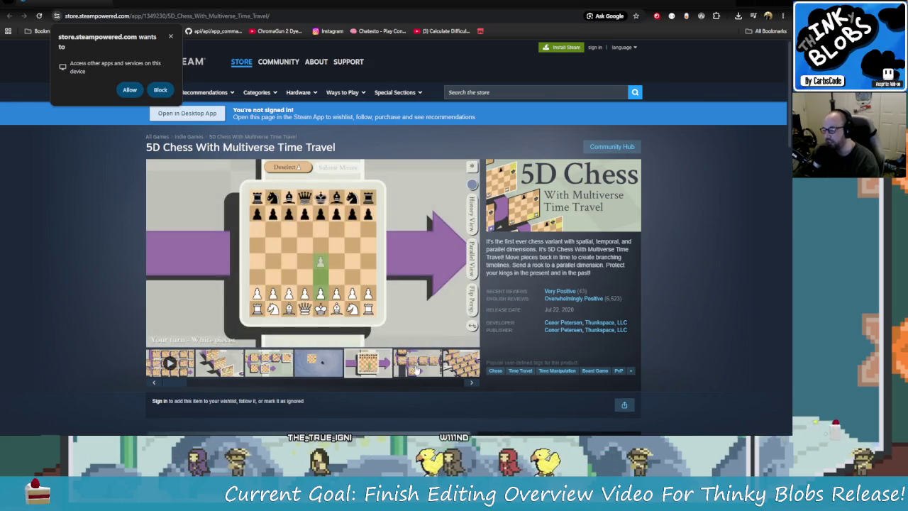
left_click(419, 363)
left_click(471, 383)
left_click(471, 382)
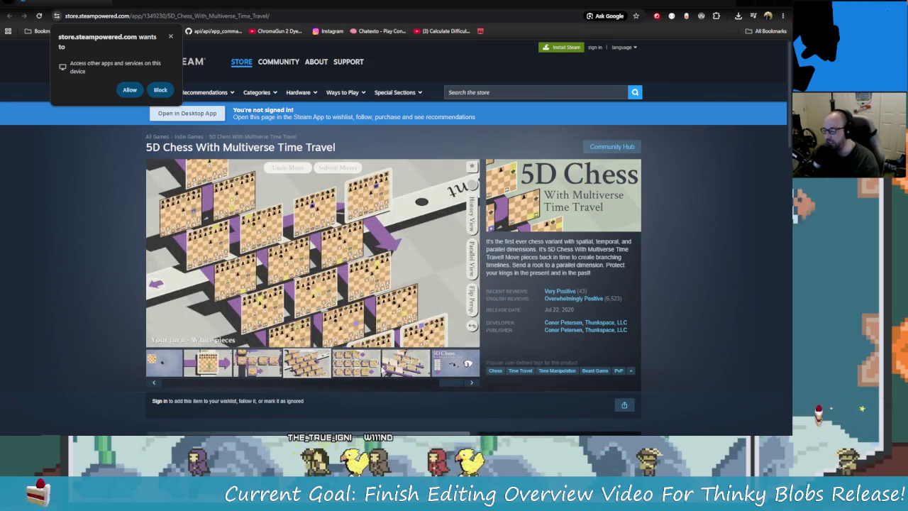
left_click(407, 370)
left_click(454, 363)
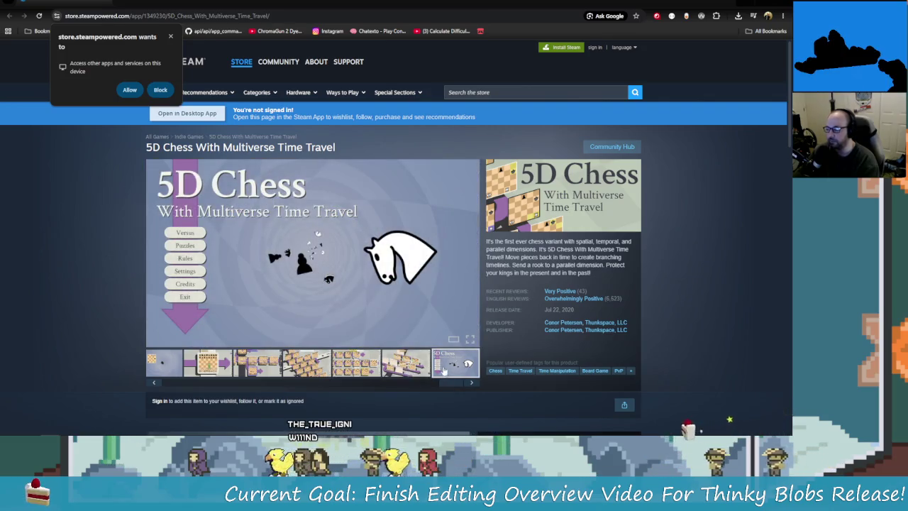
left_click_drag(449, 384, 170, 384)
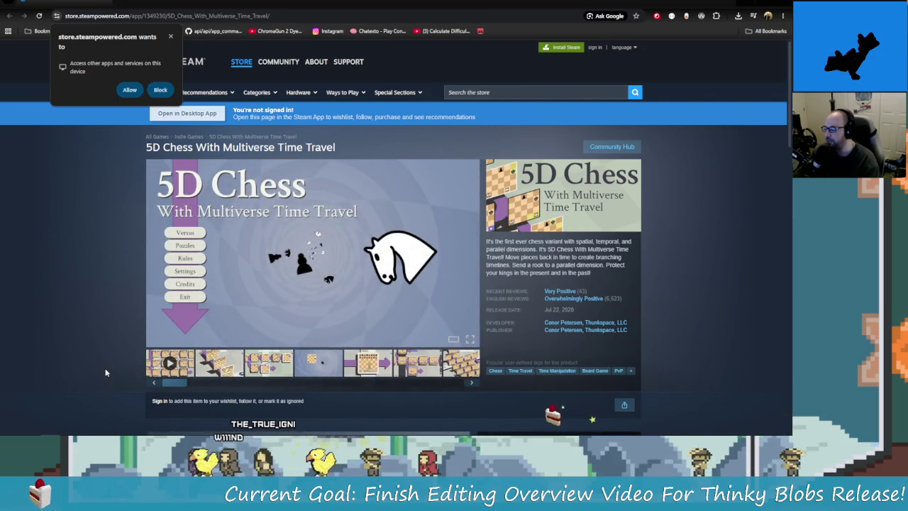
key("alt+Tab")
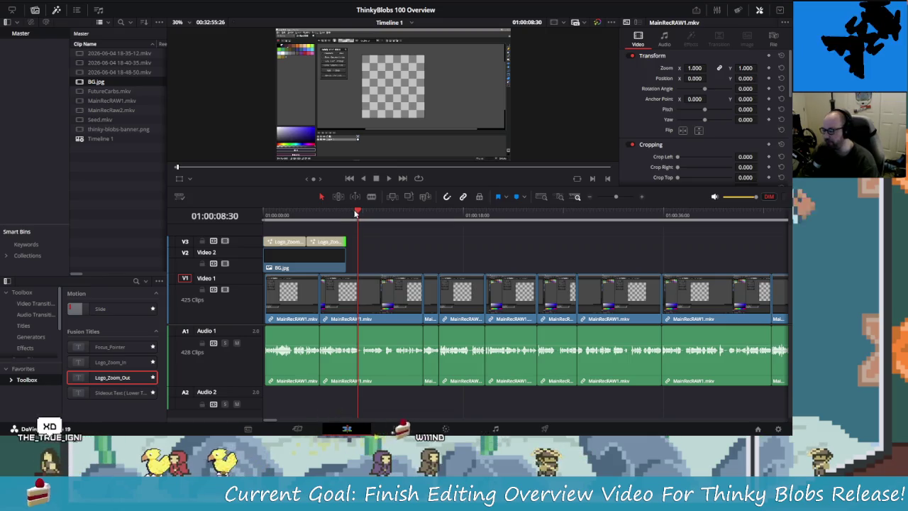
Shorten the end of the Logo_Zoom_In title and replay the intro to check timing.
left_click_drag(358, 213, 249, 226)
key("space")
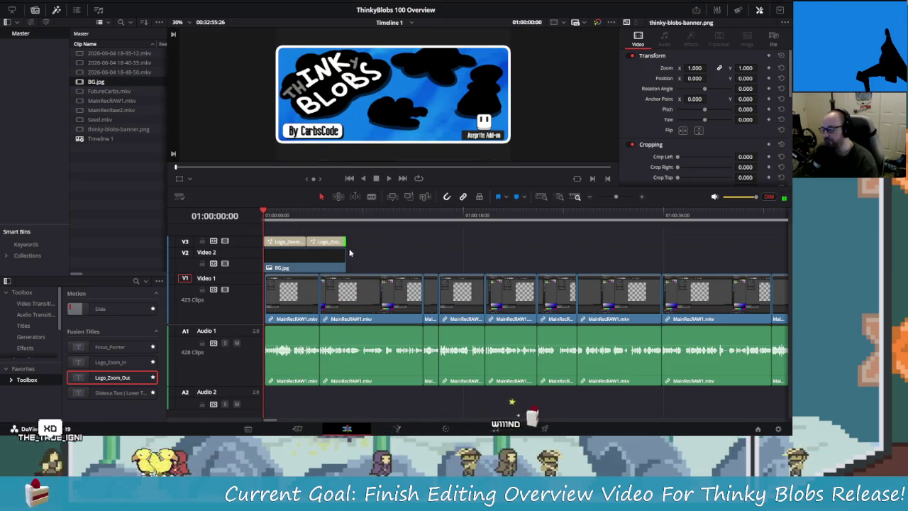
left_click(264, 217)
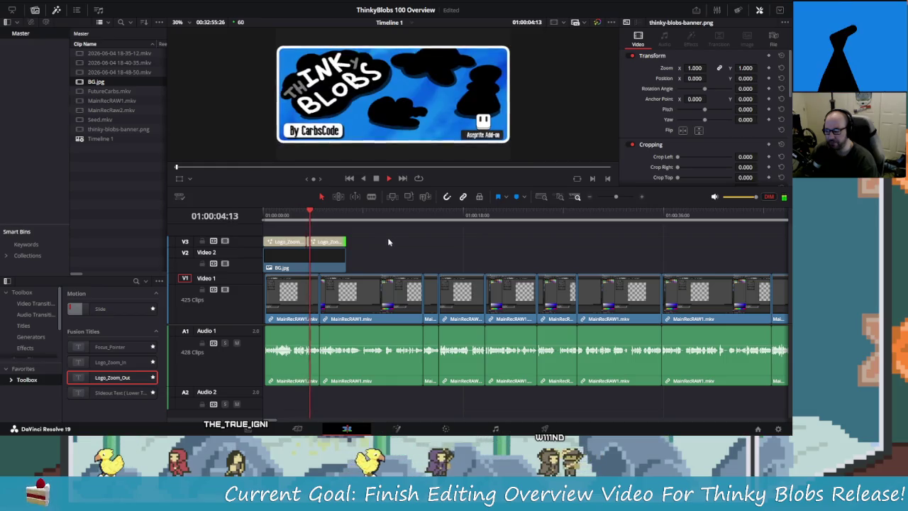
left_click(307, 245)
scroll(306, 244, "up", 5)
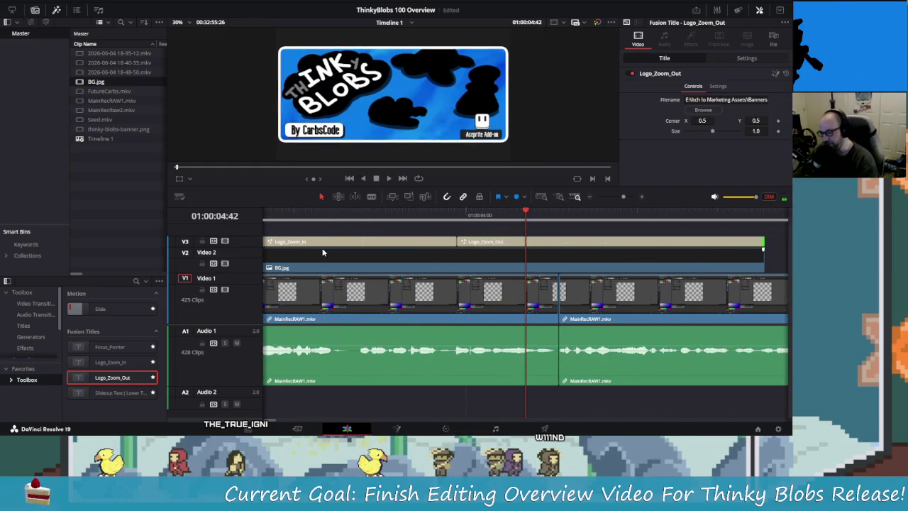
left_click(441, 242)
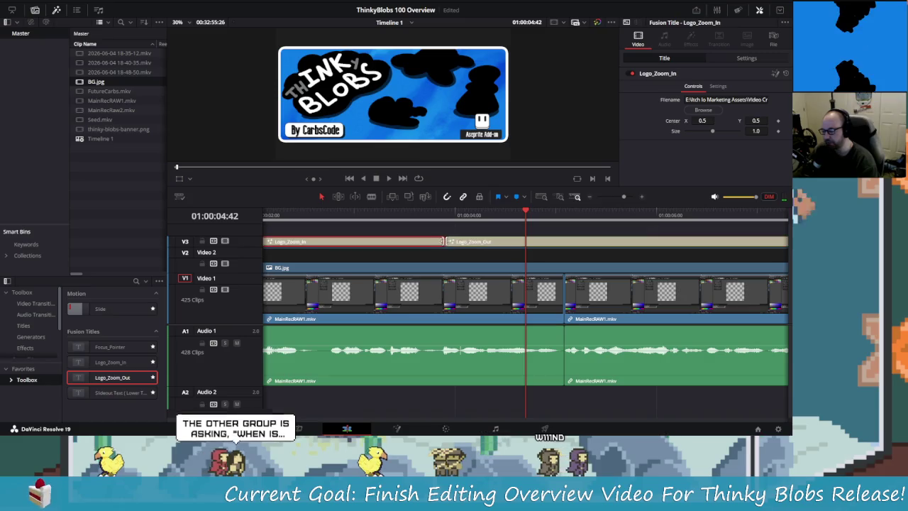
left_click_drag(441, 242, 345, 250)
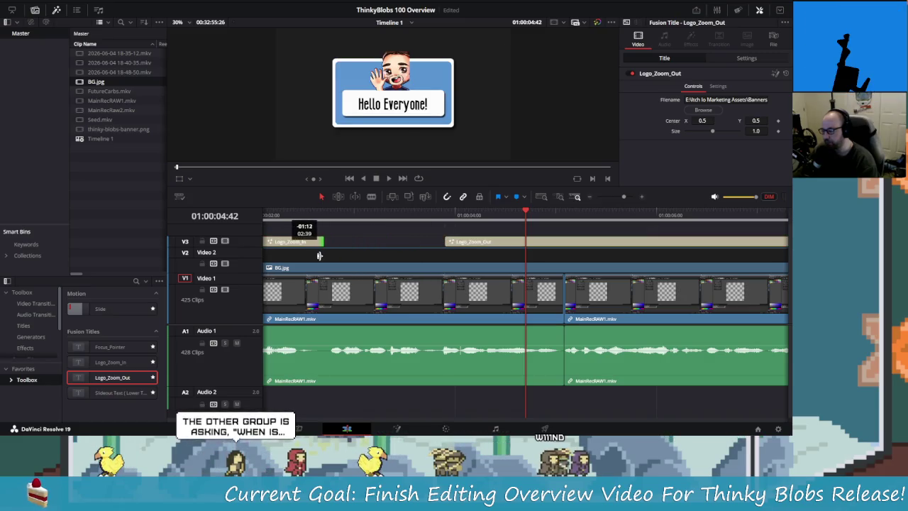
key("Home")
key("space")
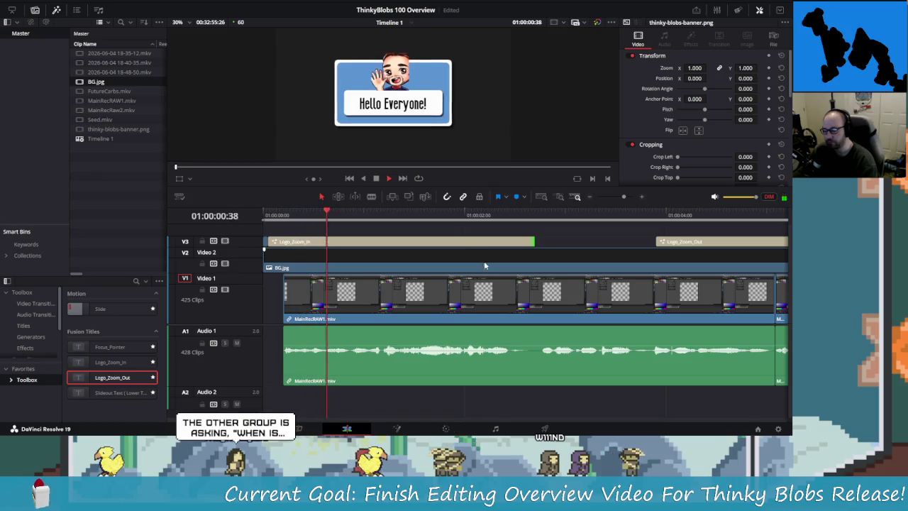
key("space")
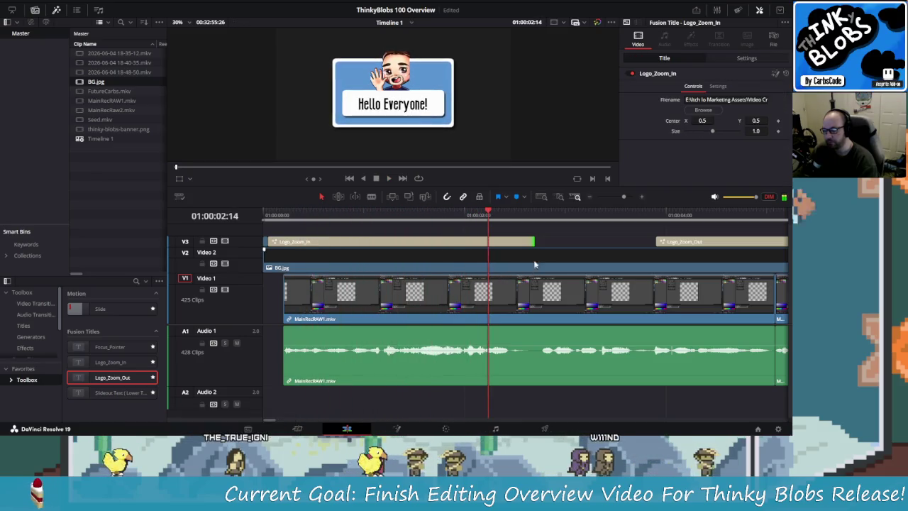
Trim Logo_Zoom_In shorter again and drop another Logo_Zoom_Out title on V3 after it.
left_click_drag(534, 242, 467, 247)
left_click(511, 215)
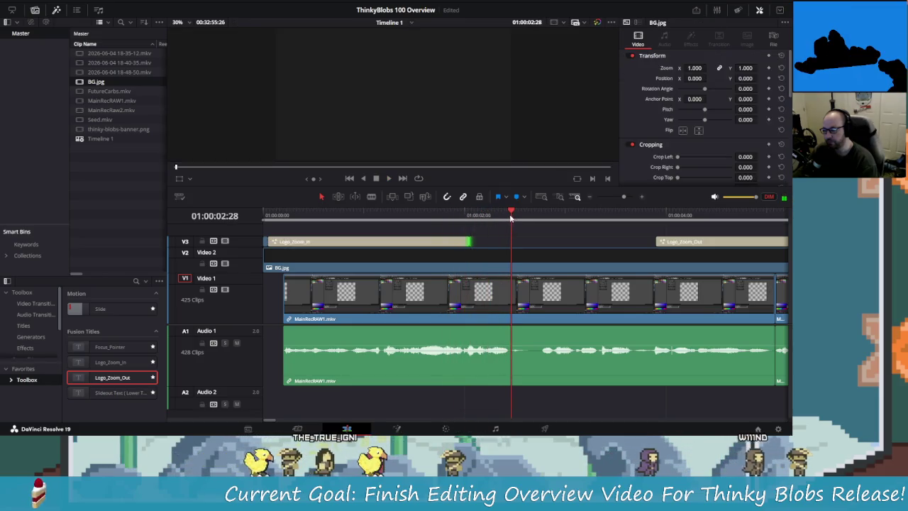
left_click_drag(510, 218, 474, 218)
mouse_move(105, 378)
left_mouse_down()
mouse_move(469, 246)
mouse_move(497, 226)
mouse_move(471, 245)
left_mouse_up()
Delete the later original Logo_Zoom_Out title and drop a fresh copy right after Logo_Zoom_In.
left_click(678, 243)
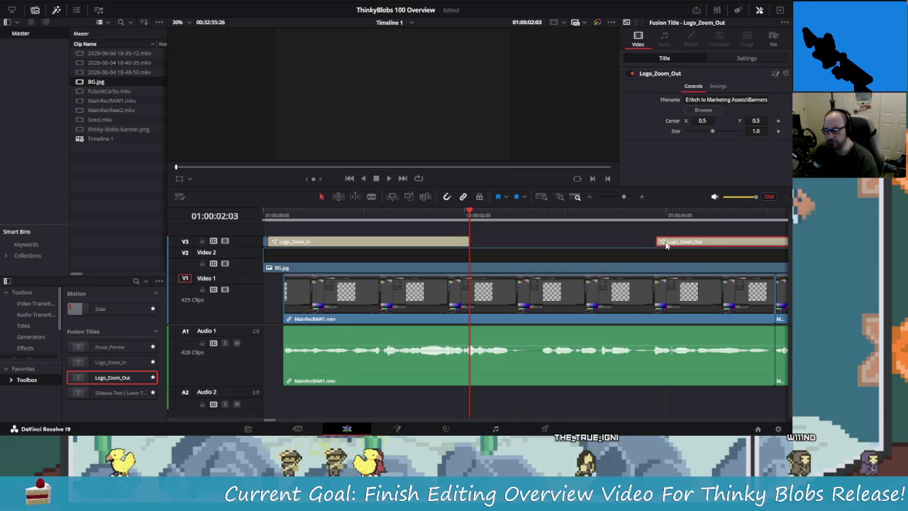
left_click_drag(666, 246, 671, 245)
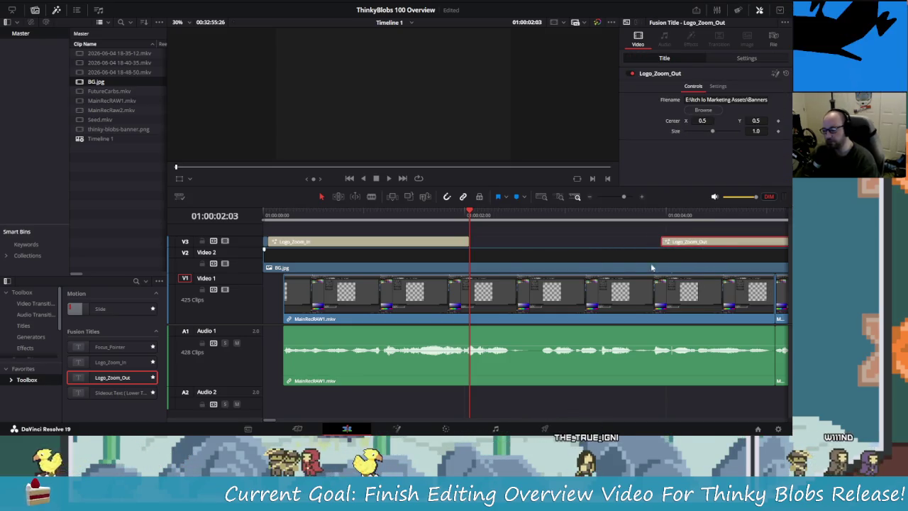
key("Delete")
left_click_drag(349, 290, 474, 244)
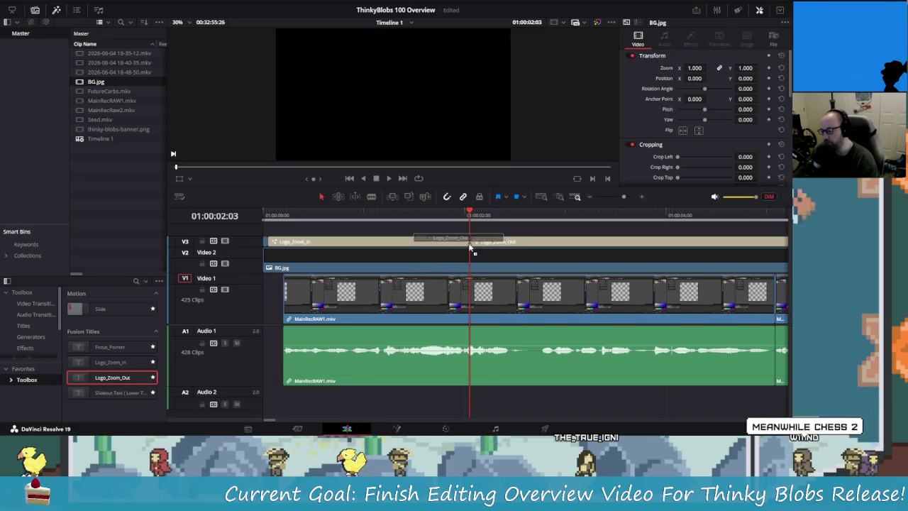
Load the Welcome Back! image into the new Logo_Zoom_Out title and play the intro from the start.
left_click(703, 110)
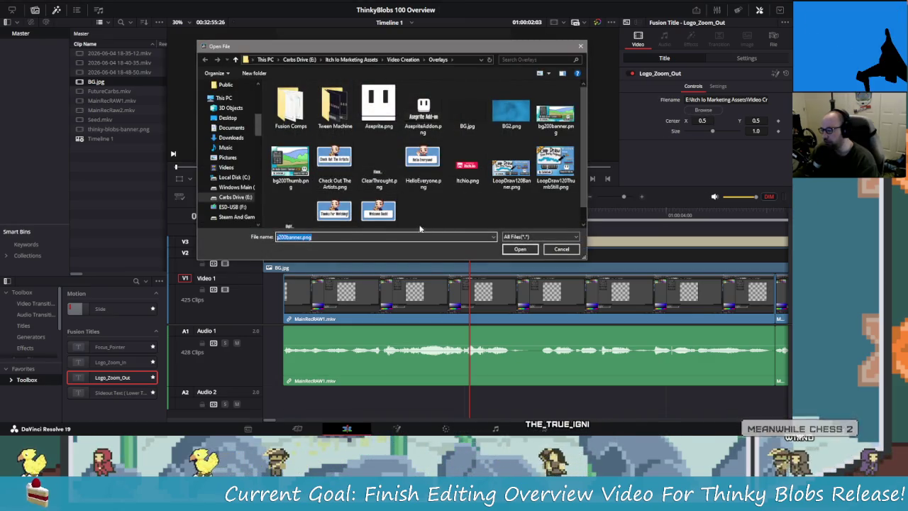
left_click(378, 211)
left_click(520, 249)
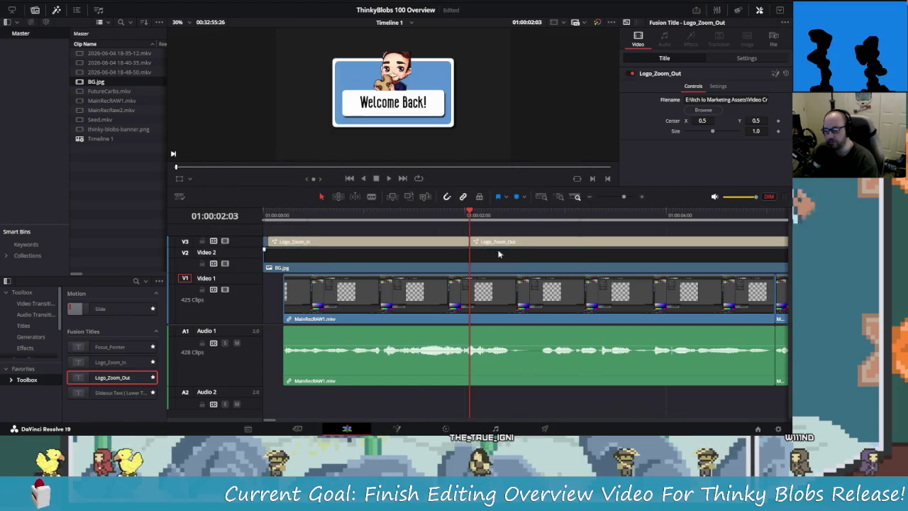
left_click_drag(468, 215, 246, 227)
left_click(501, 275)
key("space")
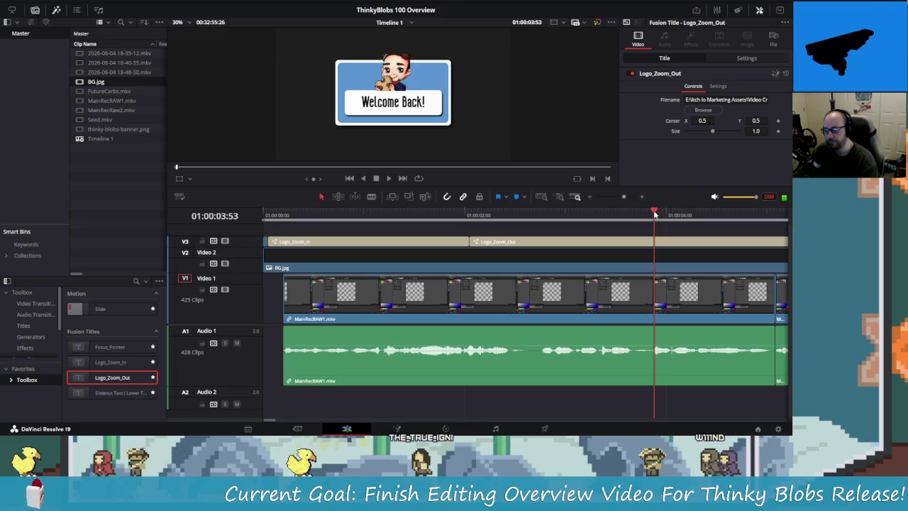
Trim Logo_Zoom_Out to end at the playhead and preview the title animations.
scroll(638, 298, "down", 3)
scroll(610, 294, "down", 1)
scroll(581, 291, "up", 2)
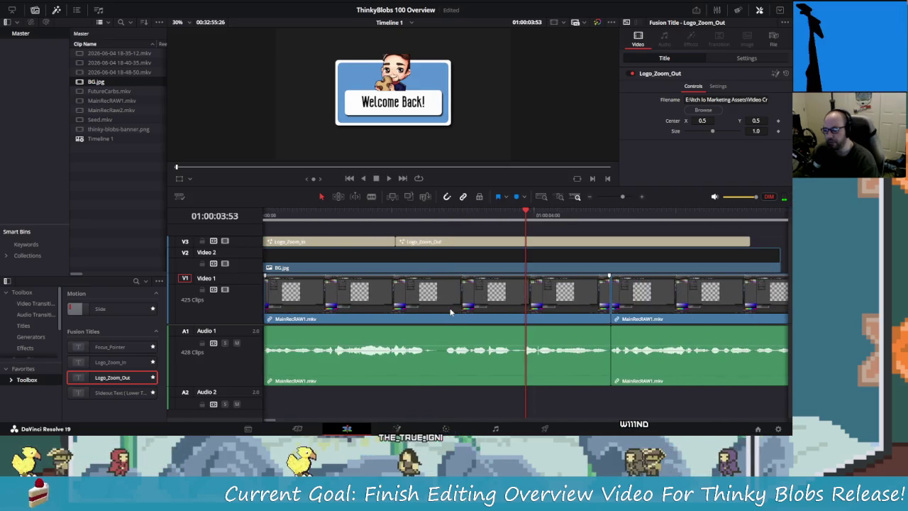
scroll(556, 288, "down", 1)
left_click_drag(660, 241, 481, 241)
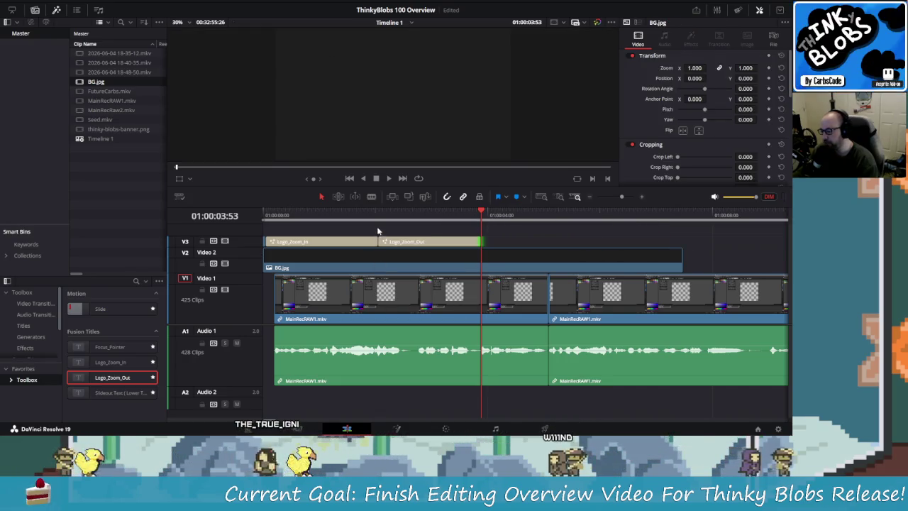
scroll(440, 306, "up", 2)
scroll(383, 319, "left", 5)
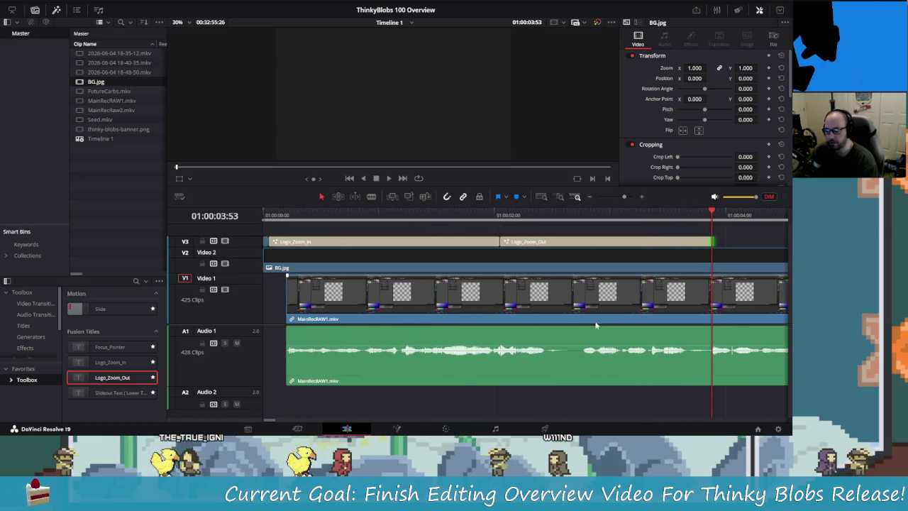
left_click_drag(314, 215, 298, 215)
key("space")
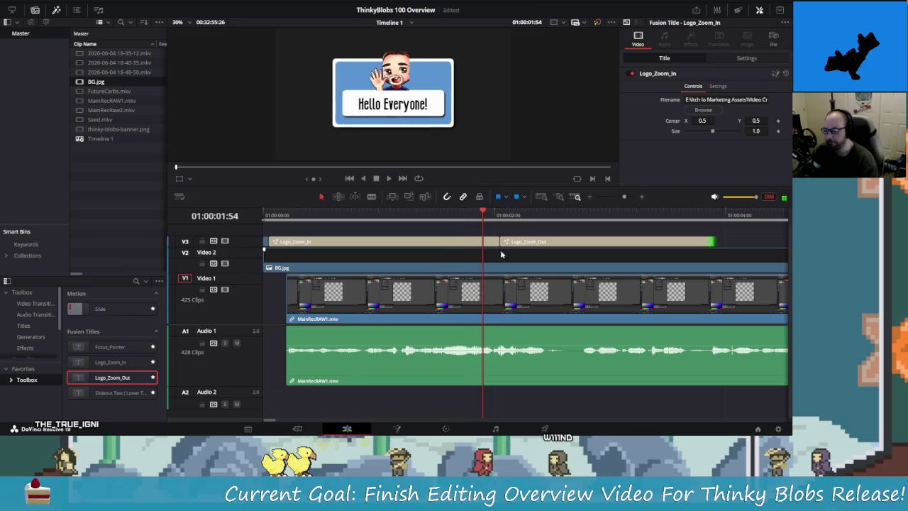
key("Home")
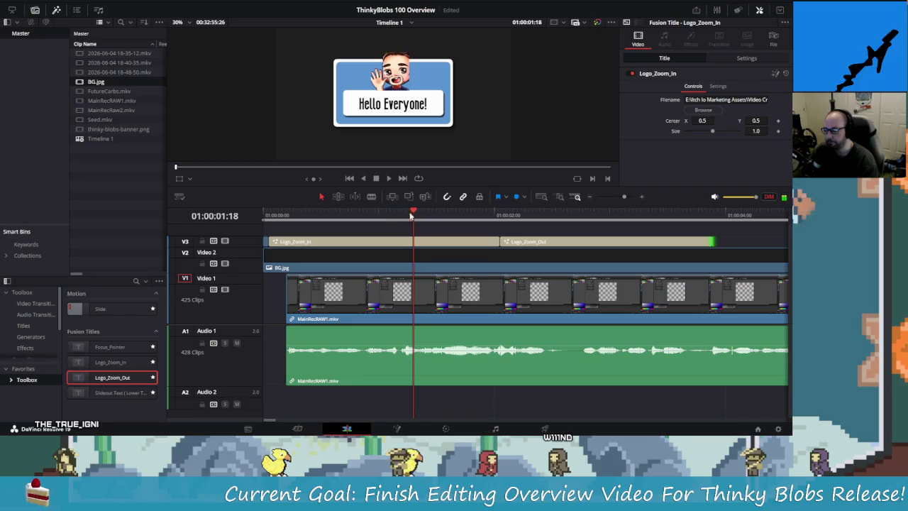
Trim Logo_Zoom_In at 01:00:01:12, butt Logo_Zoom_Out against it, and shorten Logo_Zoom_Out's end.
left_click_drag(409, 214, 401, 213)
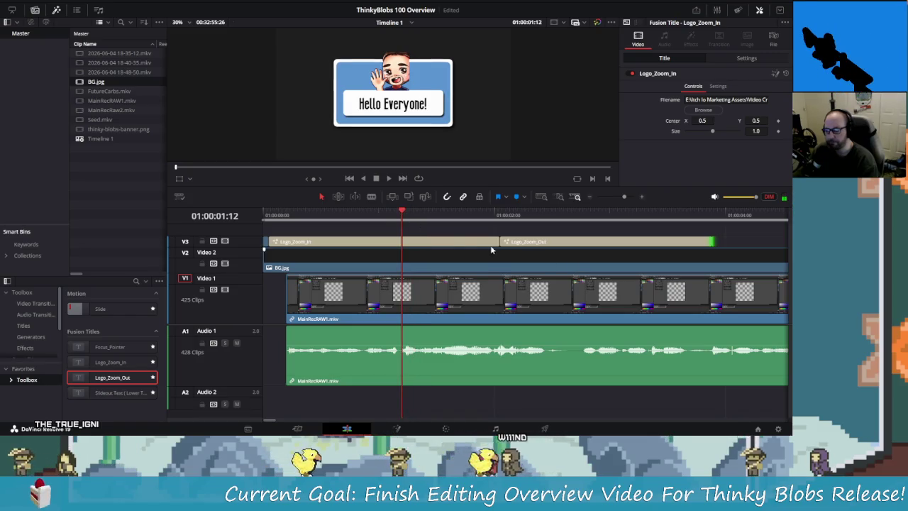
left_click_drag(499, 241, 402, 242)
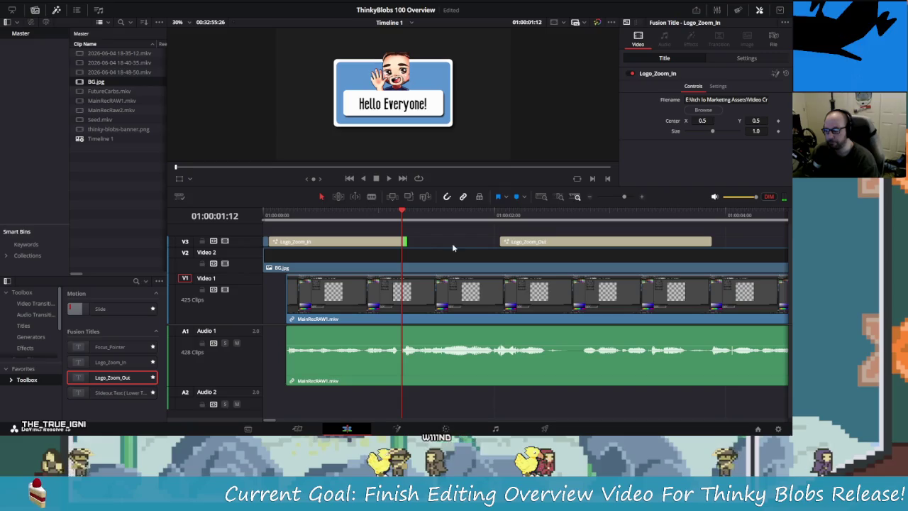
left_click_drag(539, 241, 435, 249)
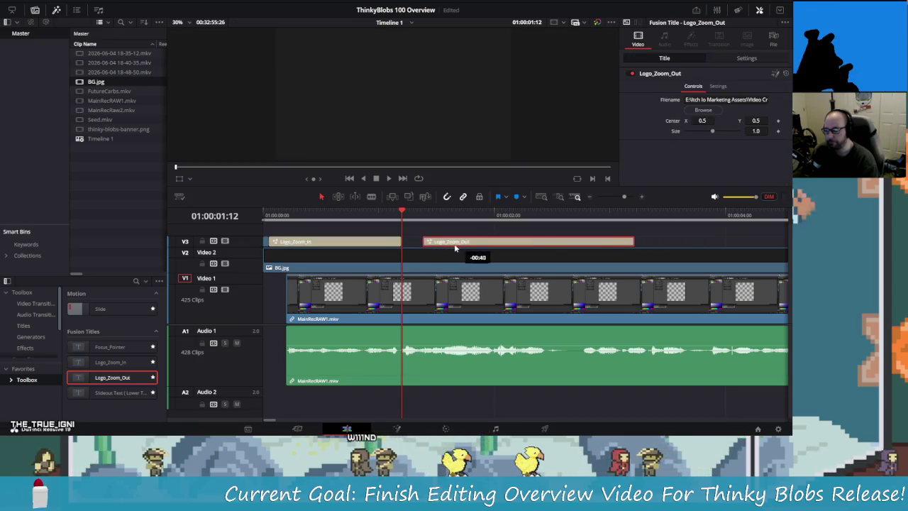
left_click_drag(435, 248, 441, 248)
left_click_drag(611, 242, 585, 245)
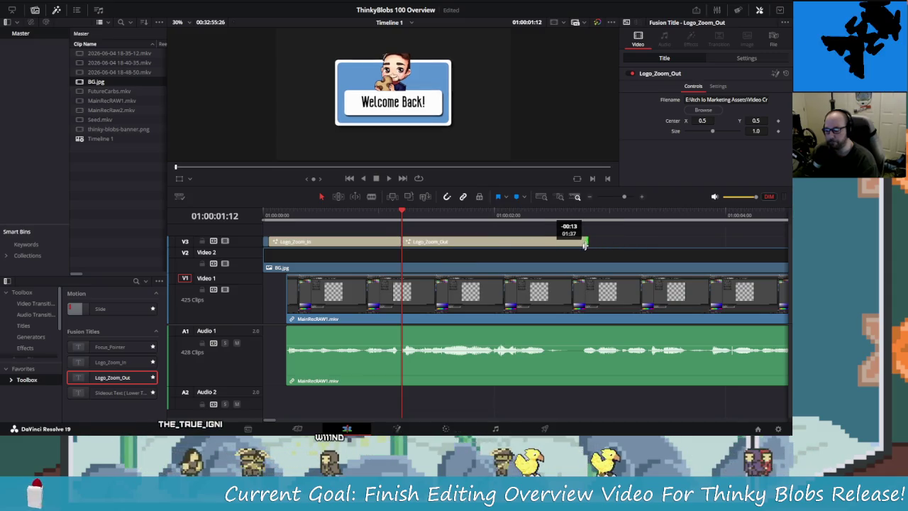
key("space")
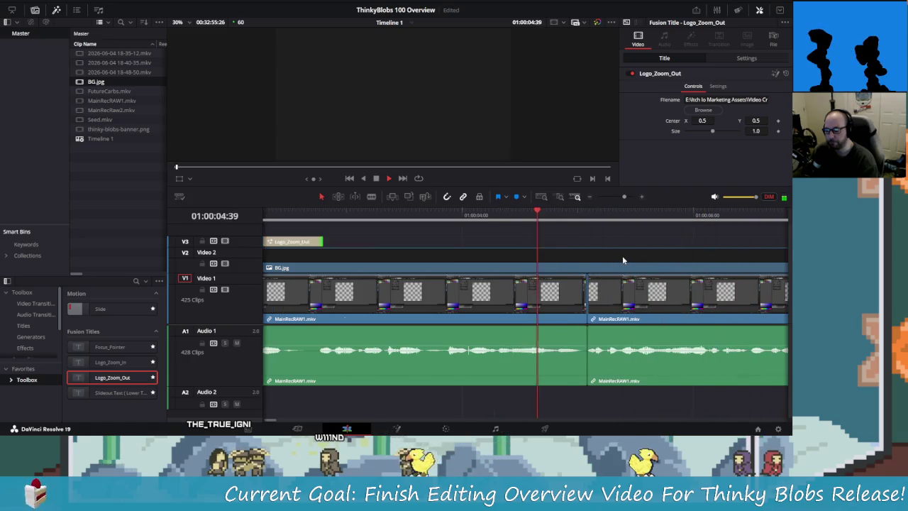
key("space")
Reposition Logo_Zoom_Out and extend Logo_Zoom_In to meet it at about two seconds, then replay.
left_click_drag(568, 212, 449, 213)
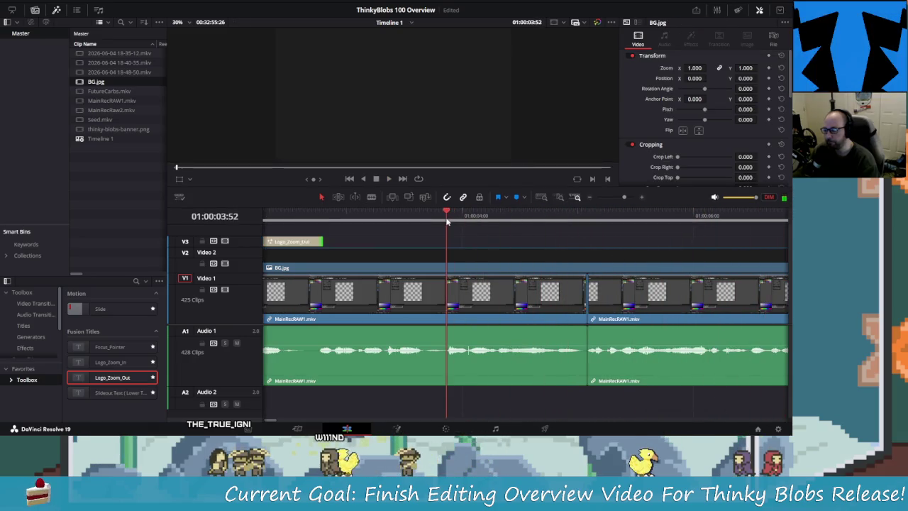
scroll(454, 231, "left", 6)
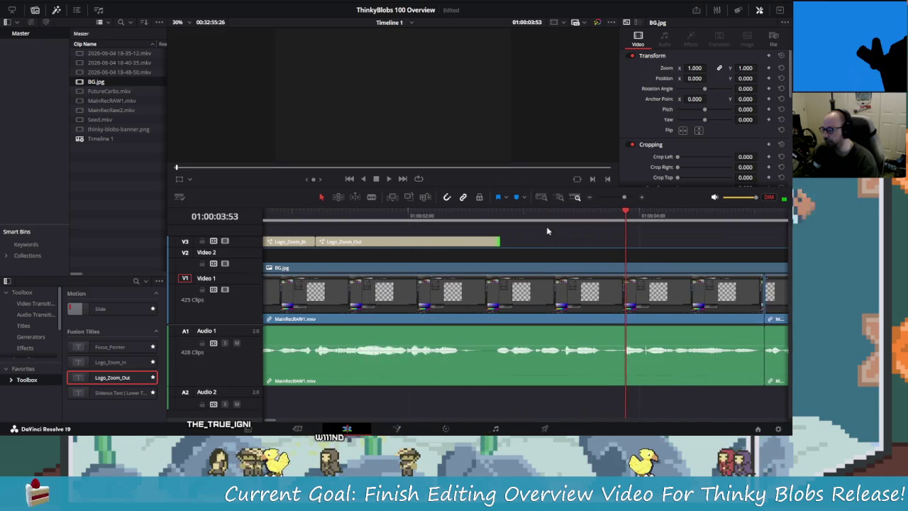
left_click_drag(518, 243, 627, 243)
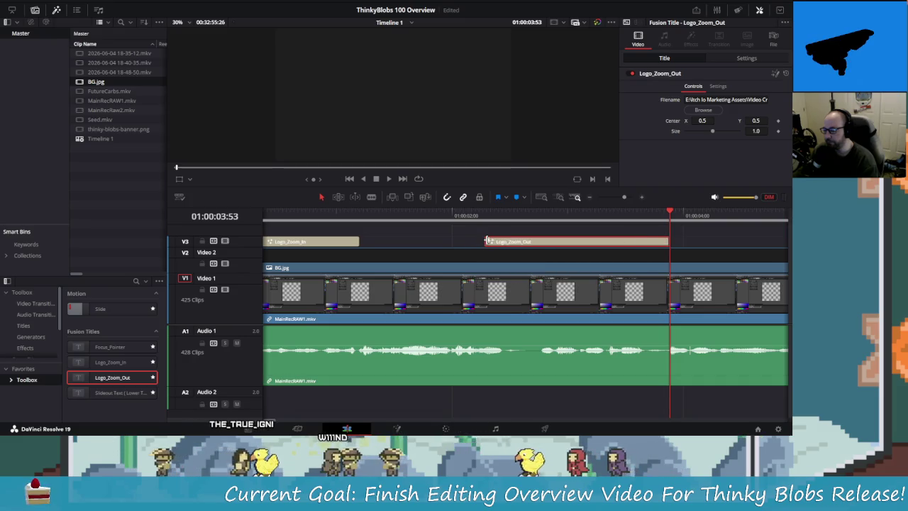
left_click_drag(486, 241, 413, 241)
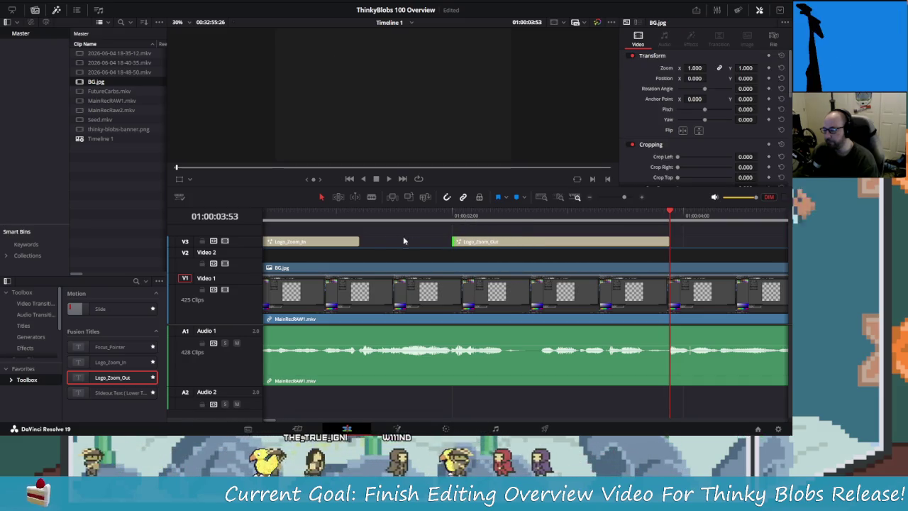
left_click(355, 242)
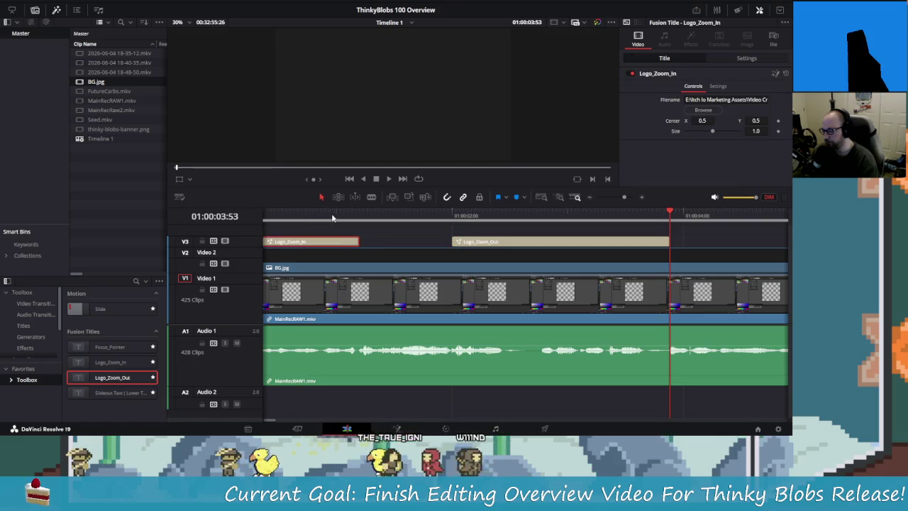
key("Home")
key("space")
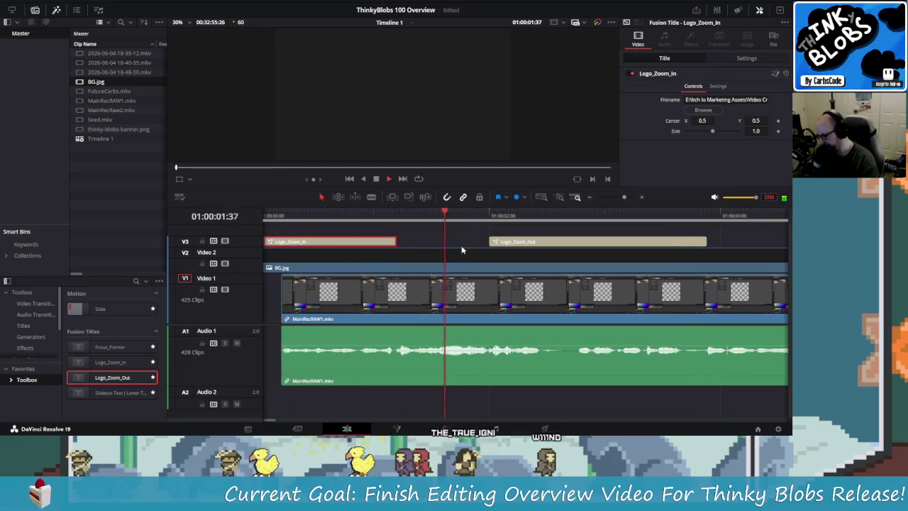
left_click(500, 214)
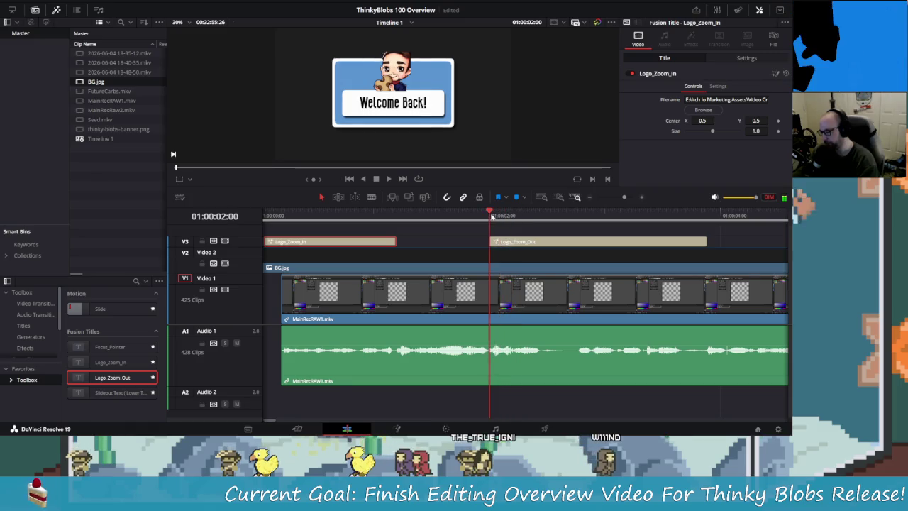
left_click_drag(395, 241, 489, 241)
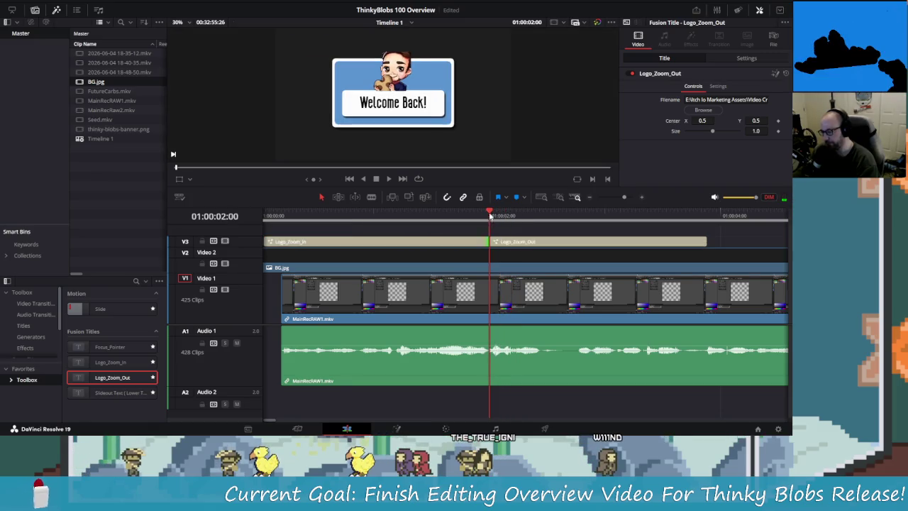
key("Home")
key("space")
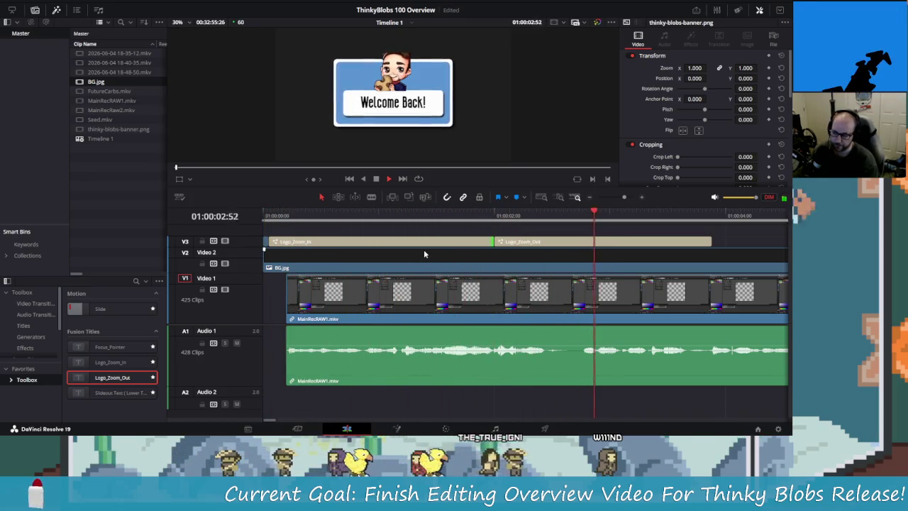
key("space")
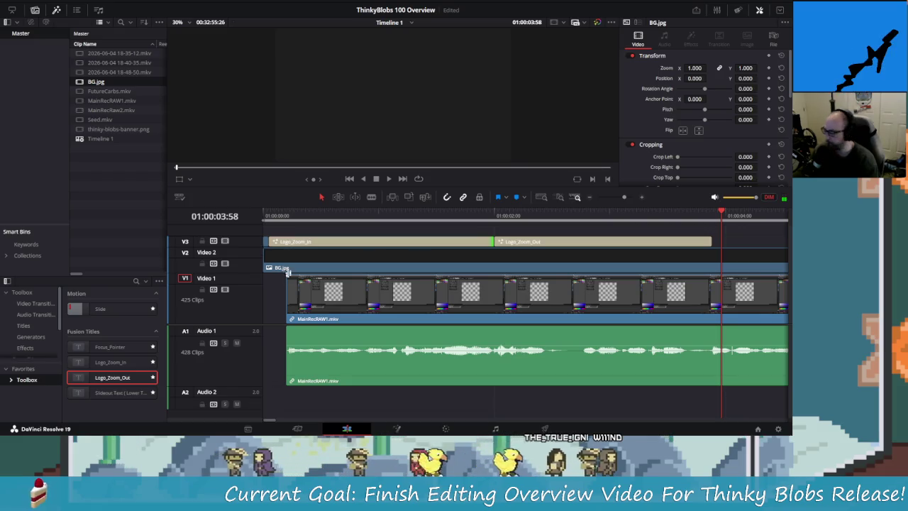
Drop a second Logo_Zoom_In title onto V3 right after Logo_Zoom_Out and park the playhead at 01:00:03:53.
left_click_drag(140, 368, 734, 248)
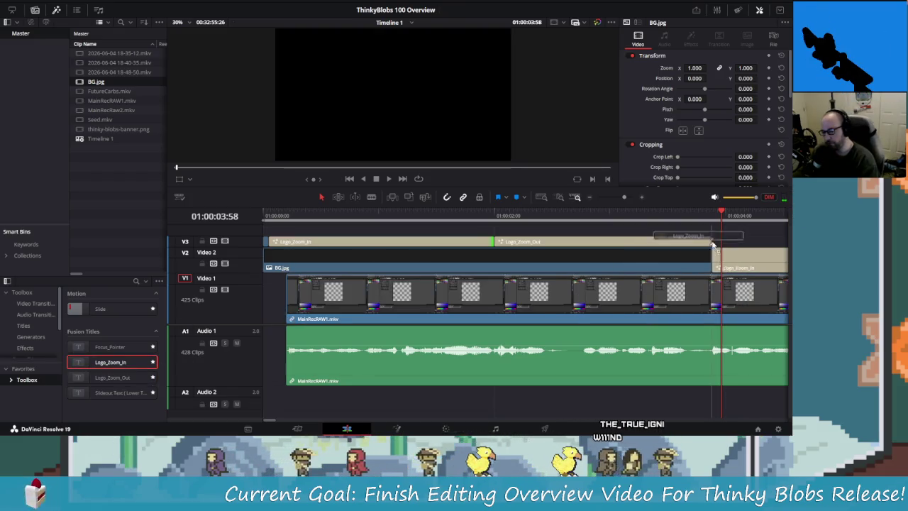
left_click_drag(716, 243, 714, 244)
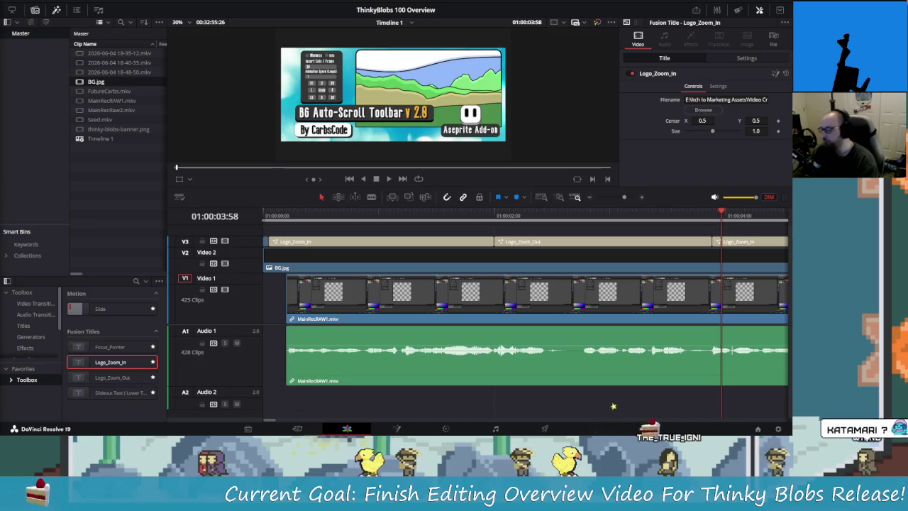
scroll(676, 263, "right", 2)
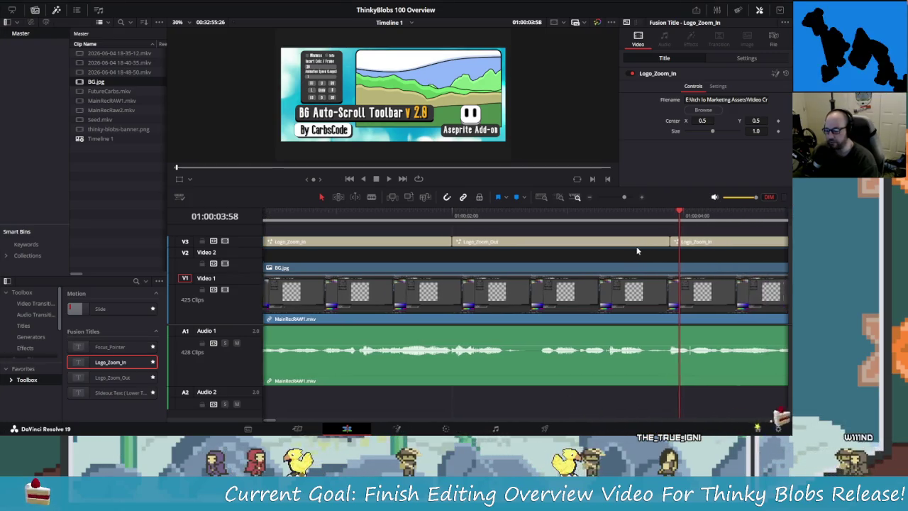
scroll(593, 251, "right", 1)
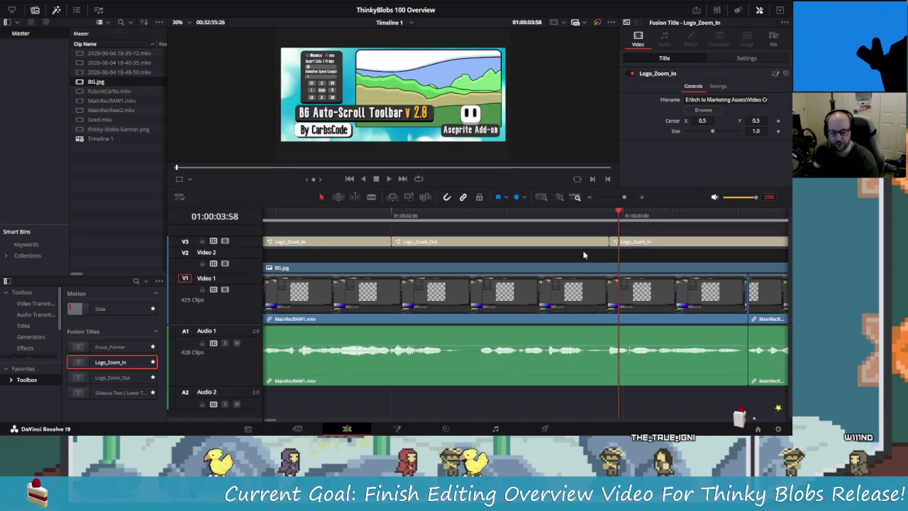
scroll(581, 254, "right", 1)
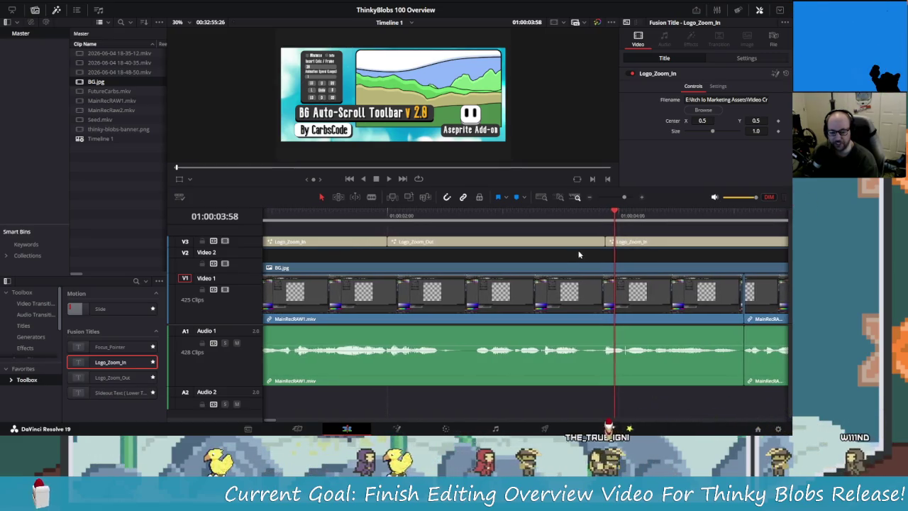
scroll(578, 250, "right", 3)
left_click_drag(480, 211, 474, 213)
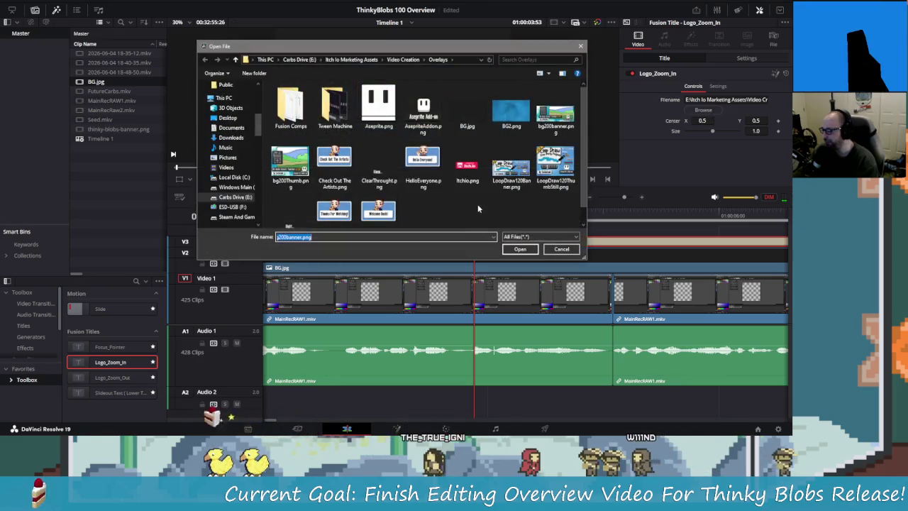
Set the new Logo_Zoom_In title's image to thinky-blobs-banner.png, then play the intro from 01:00:00:00.
left_click(351, 59)
double_click(290, 105)
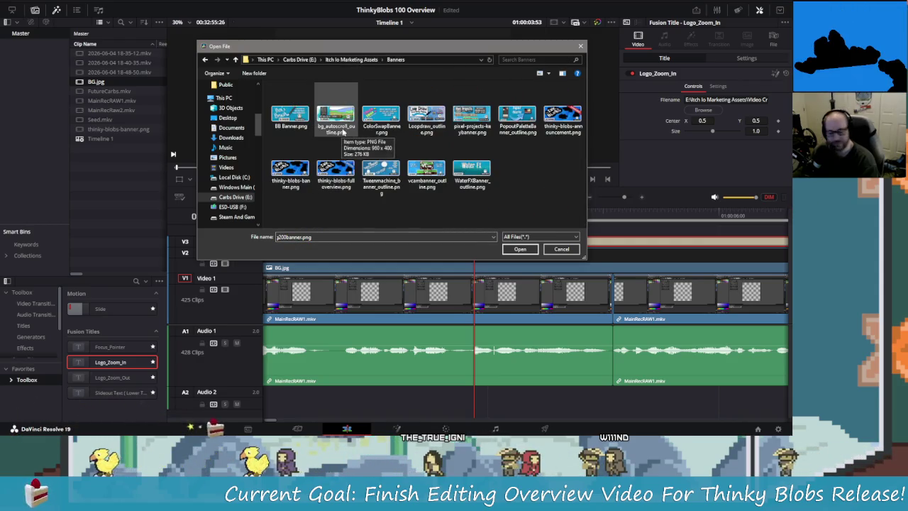
left_click(296, 183)
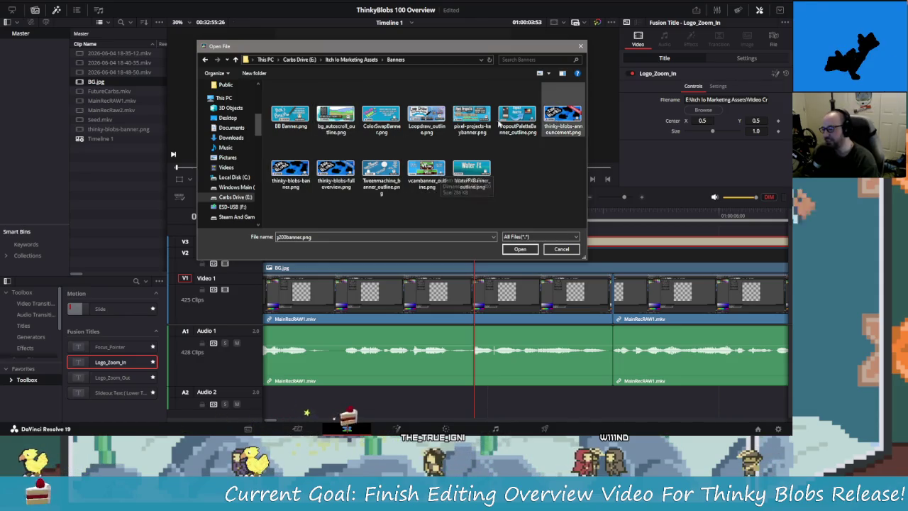
left_click(522, 248)
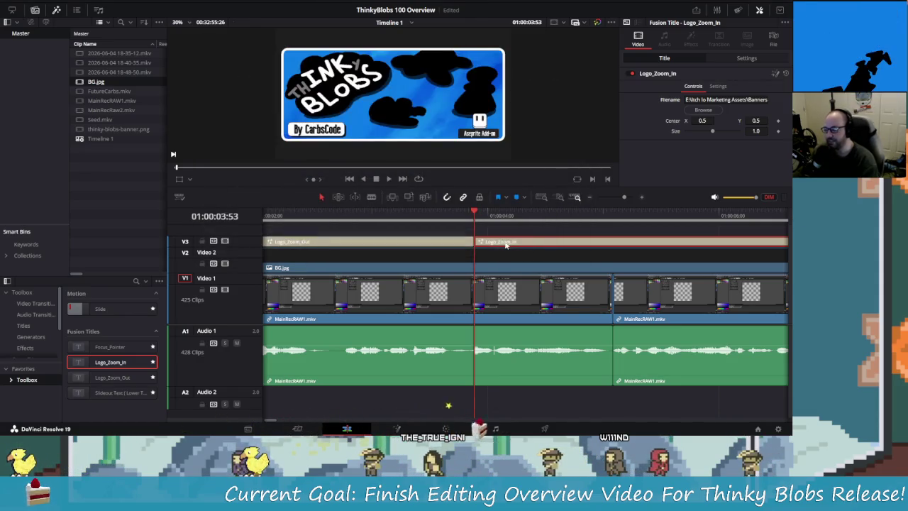
left_click_drag(474, 213, 187, 219)
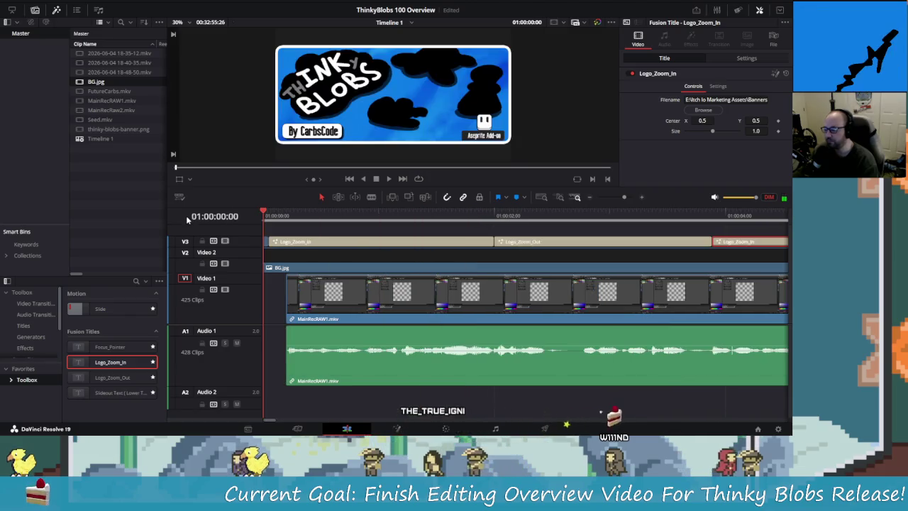
key("space")
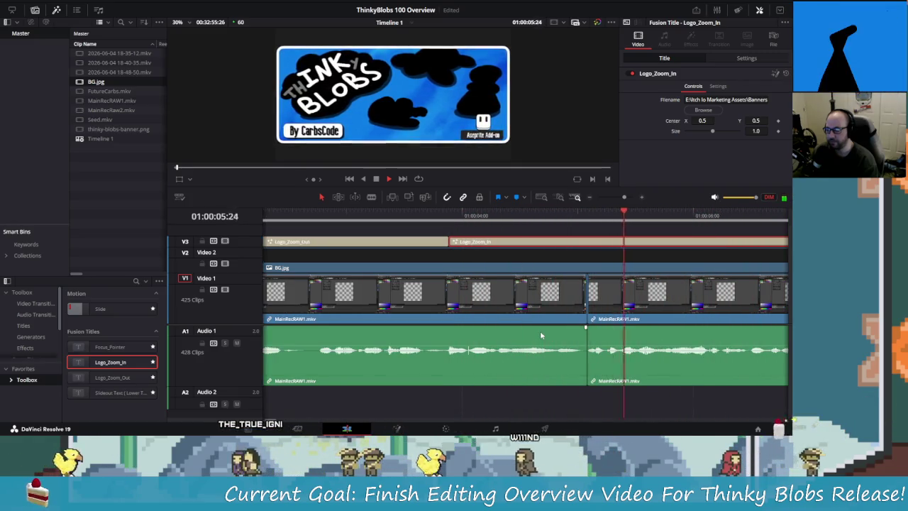
Trim the last Logo_Zoom_In title so it ends at 01:00:05:05.
left_click_drag(614, 213, 589, 250)
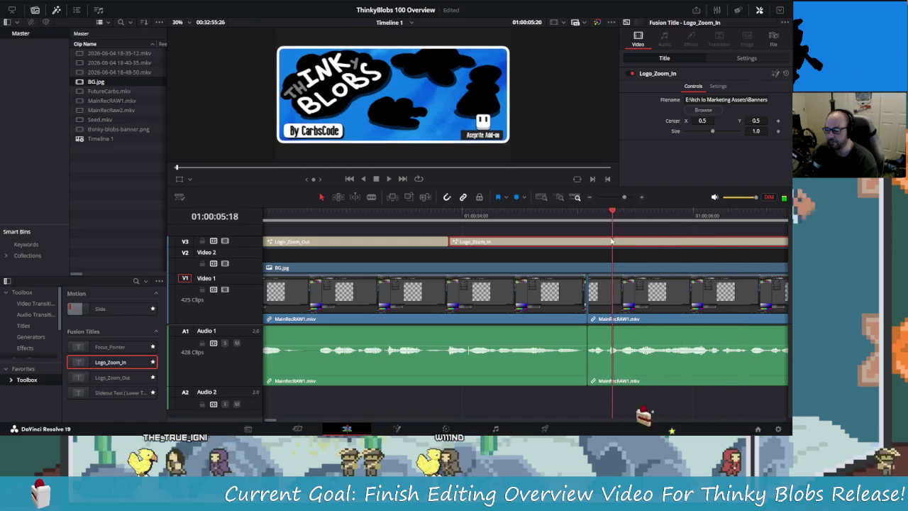
scroll(628, 255, "right", 3)
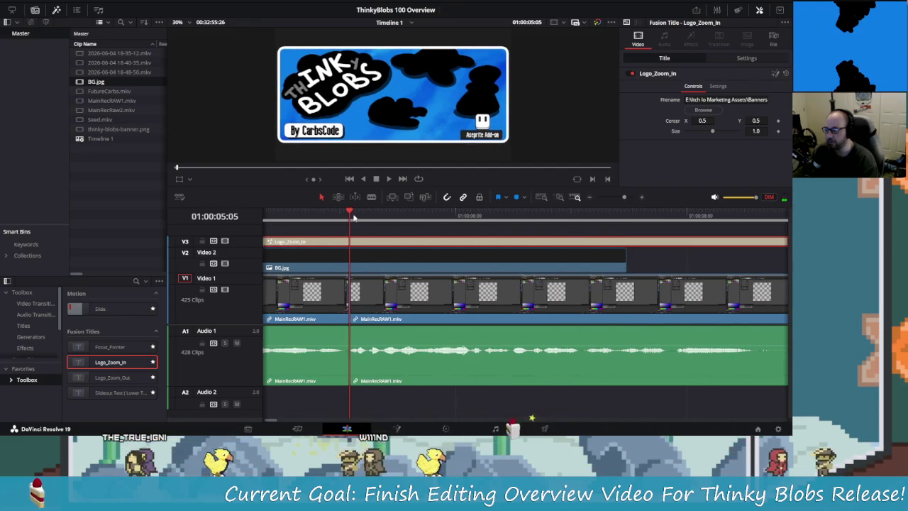
scroll(727, 262, "right", 1)
left_click_drag(749, 243, 549, 250)
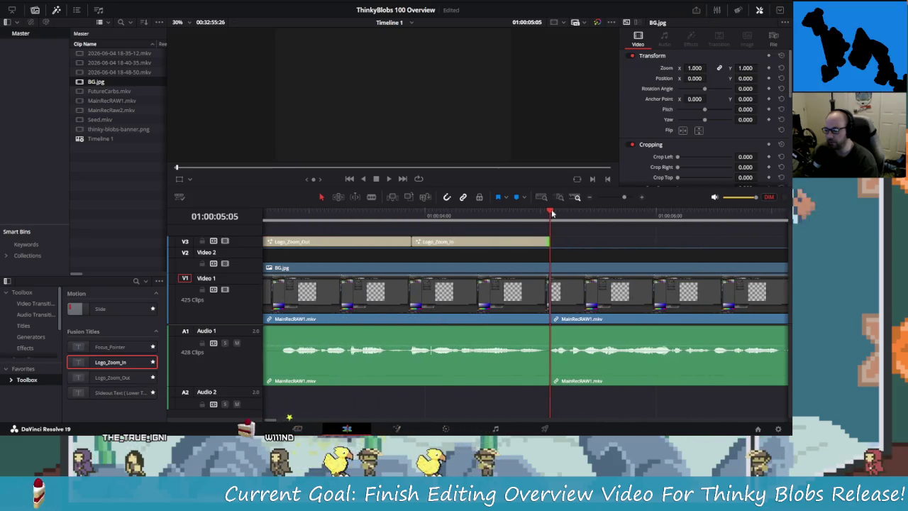
Extend Logo_Zoom_Out so it meets Logo_Zoom_In and play back the adjusted titles.
scroll(496, 283, "left", 1)
scroll(483, 269, "left", 1)
left_click(467, 215)
left_click_drag(468, 242, 475, 242)
key("slash")
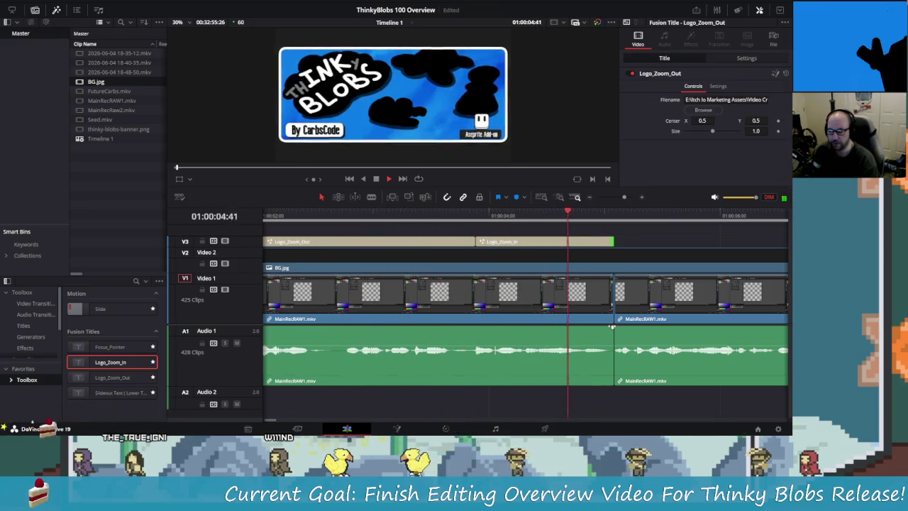
Play the timeline from 01:00:05:05 to review the move from titles into the main recording.
left_click(697, 215)
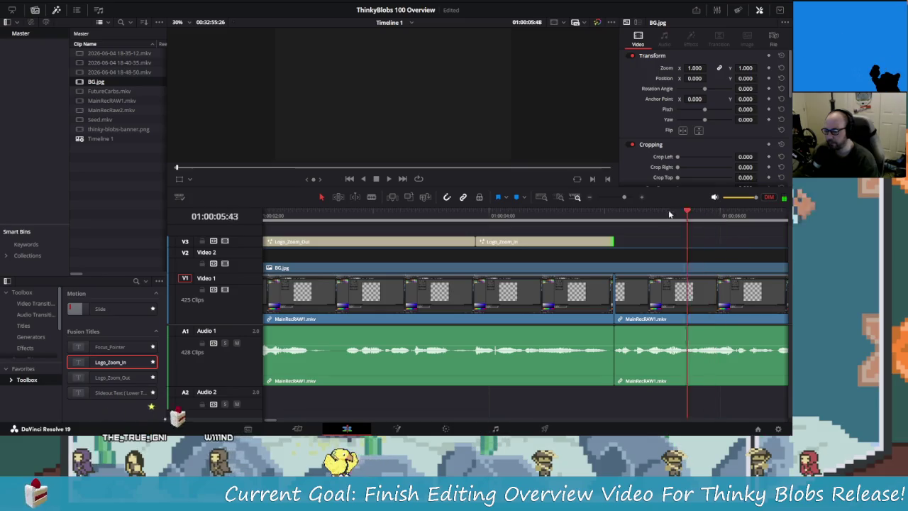
scroll(657, 245, "down", 3)
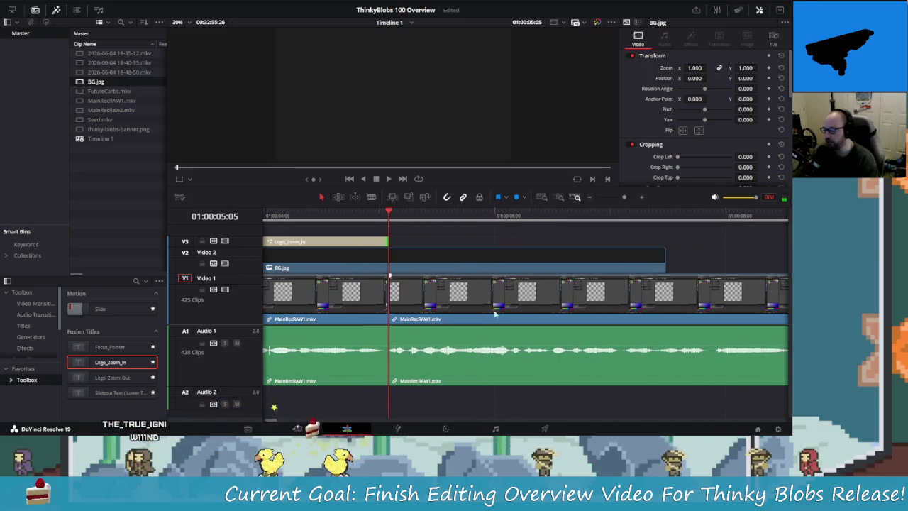
scroll(497, 319, "down", 2)
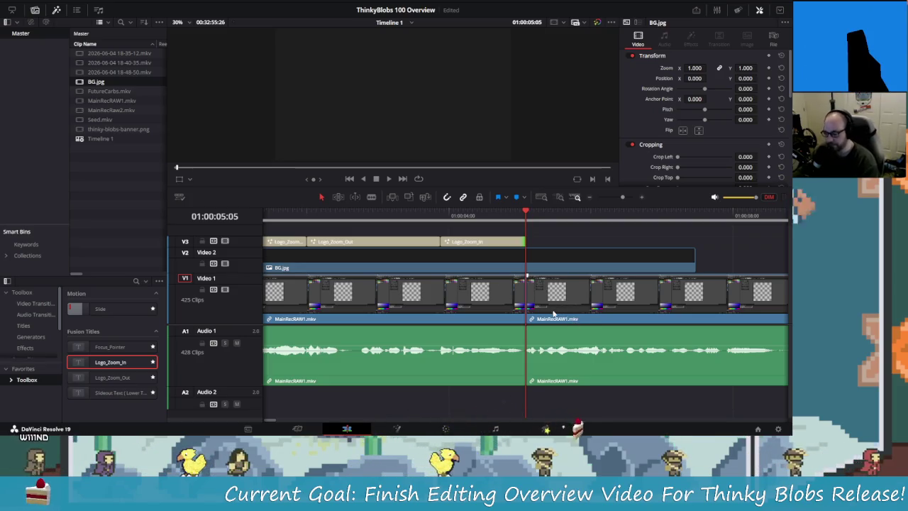
scroll(497, 312, "right", 3)
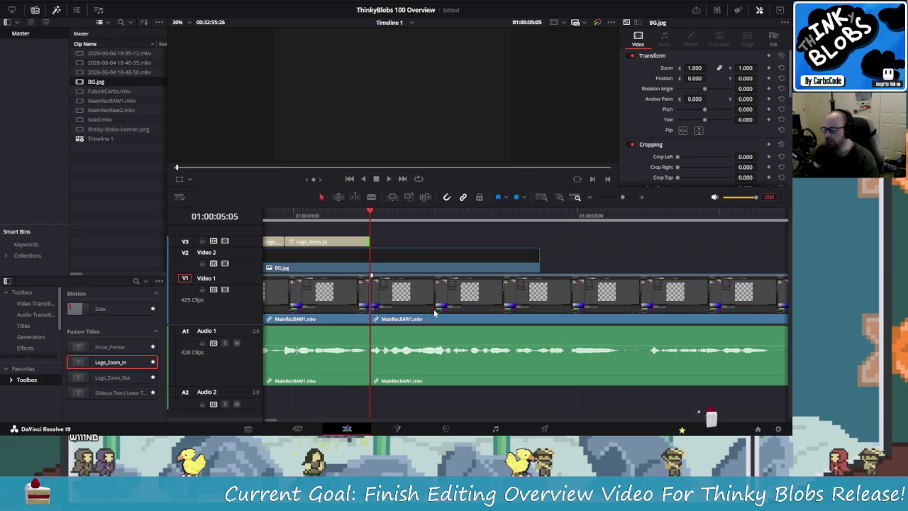
scroll(450, 309, "left", 2)
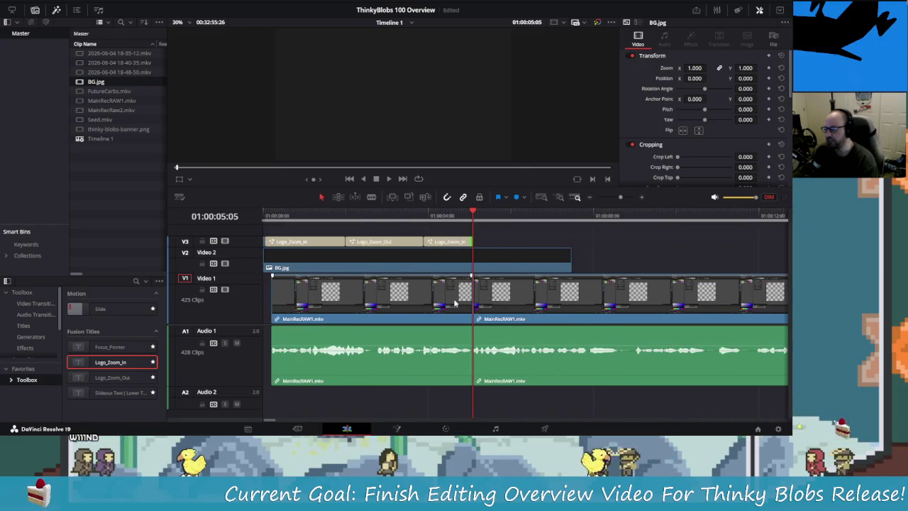
scroll(454, 304, "left", 1)
scroll(457, 304, "right", 2)
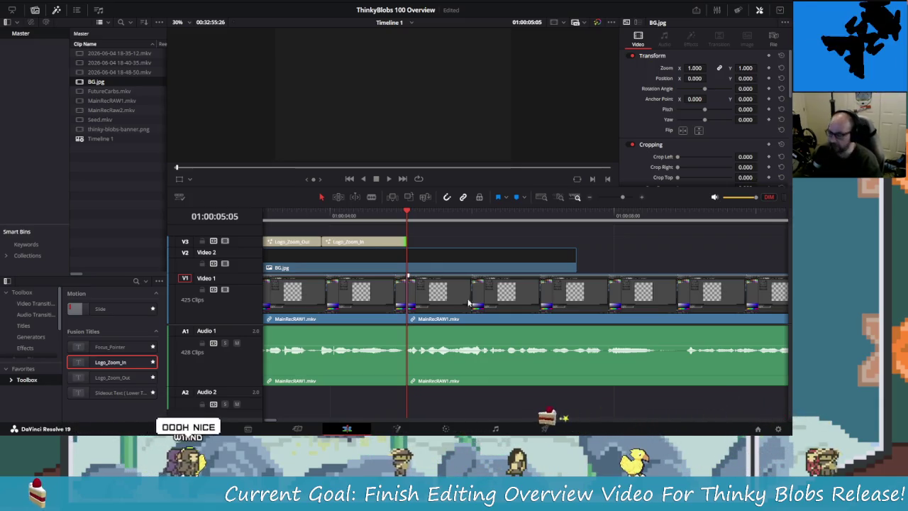
key("space")
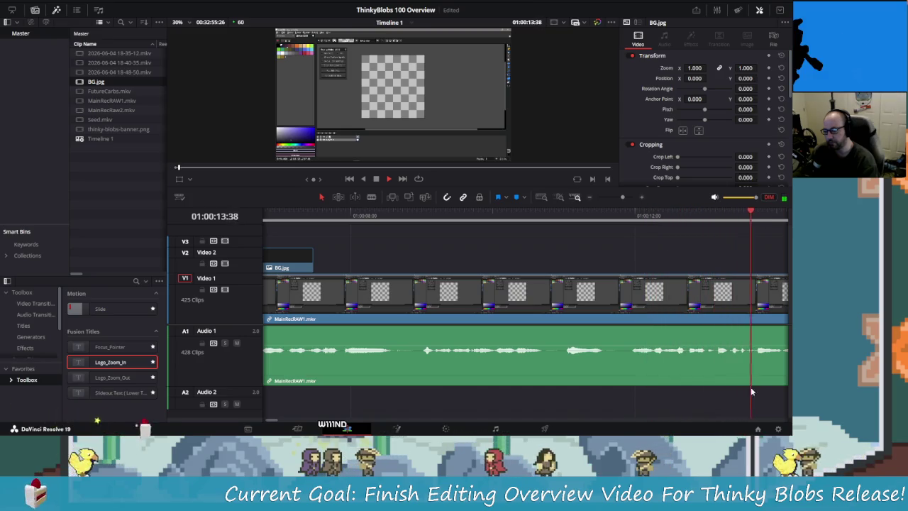
key("space")
Review the MainRecRAW1.mkv cuts from about 01:00:11:57 to 01:00:16:04.
left_click_drag(544, 211, 371, 247)
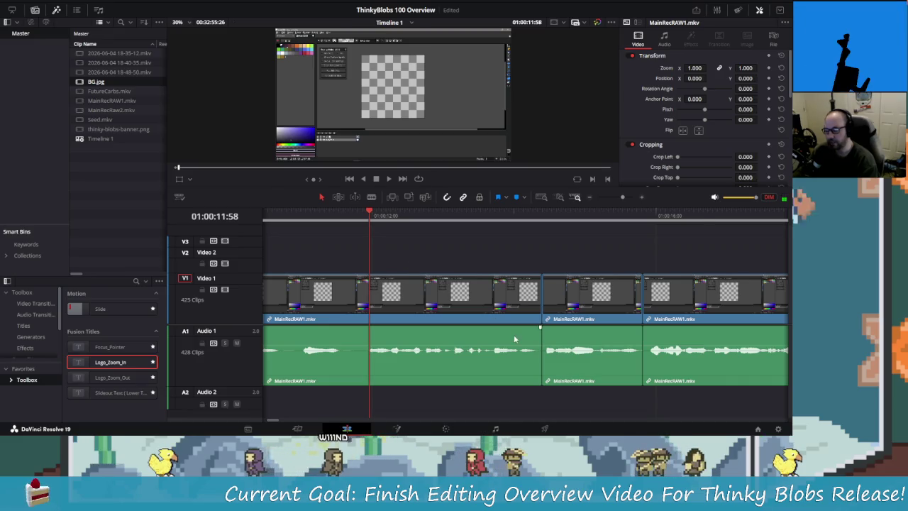
key("alt+Tab")
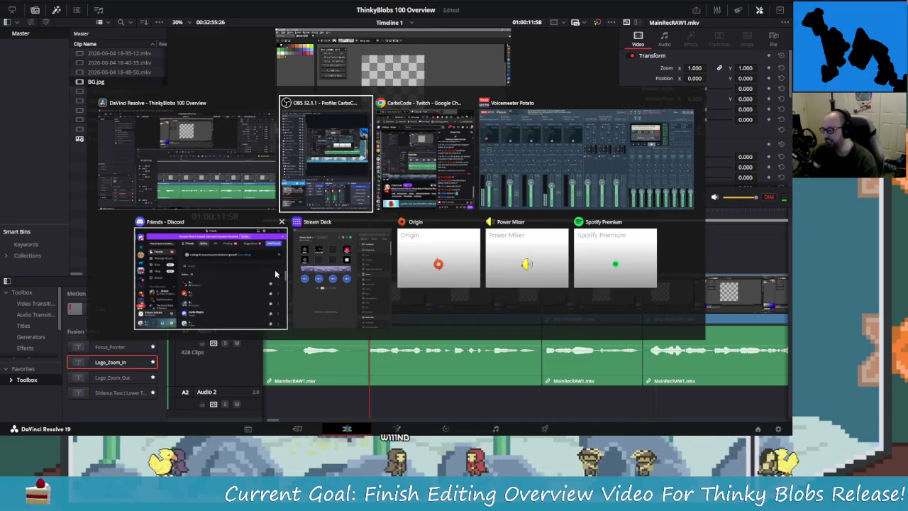
key("Escape")
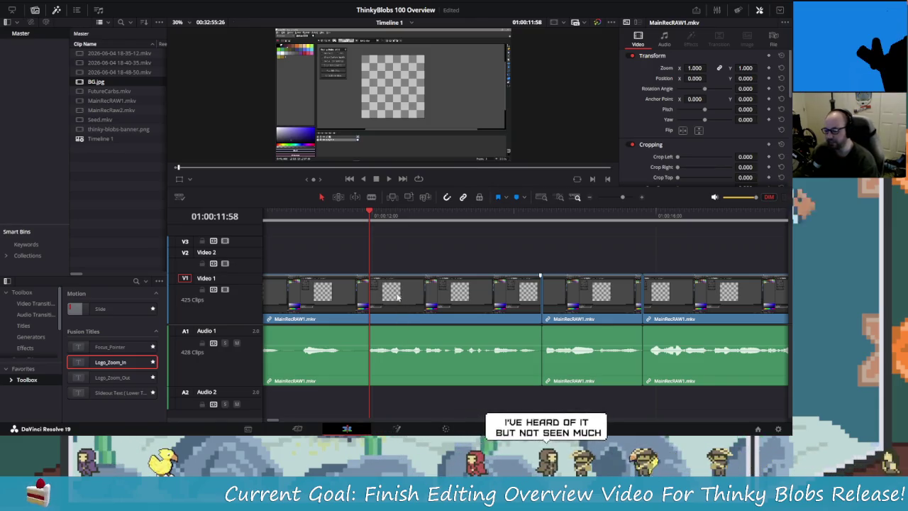
key("space")
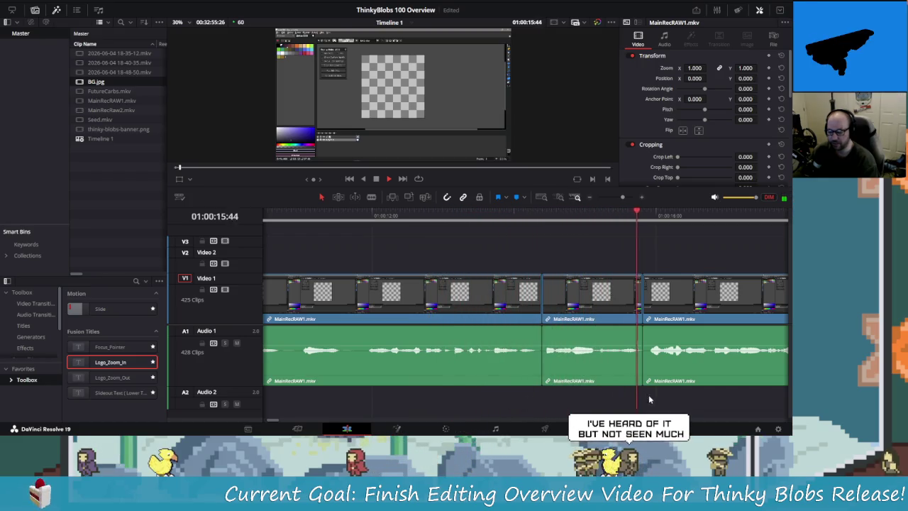
left_click(660, 214)
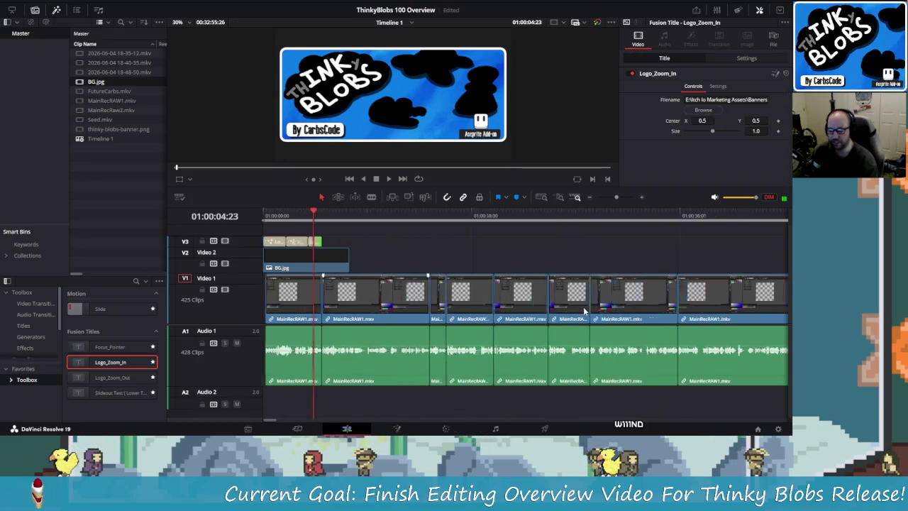
Preview the end of the intro from 01:00:05:05 with BG.jpg selected, stopping at 01:00:06:25.
scroll(583, 309, "down", 2)
scroll(583, 310, "down", 2)
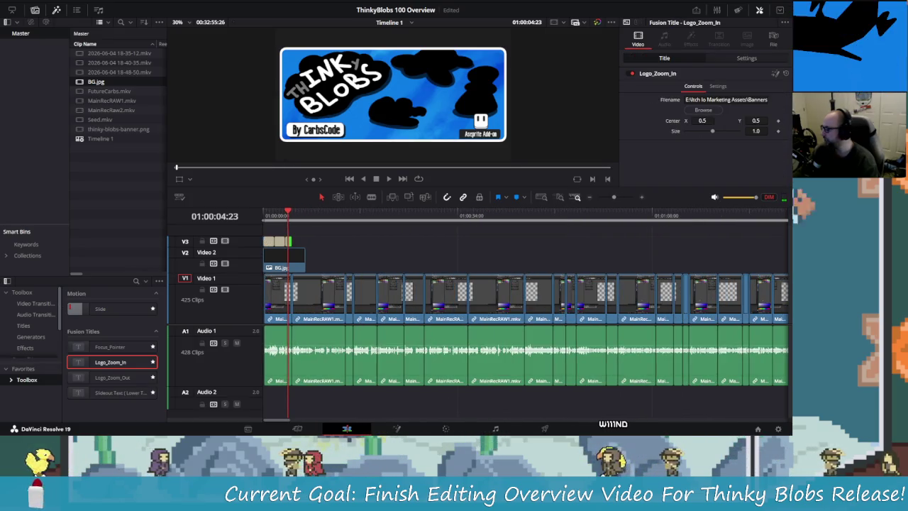
left_click_drag(302, 217, 294, 217)
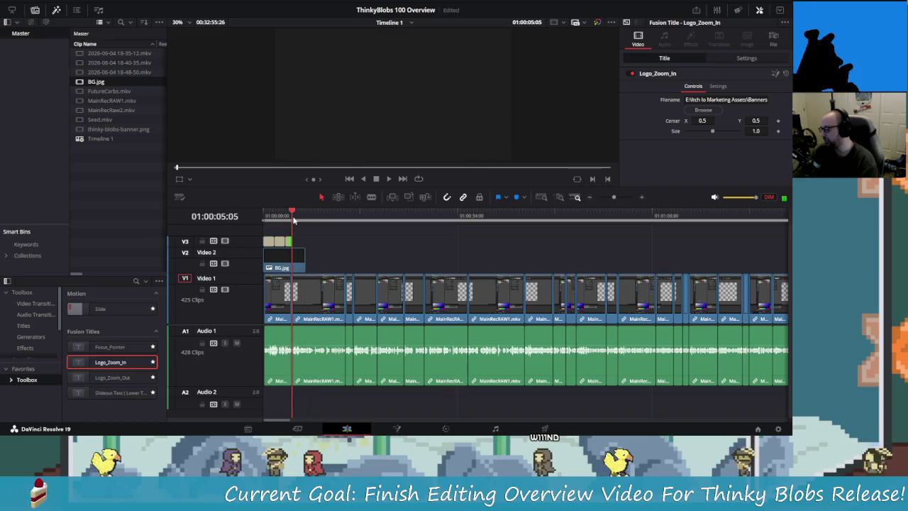
left_click(353, 262)
key("space")
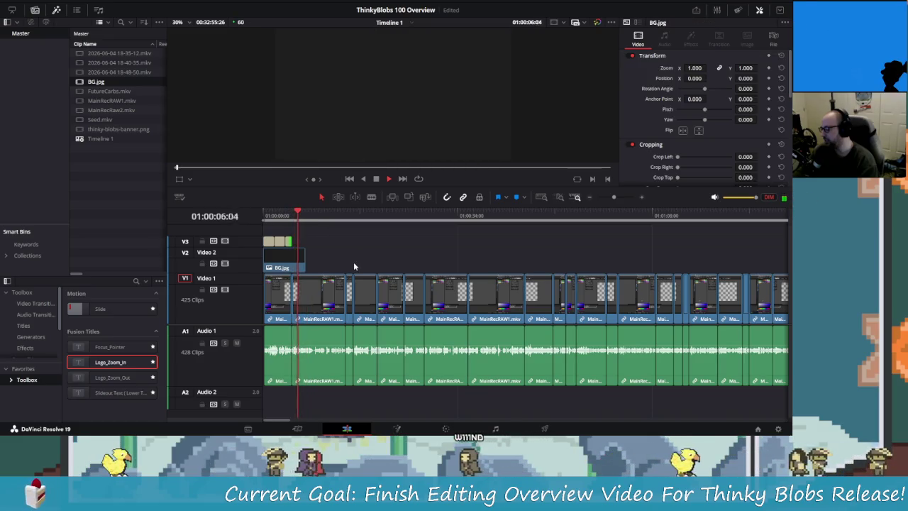
left_click(299, 216)
left_click_drag(299, 216, 291, 215)
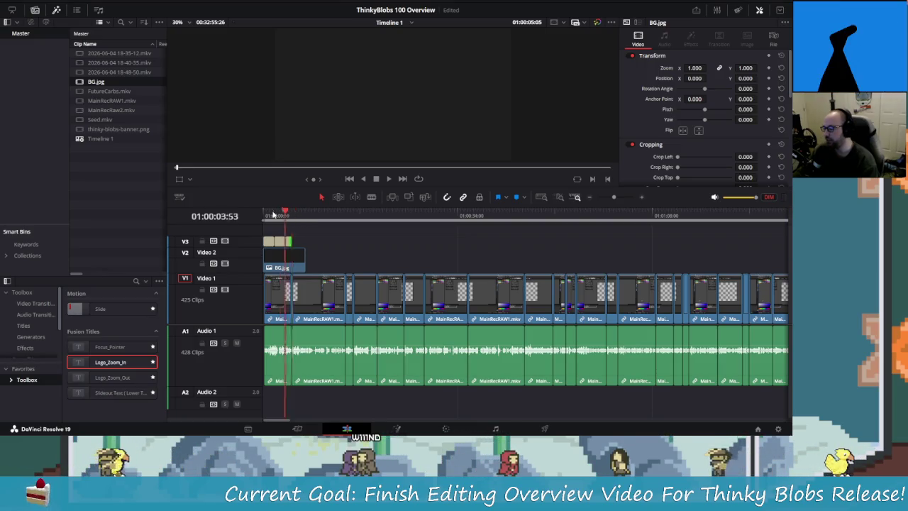
Play the intro sequence from the timeline start and restore full monitoring volume.
left_click_drag(278, 214, 264, 214)
key("space")
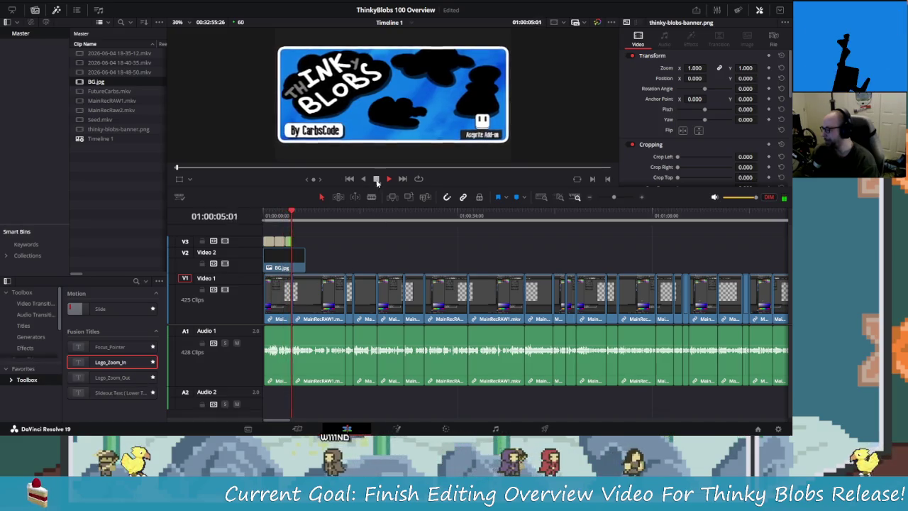
key("space")
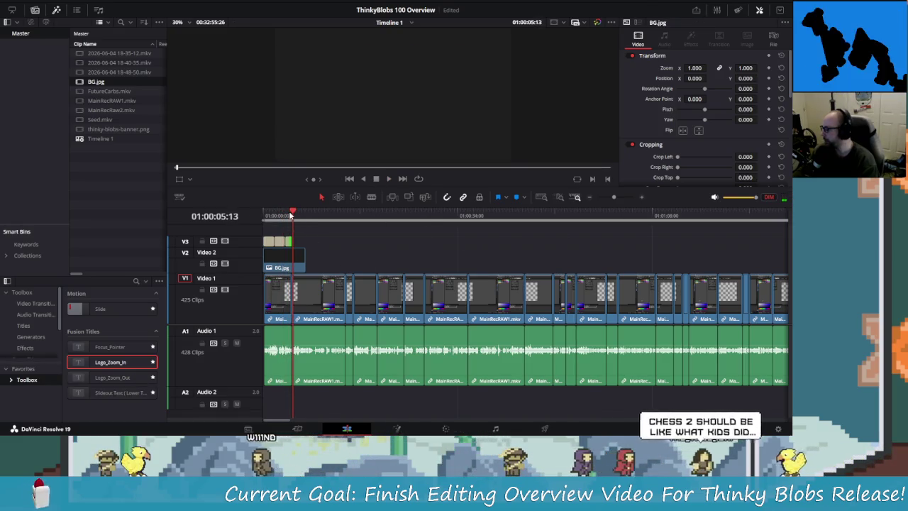
left_click(756, 199)
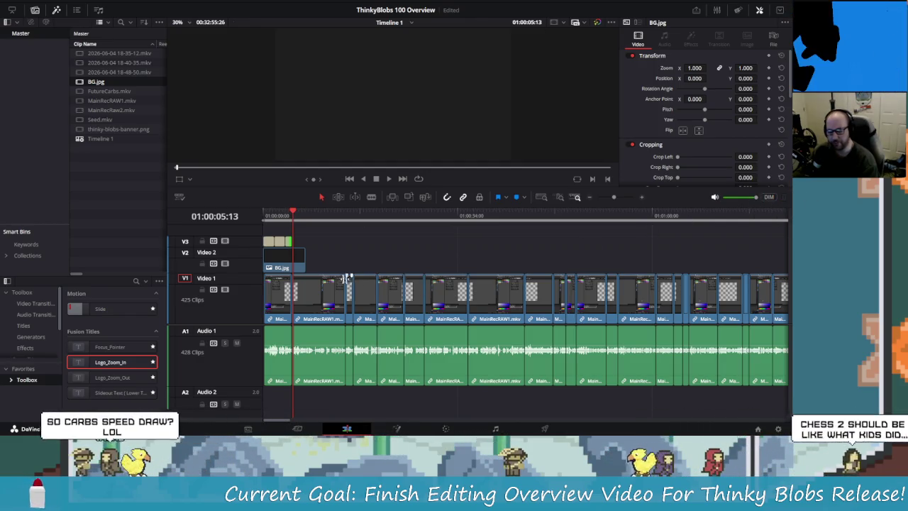
Replay the intro from the start and stop at 01:00:14:13 with MainRecRAW1.mkv selected.
key("Home")
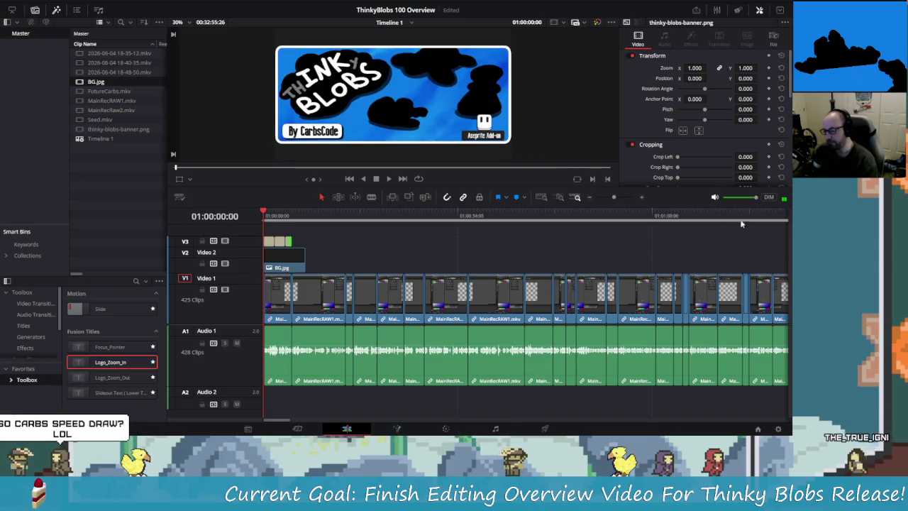
key("space")
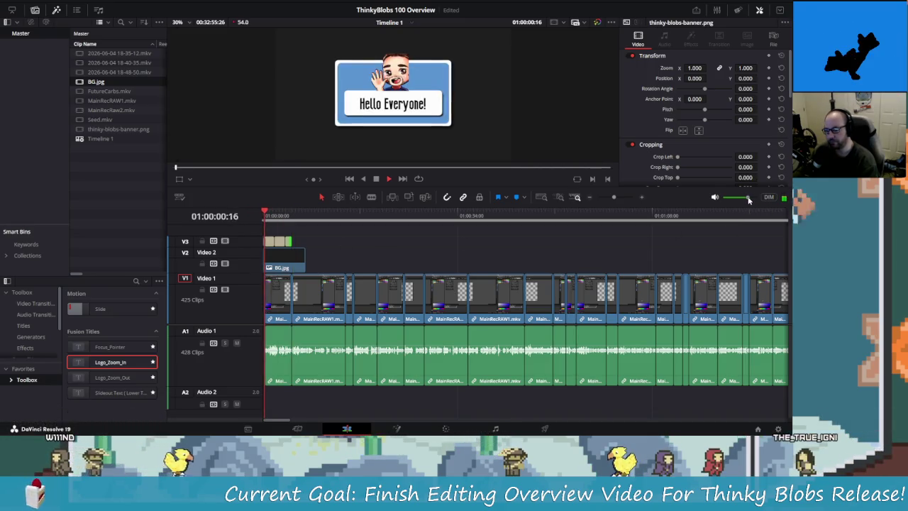
key("space")
key("Home")
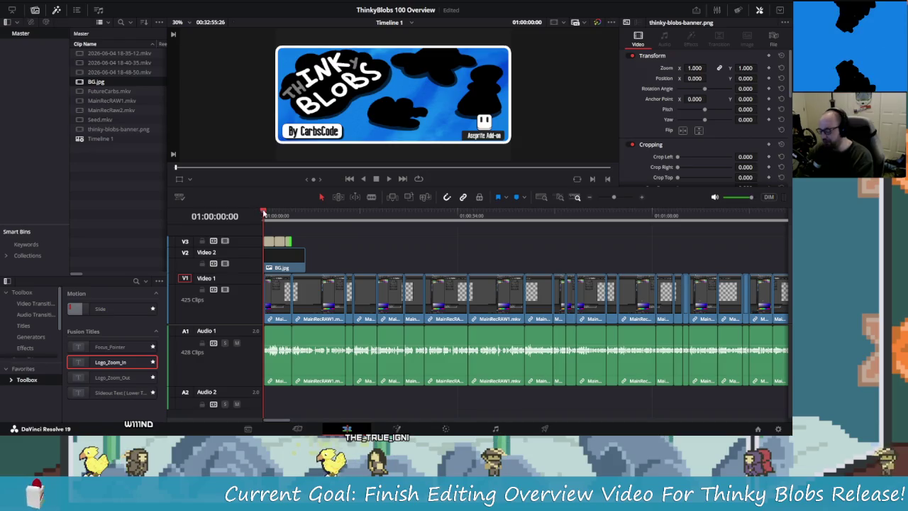
key("space")
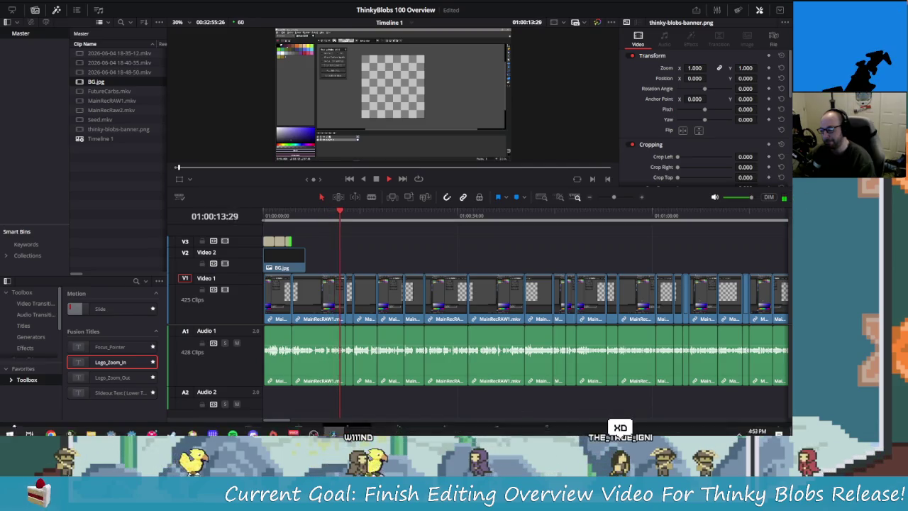
left_click(494, 354)
key("space")
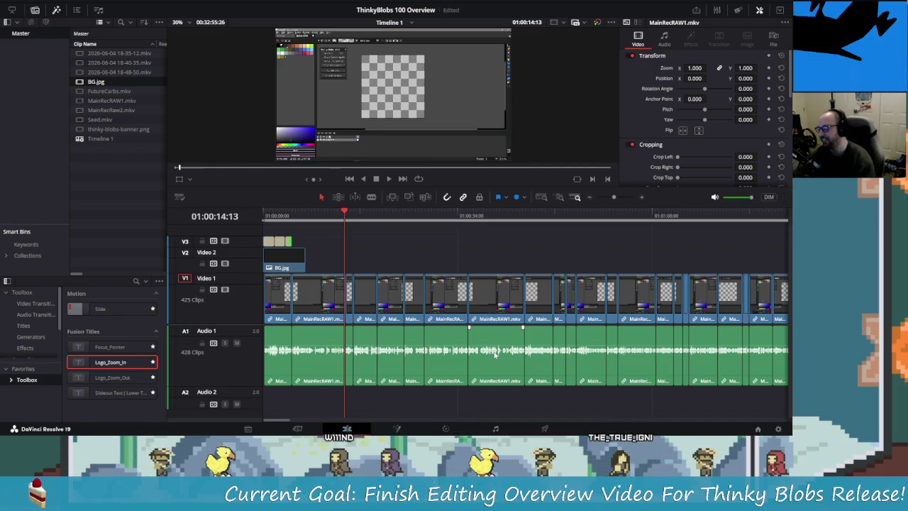
scroll(341, 241, "up", 3)
Play from the Thinky Blobs banner and drag the Logo_Zoom_In title's end longer on V3.
scroll(341, 249, "up", 3)
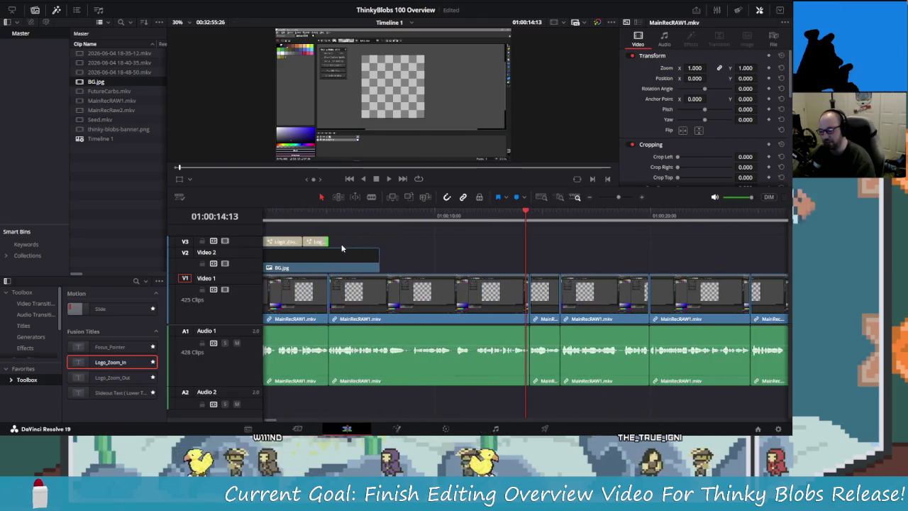
scroll(421, 271, "down", 2)
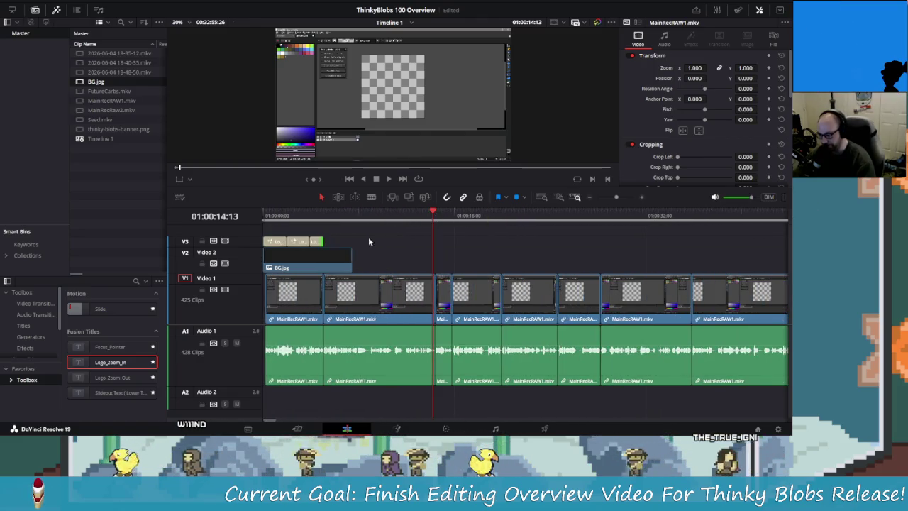
left_click(434, 213)
left_click_drag(433, 213, 305, 213)
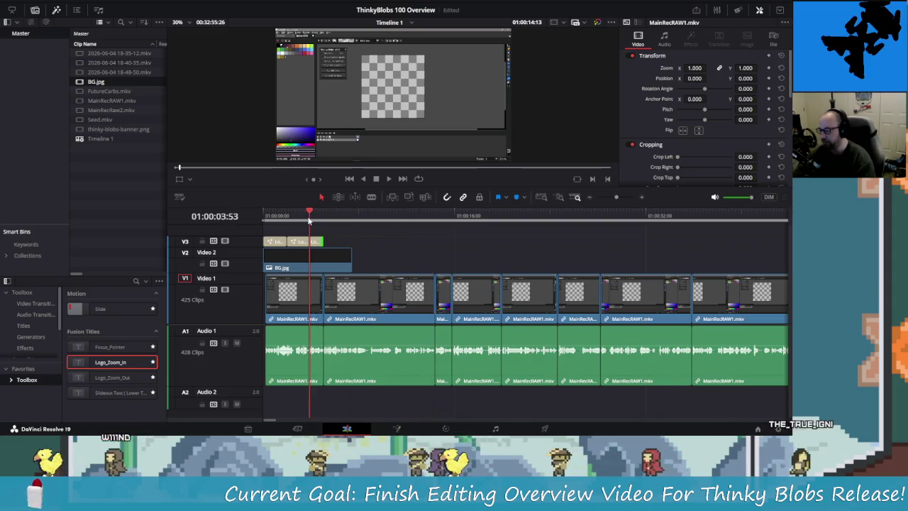
key("space")
scroll(337, 251, "up", 3)
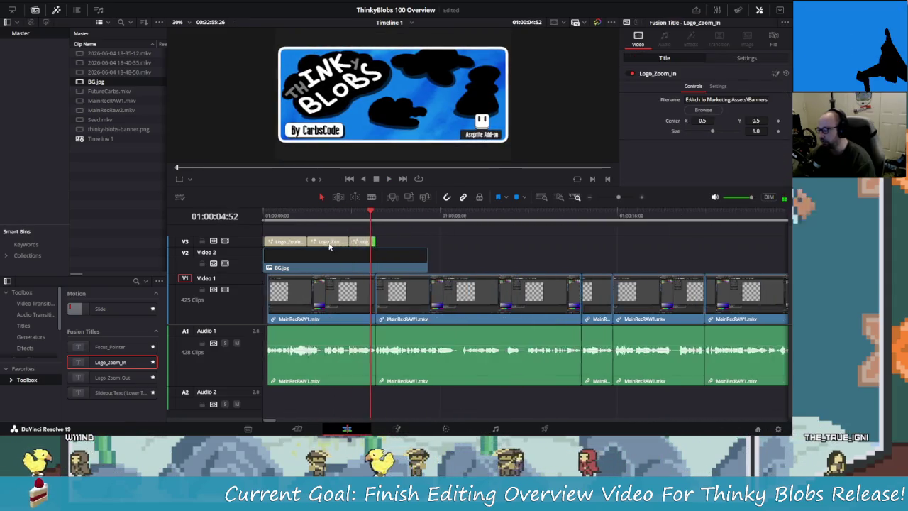
scroll(336, 251, "up", 2)
left_click_drag(539, 241, 633, 241)
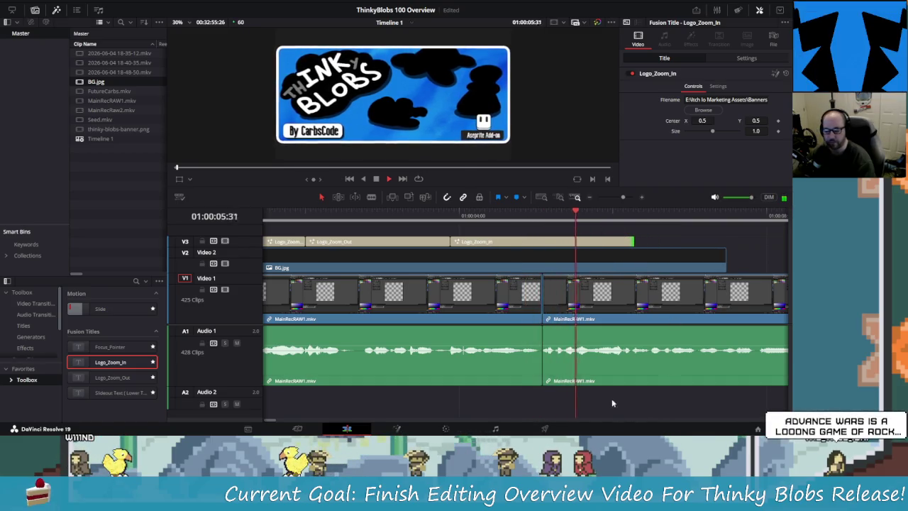
key("space")
Trim the Logo_Zoom_In title shorter and replay the intro from the start to check it.
scroll(391, 239, "right", 5)
left_click_drag(374, 241, 364, 241)
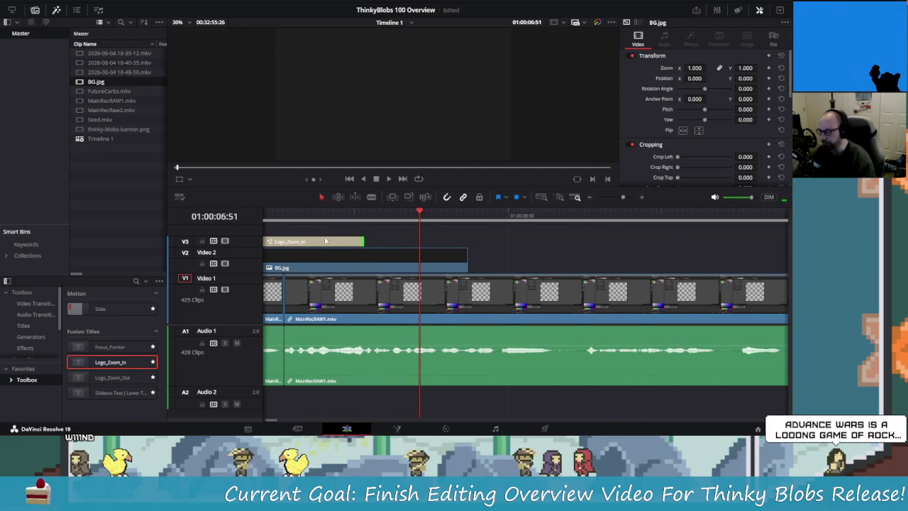
left_click(302, 213)
key("space")
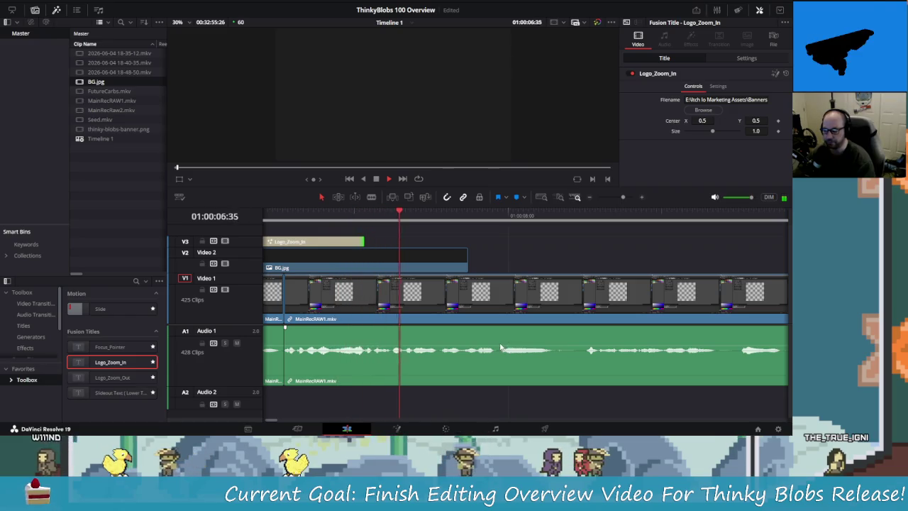
key("space")
mouse_move(473, 223)
left_mouse_down()
mouse_move(365, 216)
mouse_move(433, 246)
left_mouse_up()
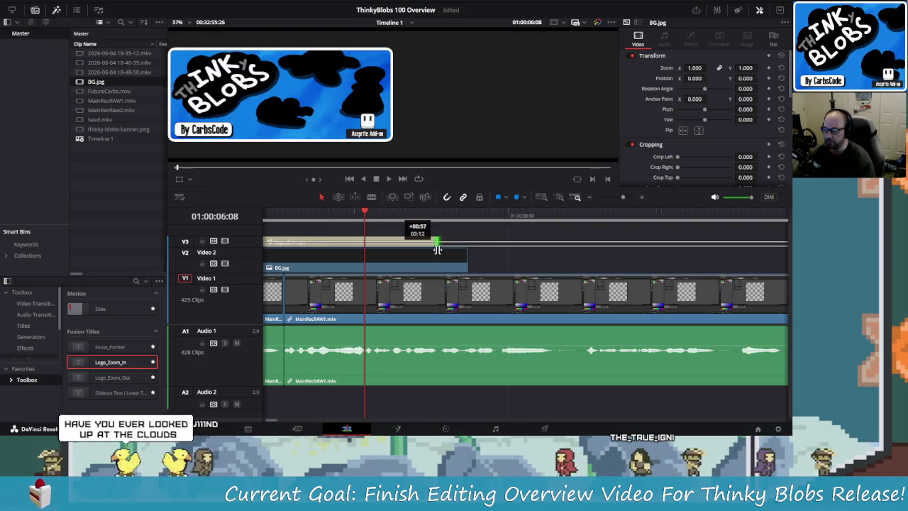
left_click_drag(433, 246, 324, 245)
scroll(437, 242, "left", 3)
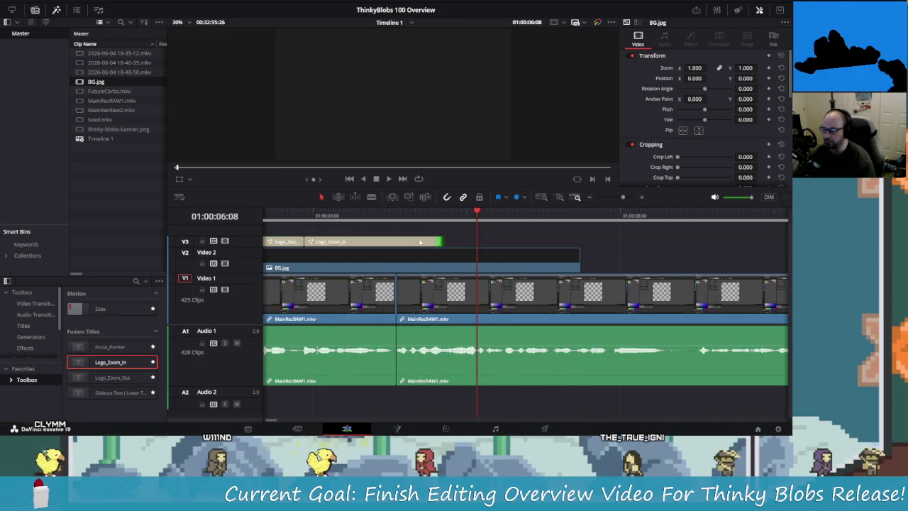
key("Home")
key("space")
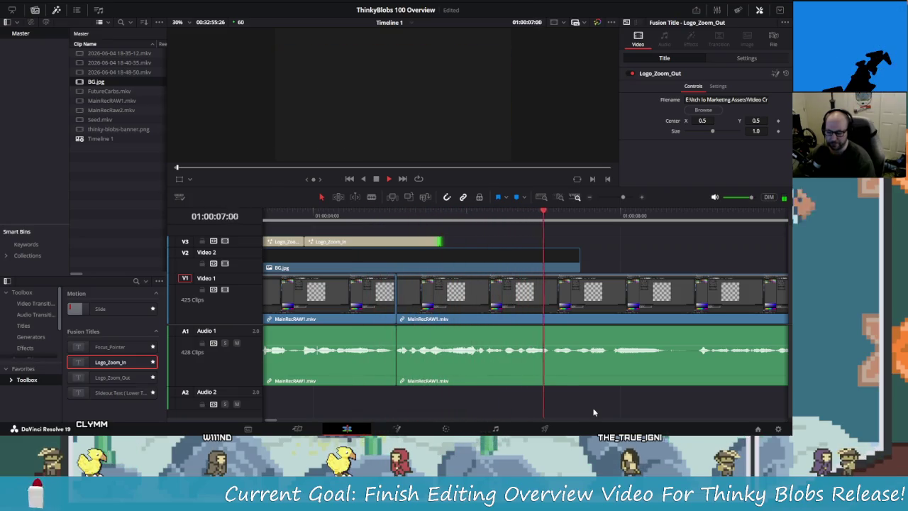
key("space")
Extend the Logo_Zoom_In title well past BG.jpg's end, to roughly 01:00:08, reviewing playback.
left_click_drag(438, 241, 551, 261)
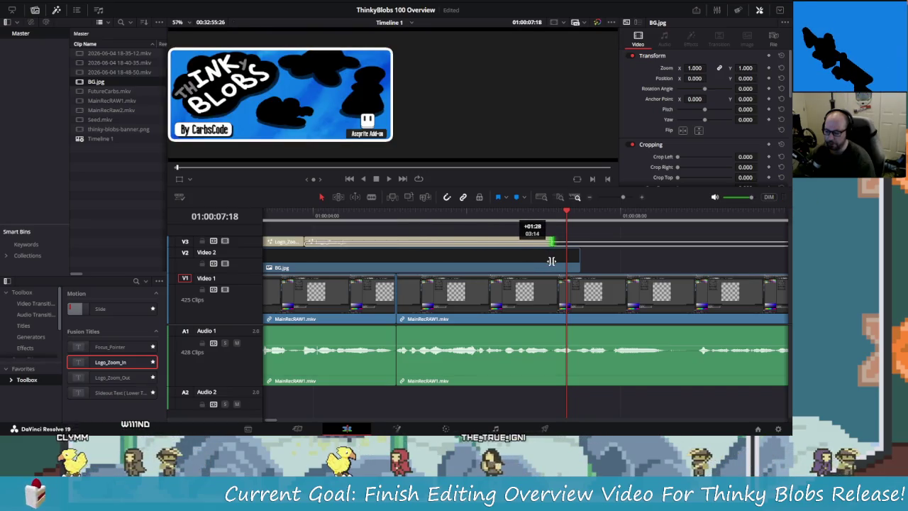
left_click_drag(551, 261, 561, 270)
key("space")
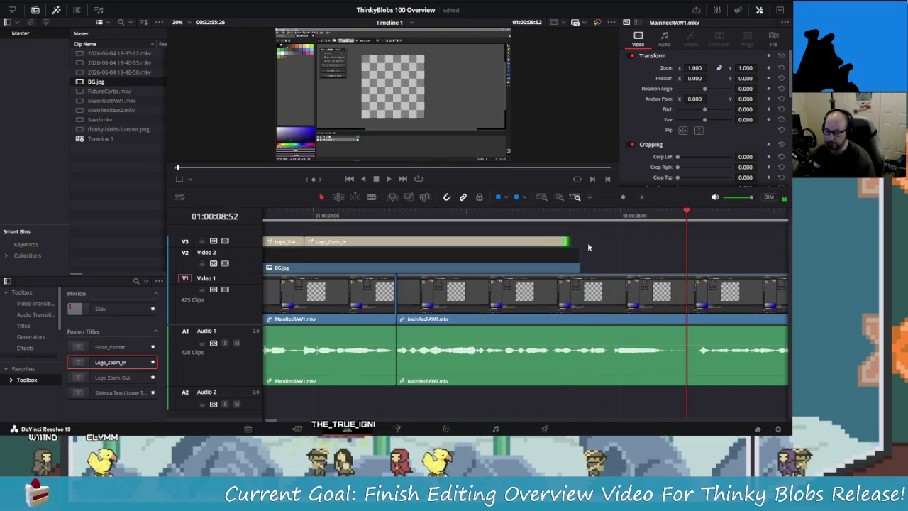
left_click_drag(567, 242, 685, 246)
left_click_drag(644, 213, 273, 223)
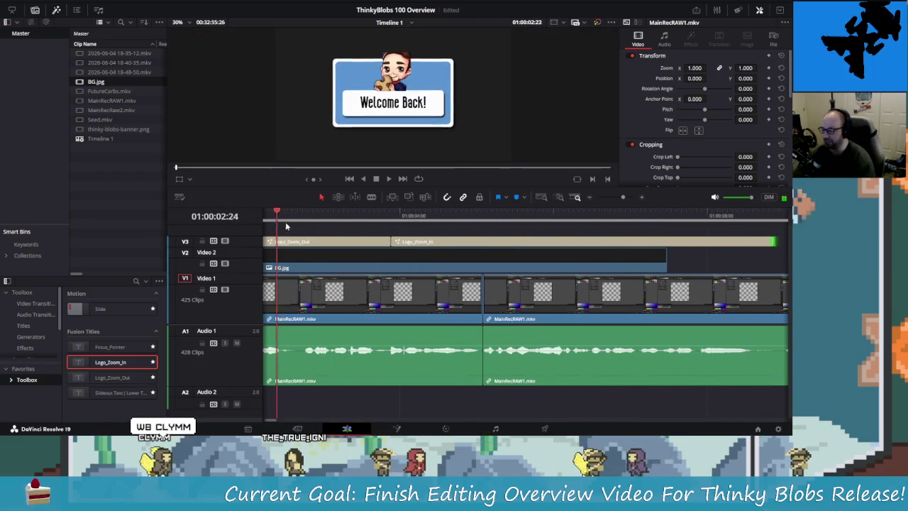
left_click(319, 242)
key("ctrl+minus")
key("ctrl+minus")
key("space")
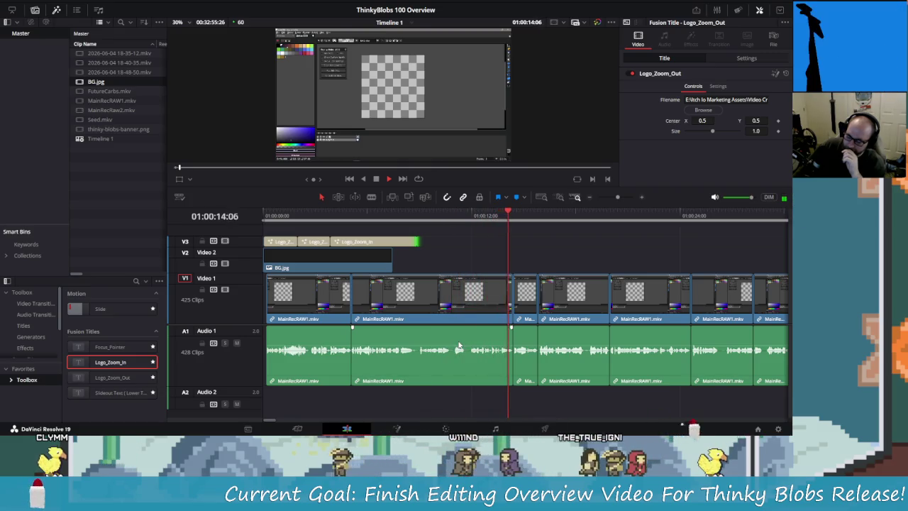
key("space")
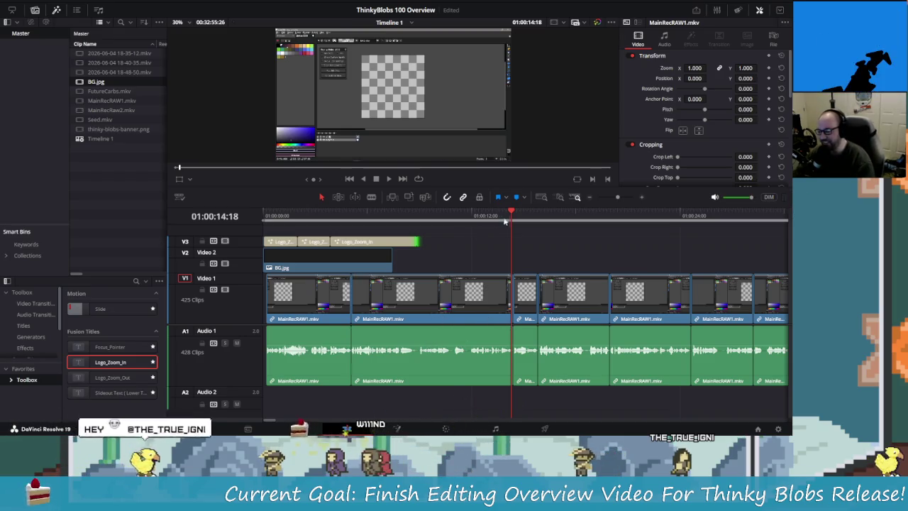
left_click_drag(509, 217, 417, 217)
key("alt+Tab")
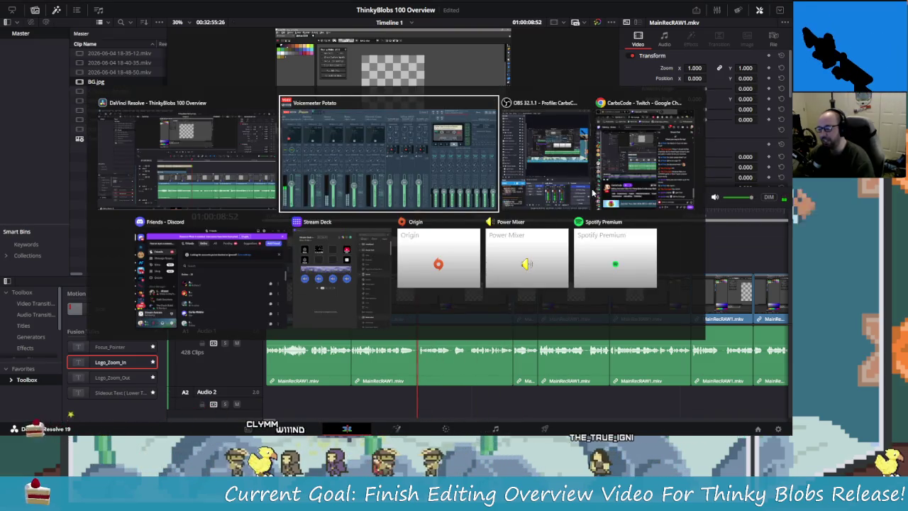
key("Escape")
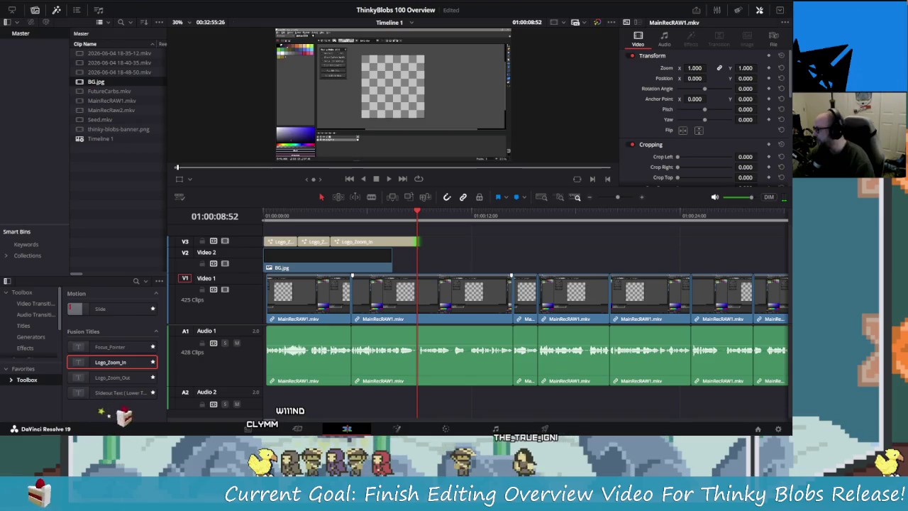
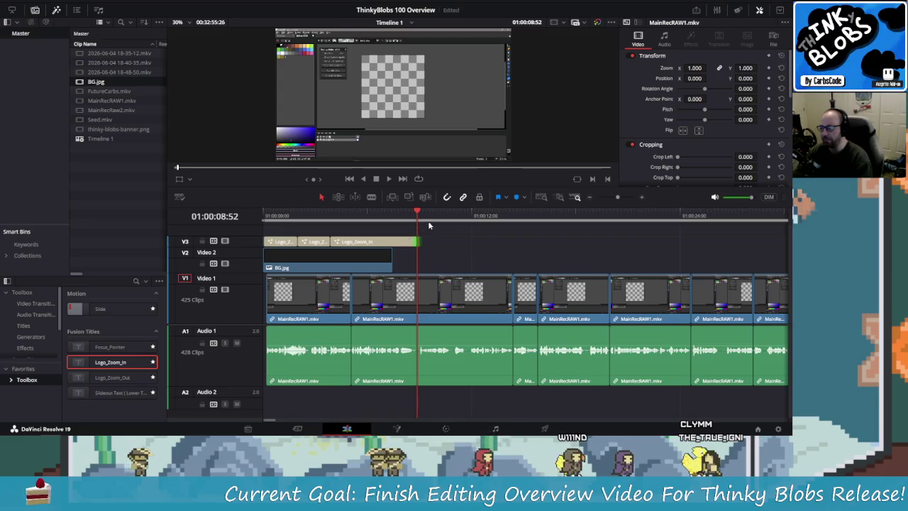
Launch Aseprite from the Steam game library.
key("alt+Tab")
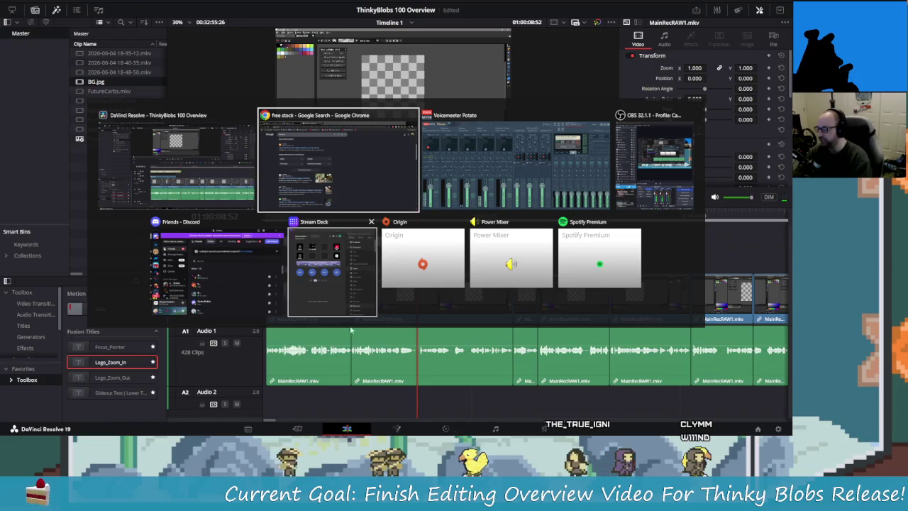
key("alt+shift+Tab")
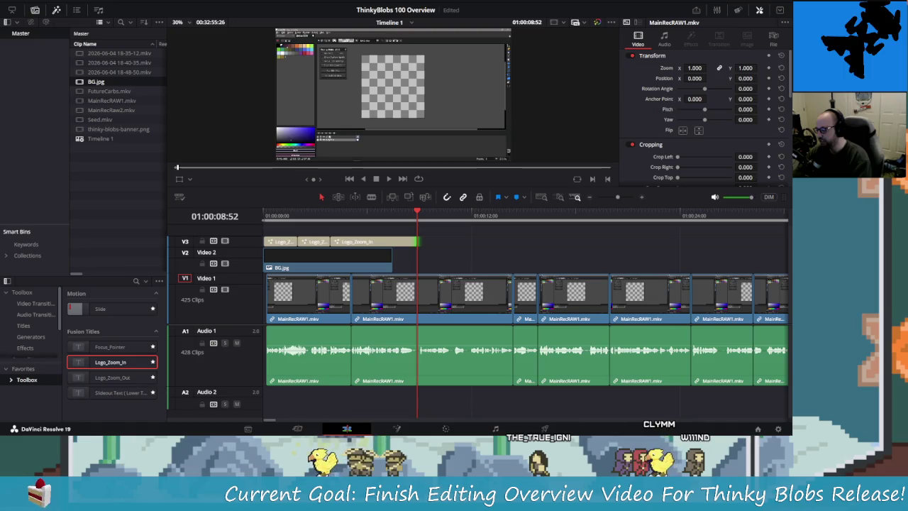
mouse_move(334, 427)
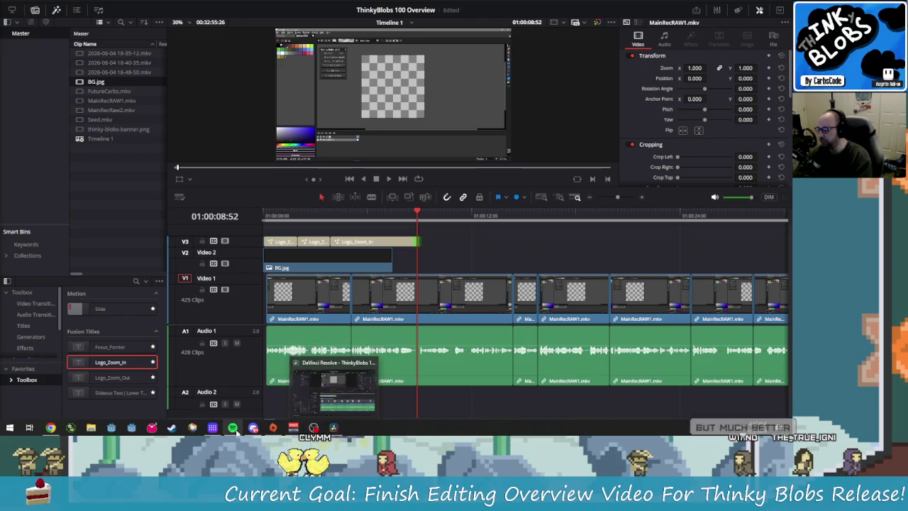
left_click(254, 427)
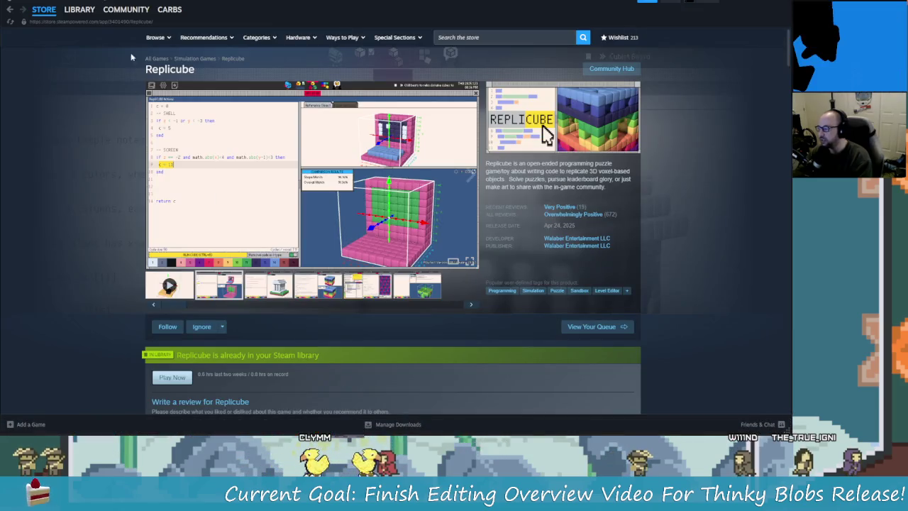
left_click(79, 9)
left_click(31, 123)
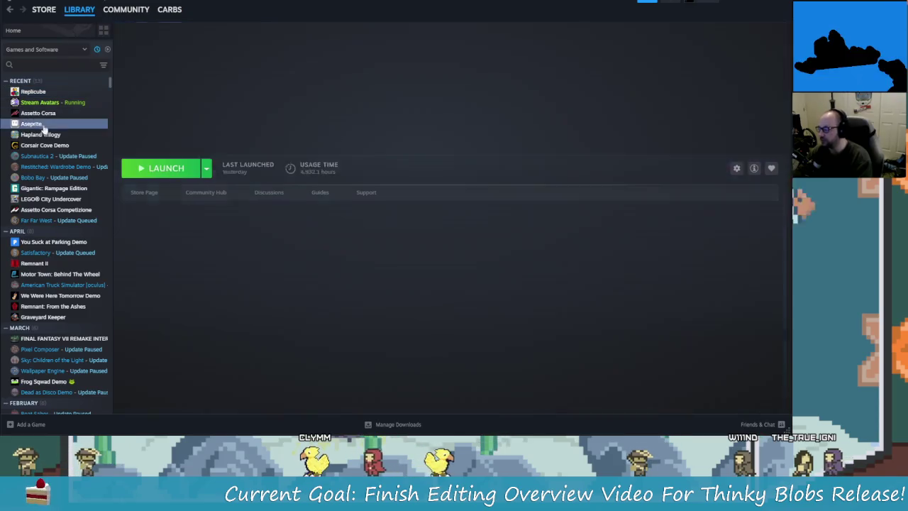
left_click(170, 170)
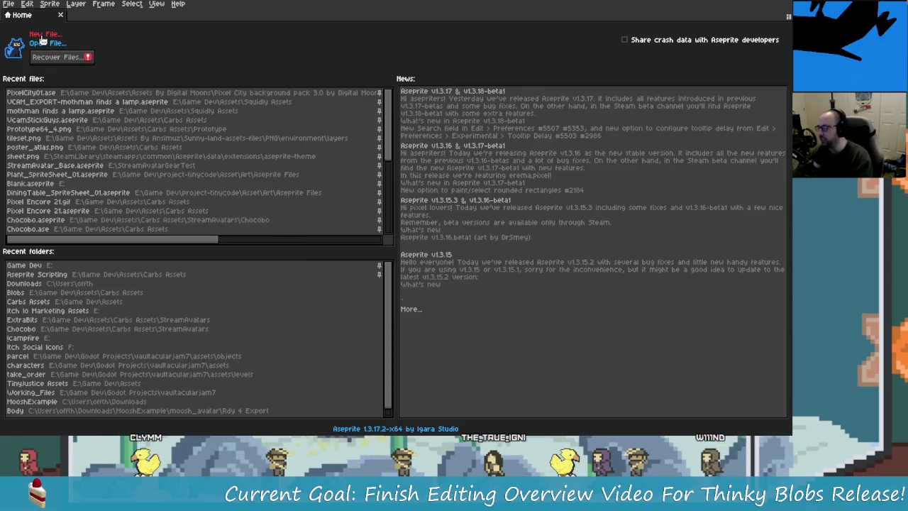
Check the DaVinci Resolve project, then bring Aseprite's home screen back to the front.
key("alt+Tab")
key("alt+Tab")
key("Tab")
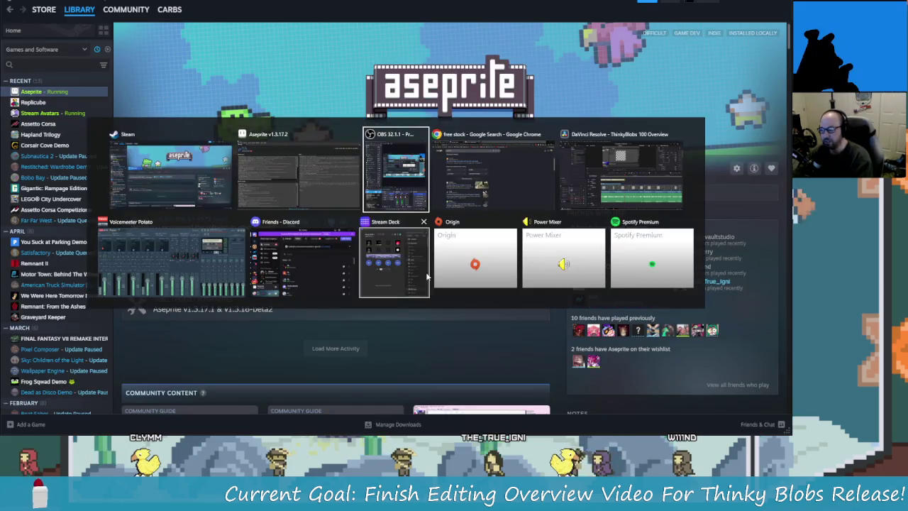
key("Tab")
key("Tab")
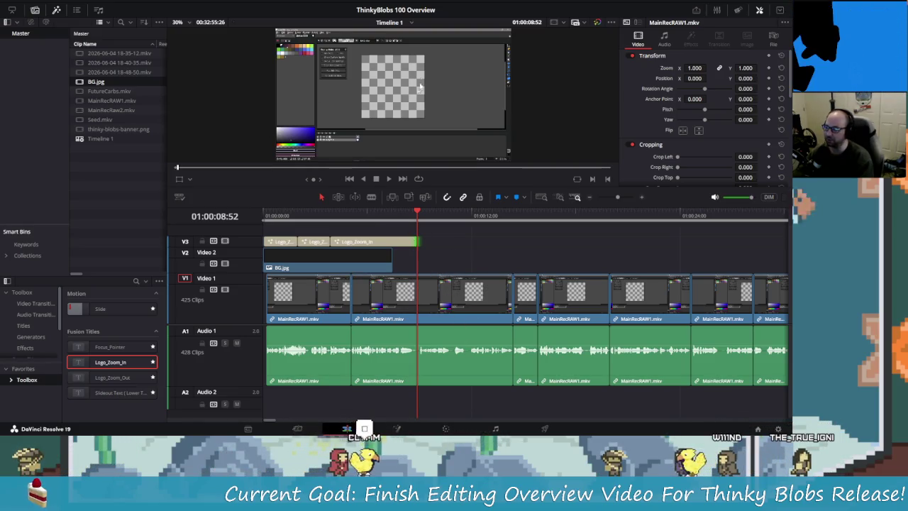
key("alt+Tab")
key("alt+Tab")
key("Tab")
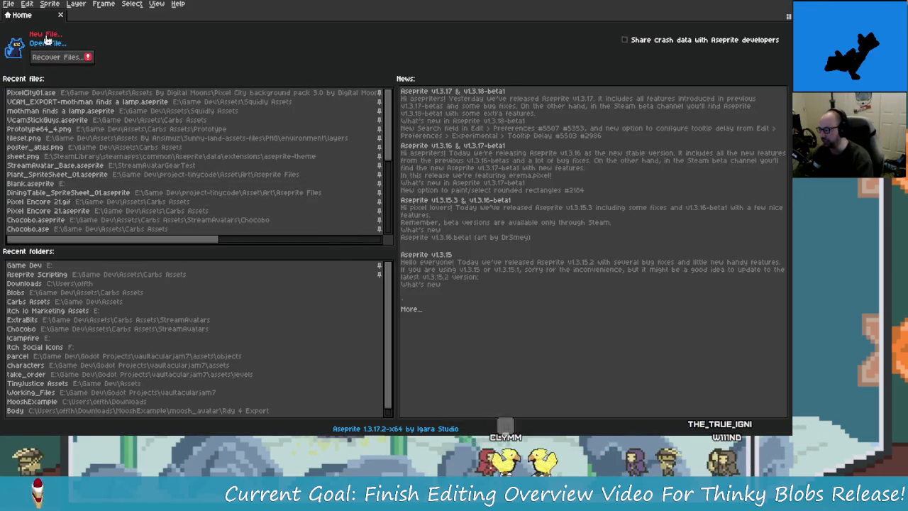
Create a new transparent Aseprite sprite of 480 × 270 pixels.
left_click(44, 35)
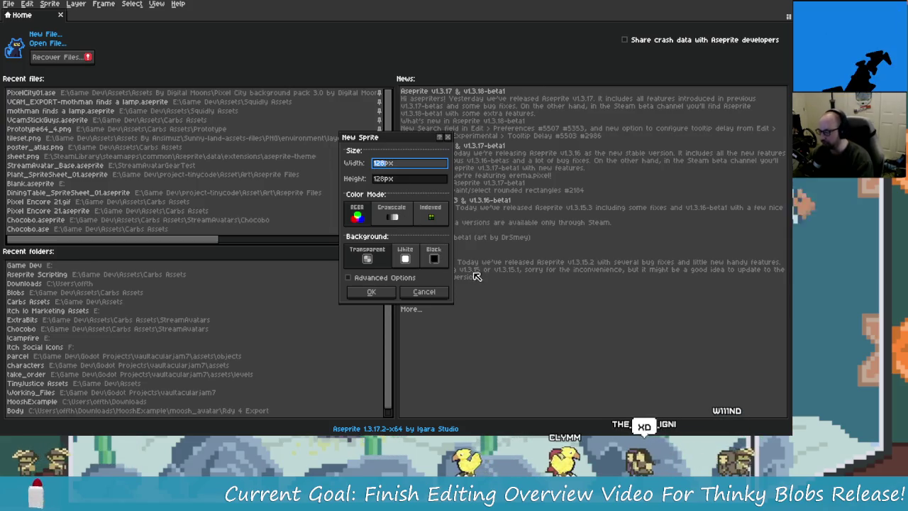
type("1920/")
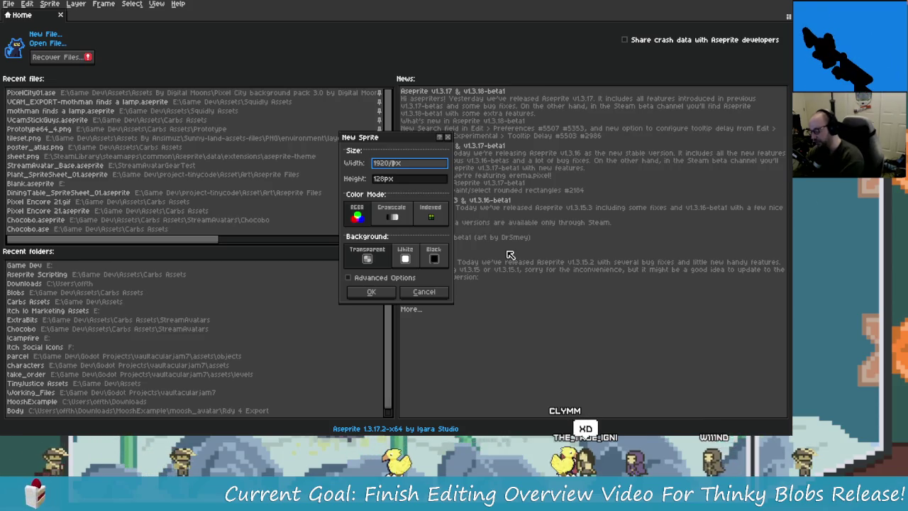
type("5")
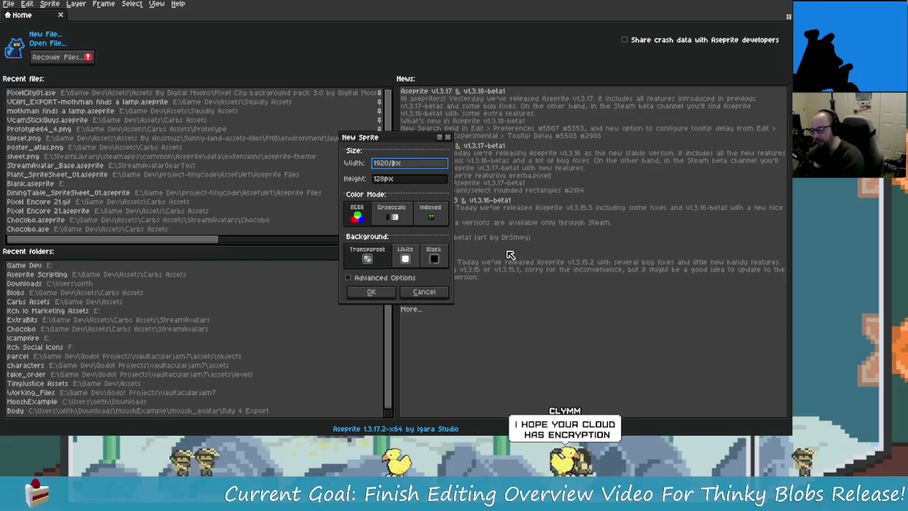
type("480")
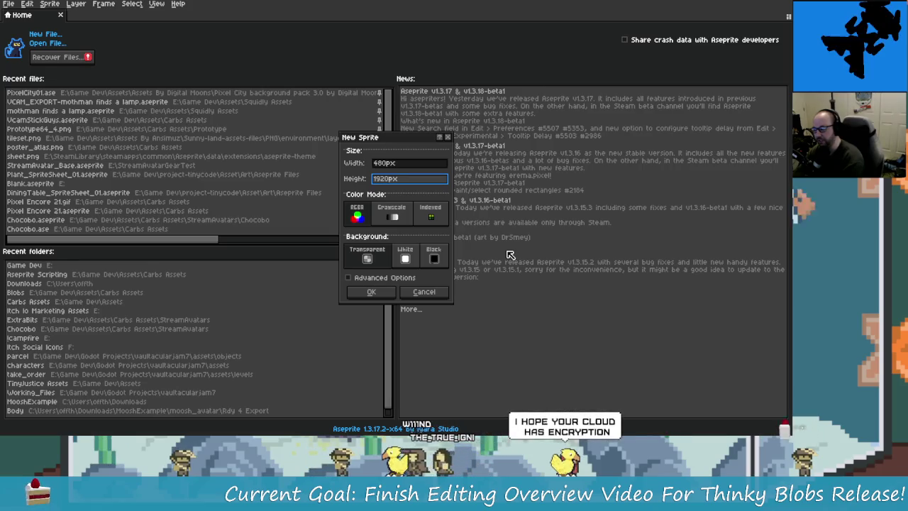
type("108")
type("80/")
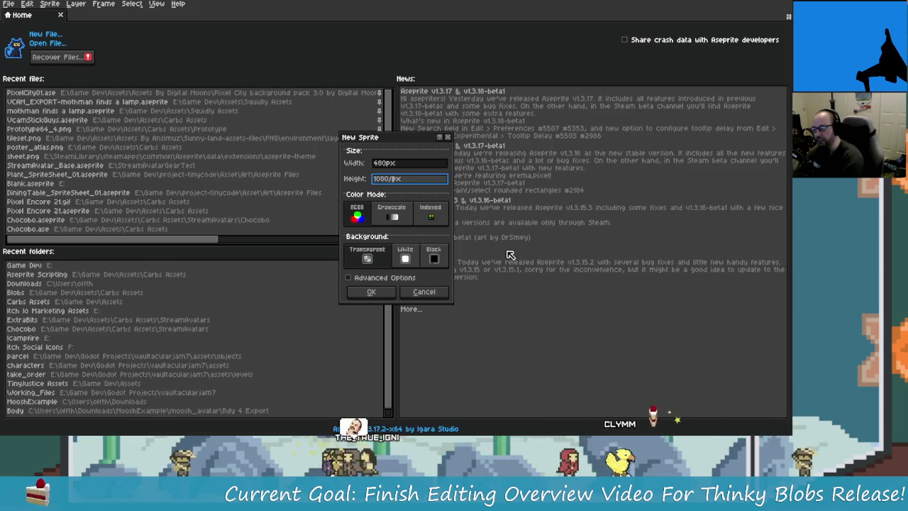
key("Return")
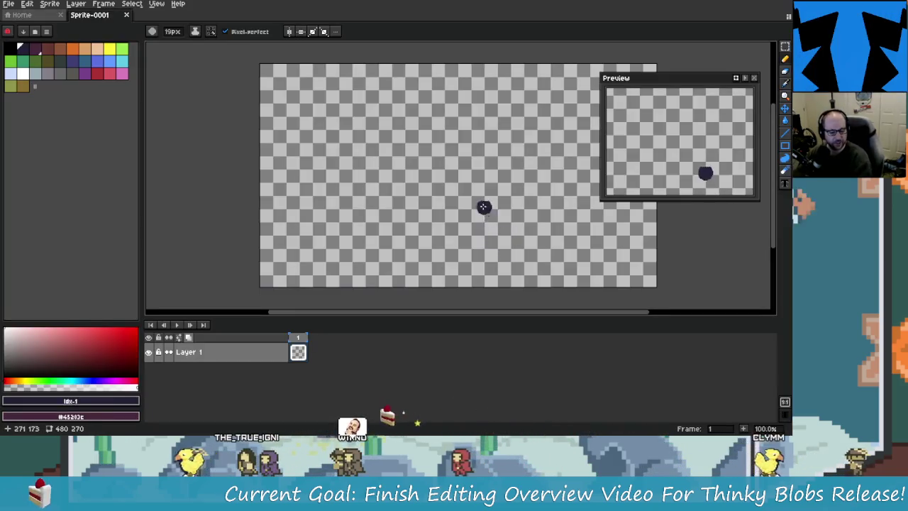
Paint a white dab, then a light blue-grey round blob on the sprite.
left_click_drag(468, 217, 362, 223)
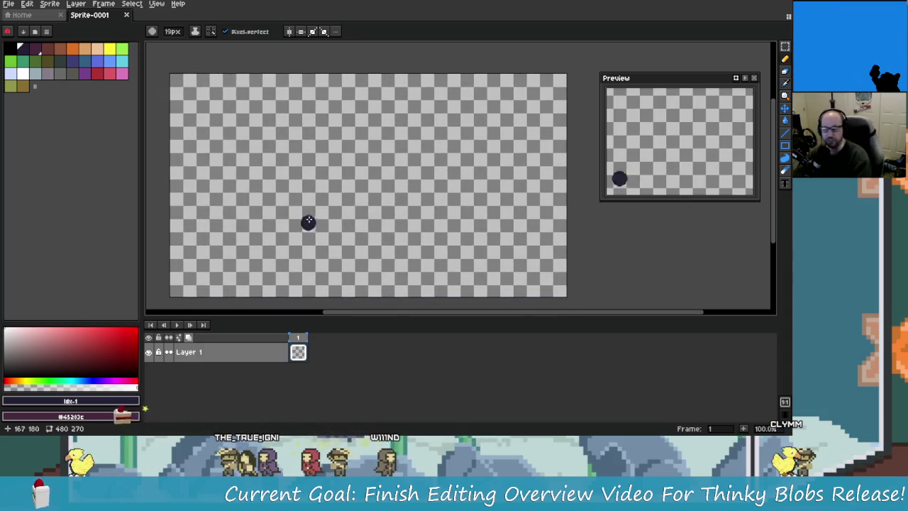
scroll(248, 167, "left", 2)
left_click(23, 73)
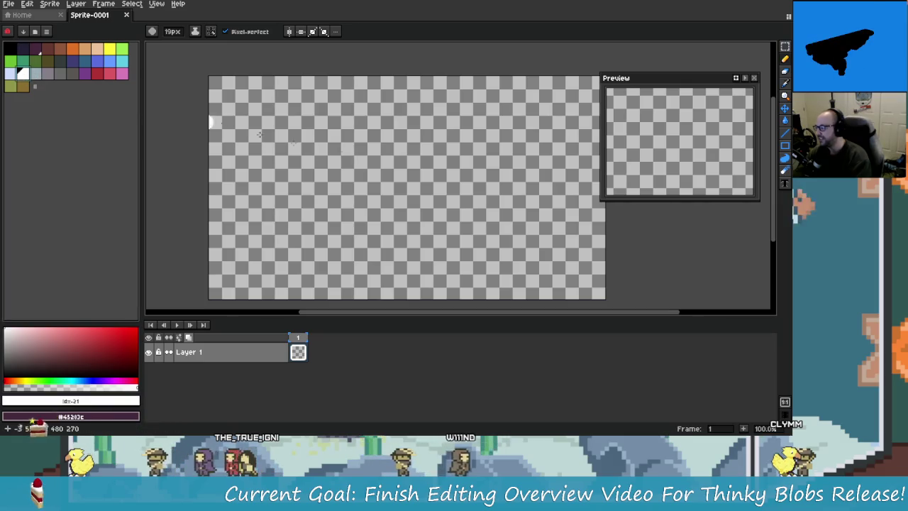
left_click(348, 145)
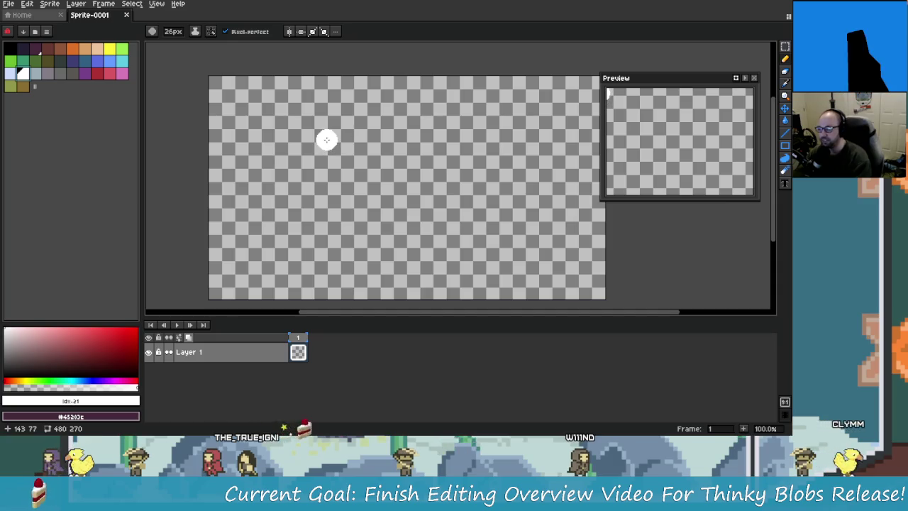
key("minus")
key("minus")
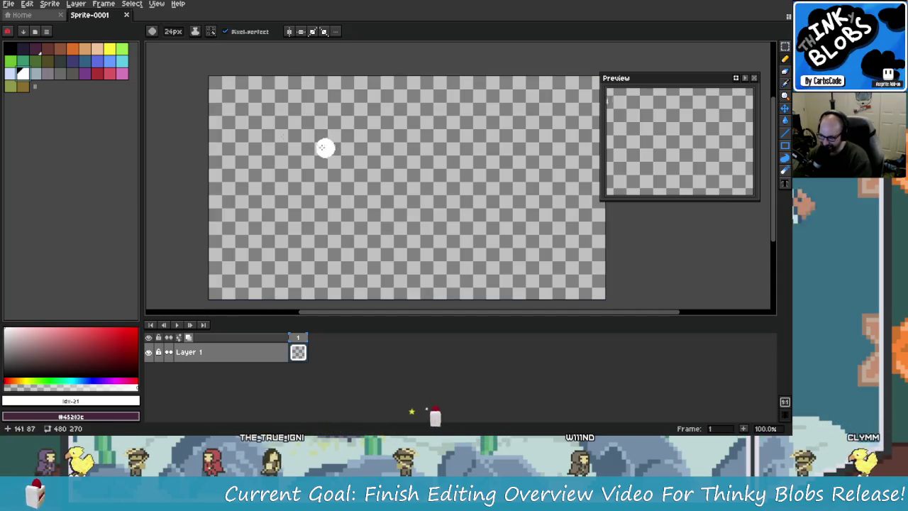
left_click(35, 73)
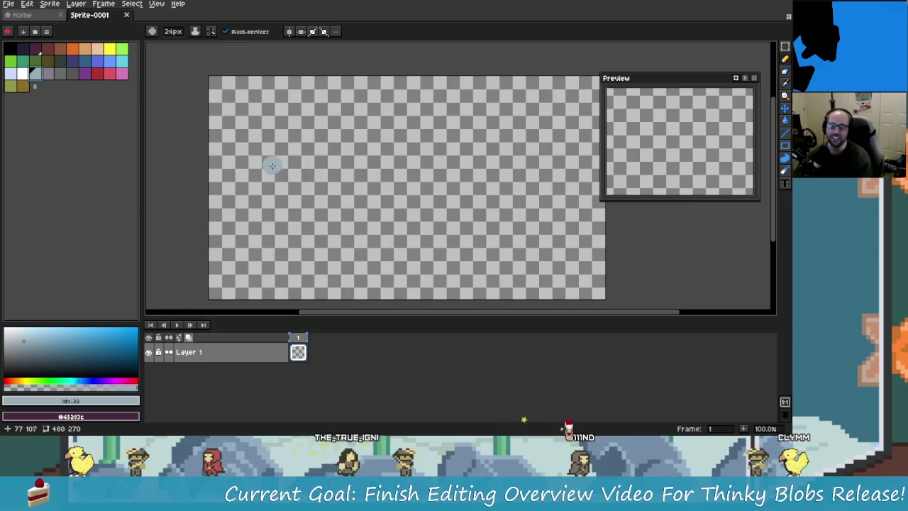
key("v")
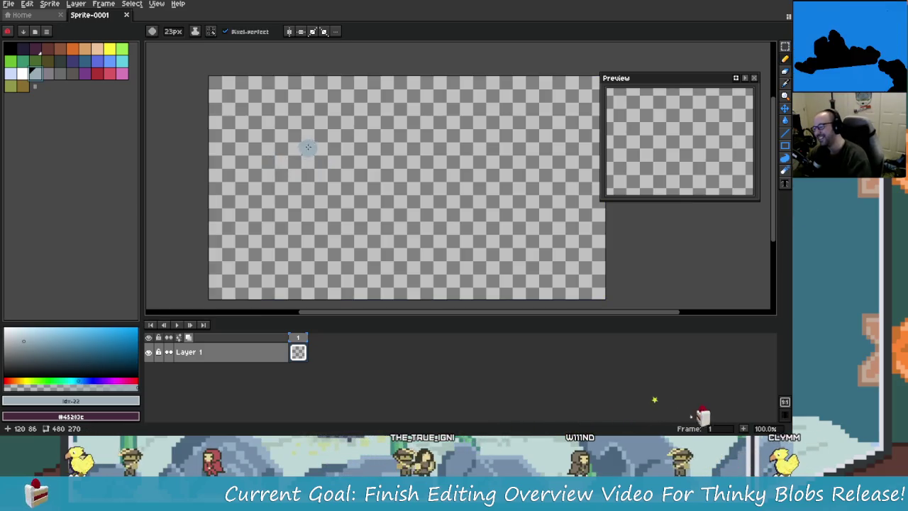
left_click(315, 143)
Zoom in, move the blob down and slightly right, then return to Resolve.
scroll(318, 146, "up", 1)
key("minus")
key("minus")
key("minus")
left_click_drag(348, 141, 386, 103)
scroll(377, 113, "down", 1)
scroll(387, 109, "up", 2)
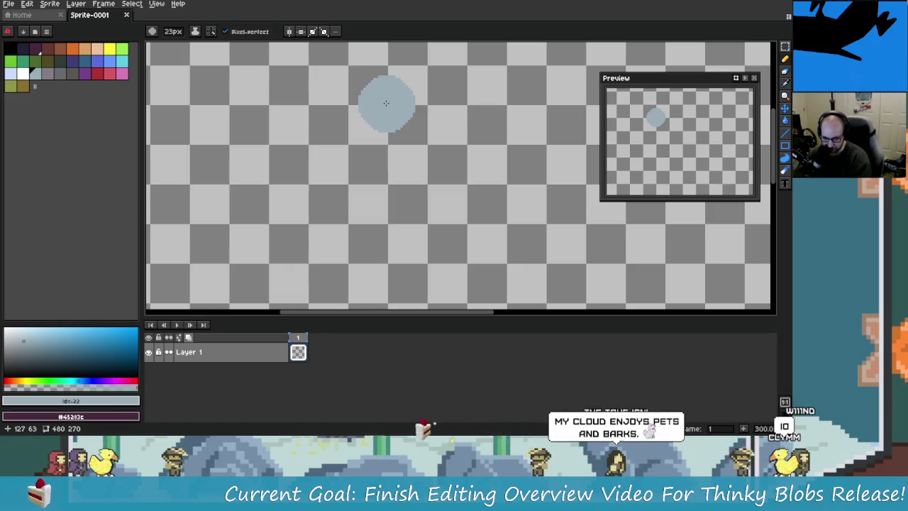
left_click_drag(386, 103, 390, 135)
key("alt+Tab")
key("alt+Tab")
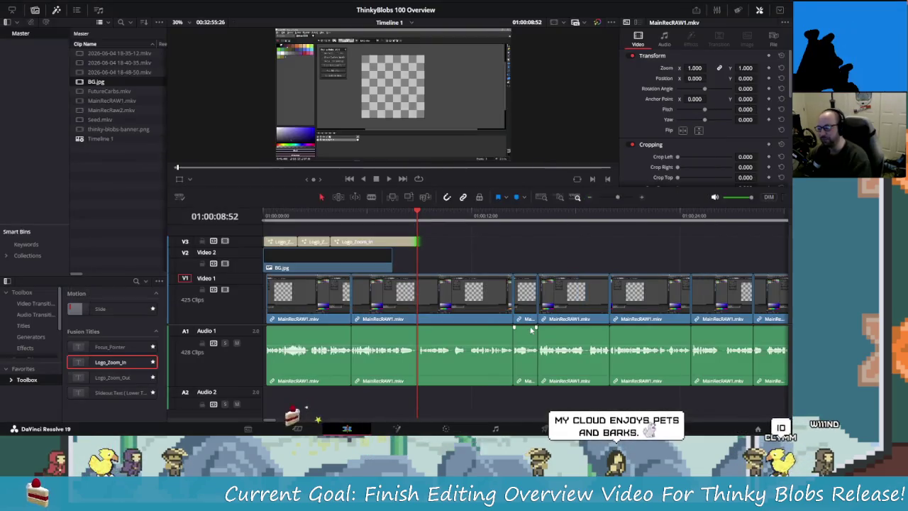
Move the playhead toward the end of the overview clips, around 01:18:42.
scroll(526, 323, "down", 2)
scroll(523, 315, "down", 3)
scroll(522, 308, "down", 3)
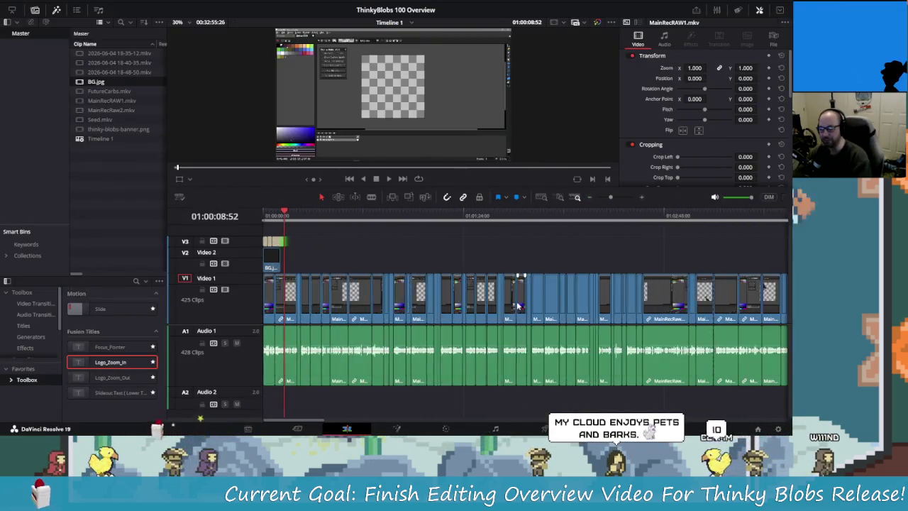
scroll(519, 302, "down", 3)
scroll(519, 301, "down", 3)
left_click(673, 214)
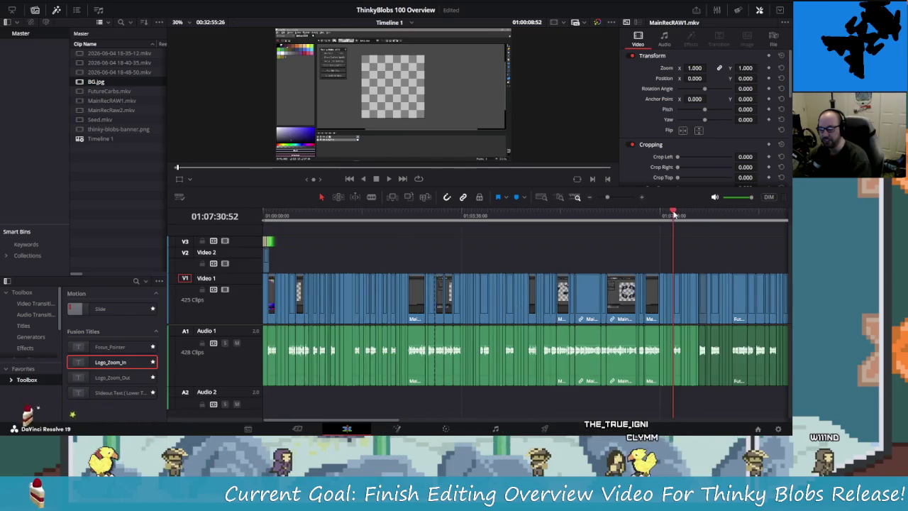
left_click_drag(688, 215, 765, 213)
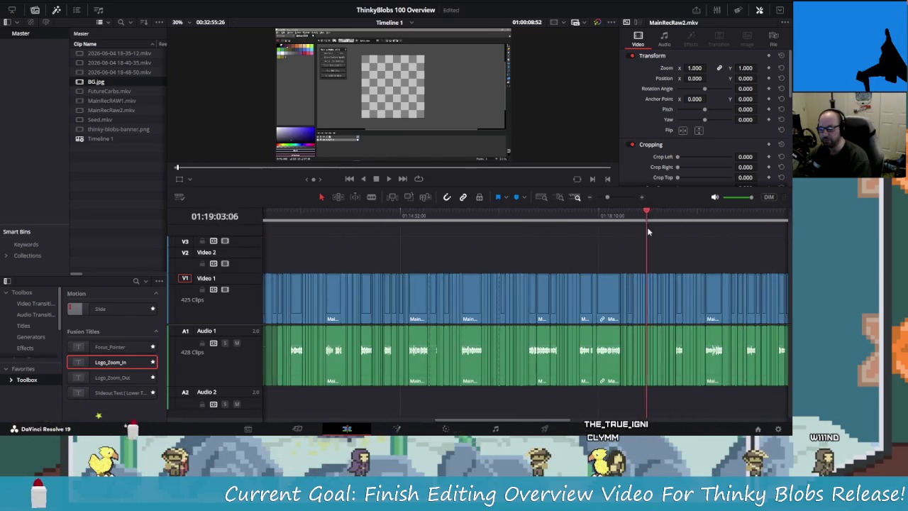
left_click_drag(765, 212, 273, 244)
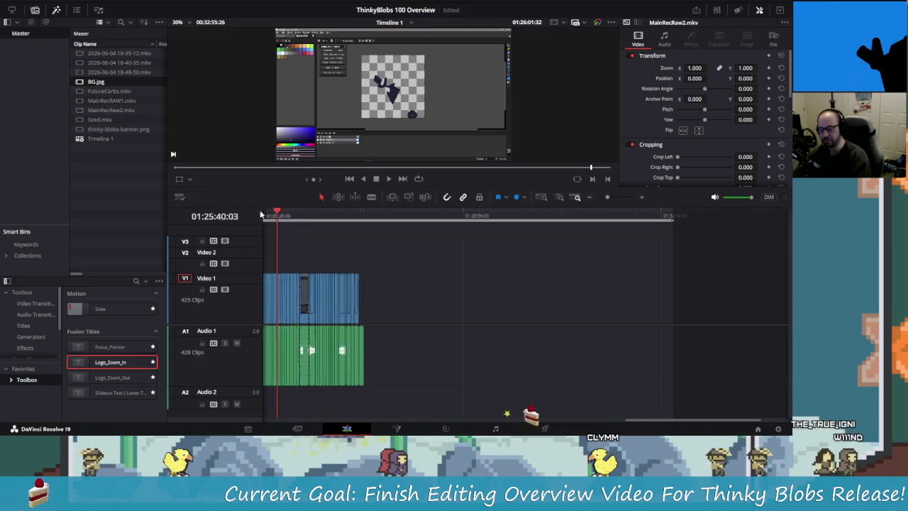
scroll(644, 296, "up", 10)
scroll(644, 296, "down", 3)
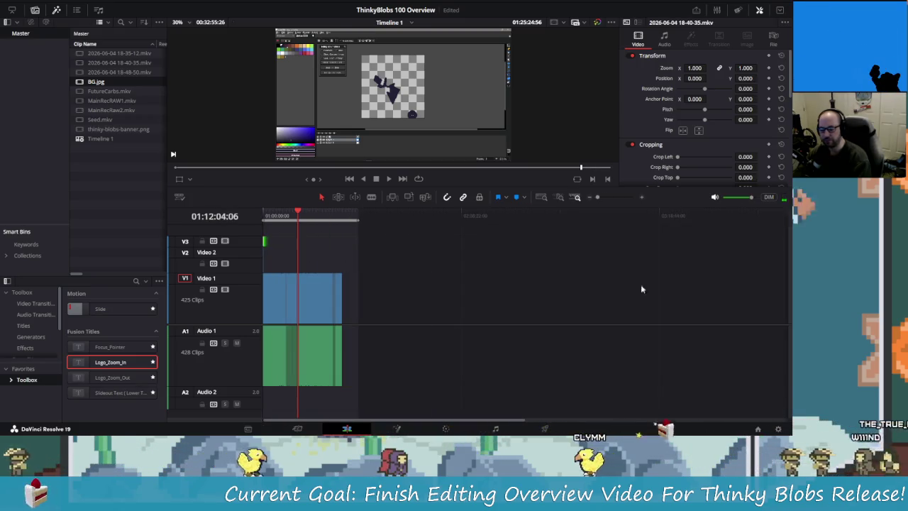
left_click_drag(694, 207, 694, 219)
left_click(693, 227)
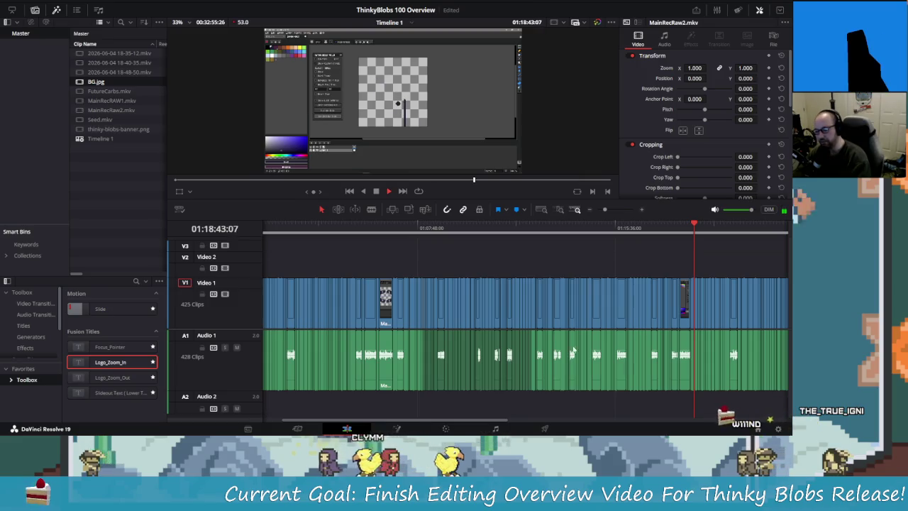
Skip ahead past 01:20:41 and 01:23:51, then play from near the footage end.
scroll(695, 256, "up", 2)
scroll(575, 262, "up", 2)
scroll(429, 233, "up", 2)
left_click(411, 228)
left_click(450, 228)
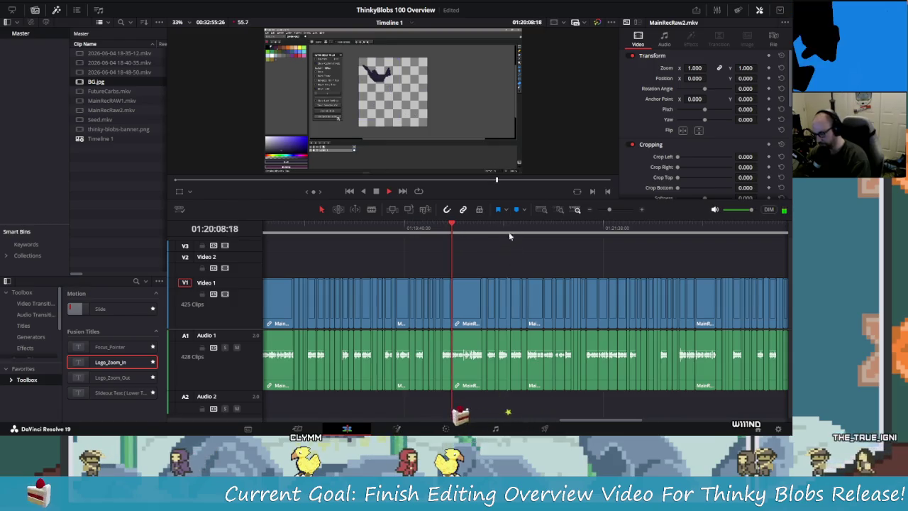
left_click(508, 230)
scroll(568, 259, "right", 3)
scroll(590, 244, "right", 1)
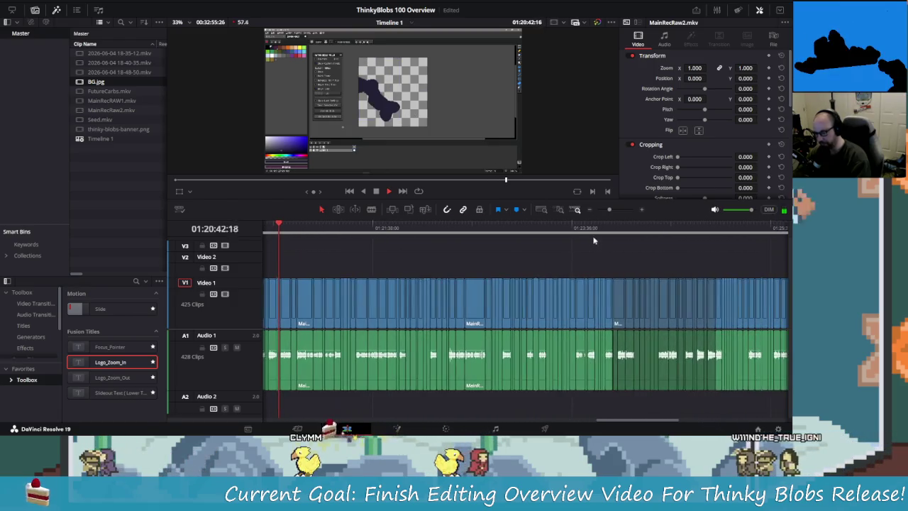
left_click(598, 225)
scroll(603, 259, "right", 3)
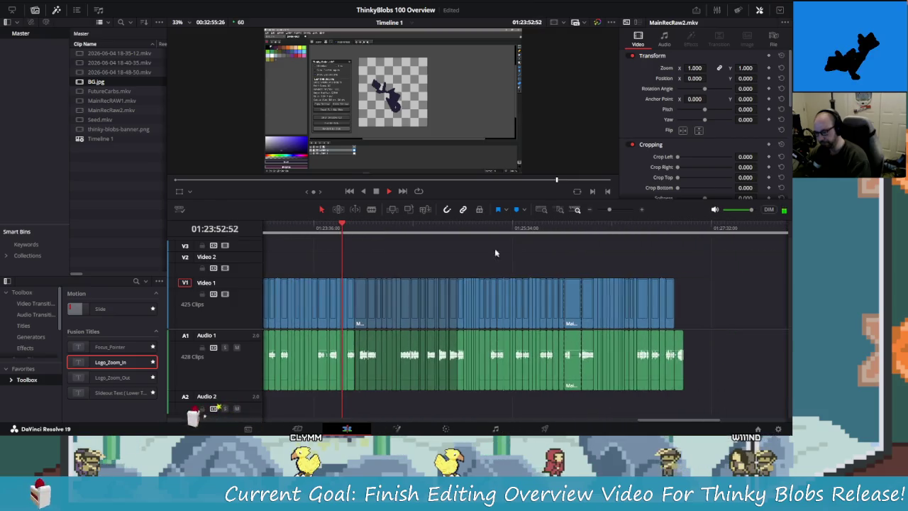
left_click(543, 228)
left_click(484, 228)
left_click(559, 227)
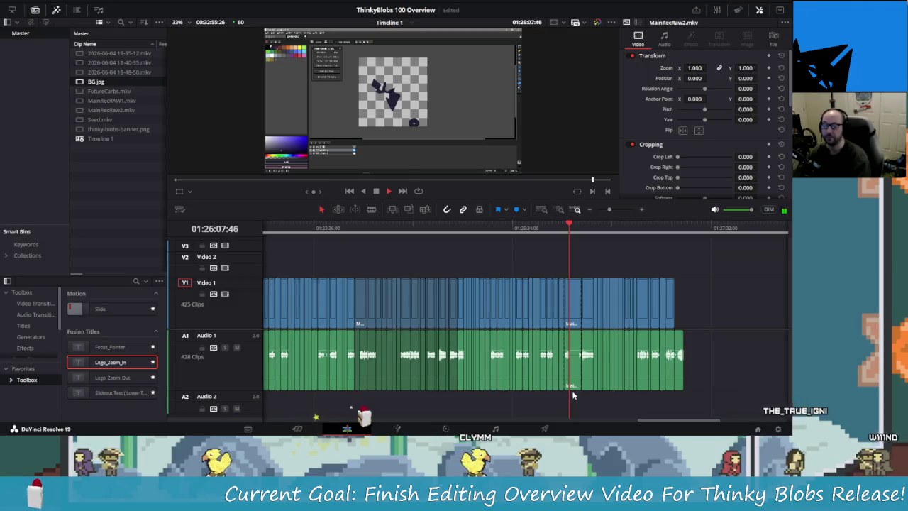
Place the Logo_Zoom_Out title on Video 3 at the playhead, 01:26:04:55.
key("space")
scroll(565, 250, "up", 2)
scroll(566, 256, "up", 2)
scroll(566, 266, "up", 2)
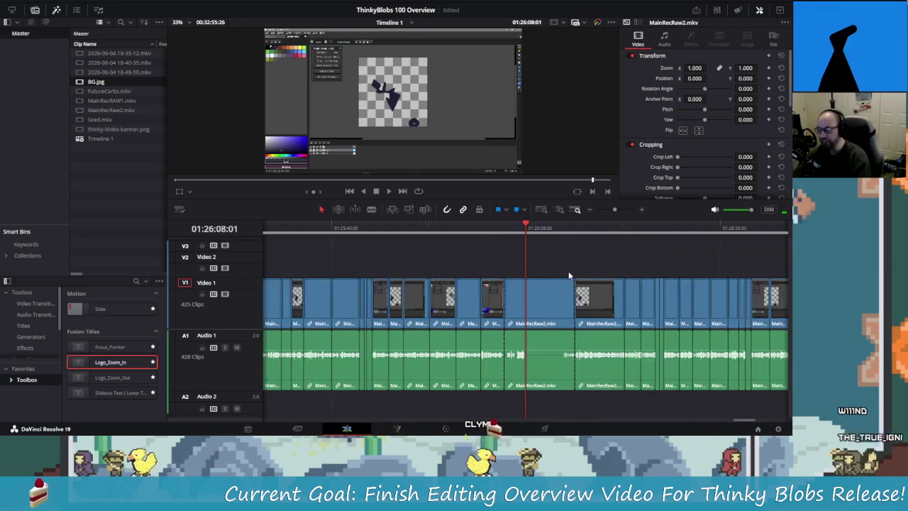
scroll(567, 276, "up", 2)
left_click_drag(519, 229, 494, 237)
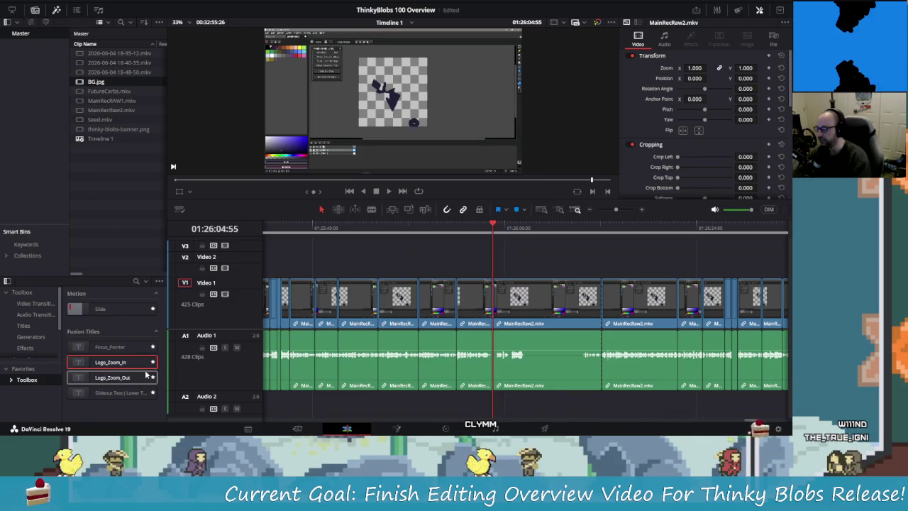
left_click_drag(147, 374, 120, 380)
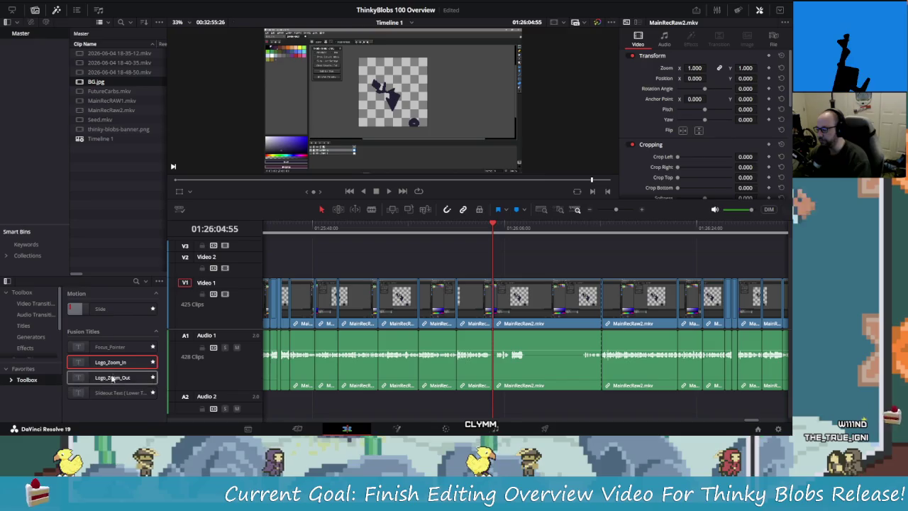
mouse_move(112, 384)
left_mouse_down()
mouse_move(526, 260)
mouse_move(516, 253)
mouse_move(496, 262)
left_mouse_up()
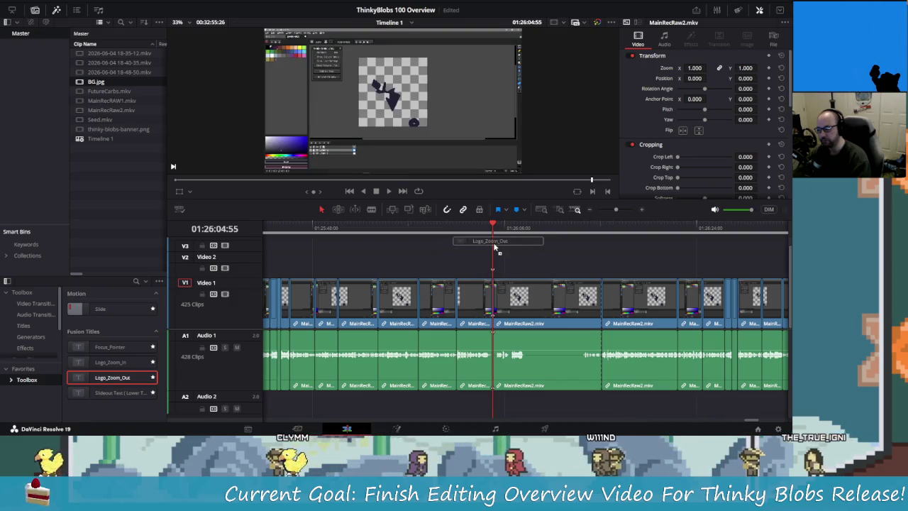
mouse_move(496, 261)
left_mouse_down()
mouse_move(529, 248)
mouse_move(270, 257)
mouse_move(565, 244)
mouse_move(524, 267)
mouse_move(524, 246)
left_mouse_up()
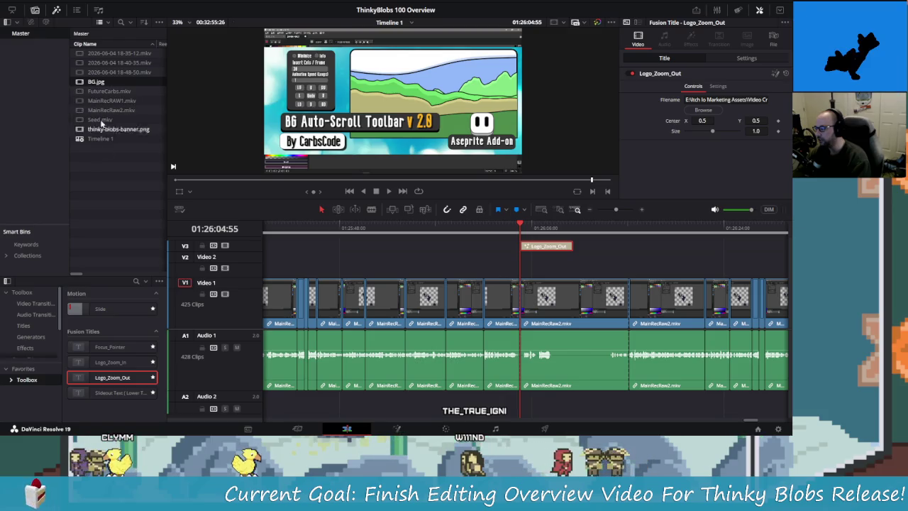
Add BG.jpg on Video 2 under the title, shift it later, and play.
left_click_drag(98, 83, 523, 269)
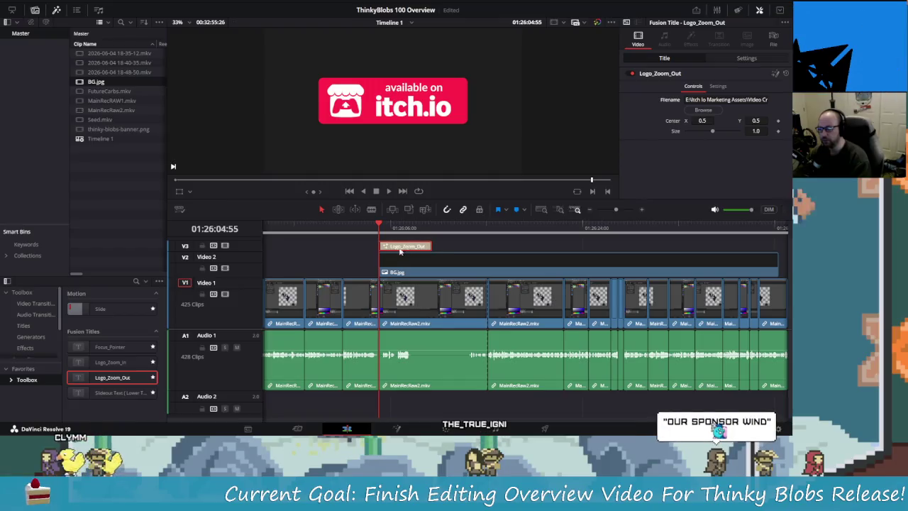
left_click_drag(381, 229, 367, 229)
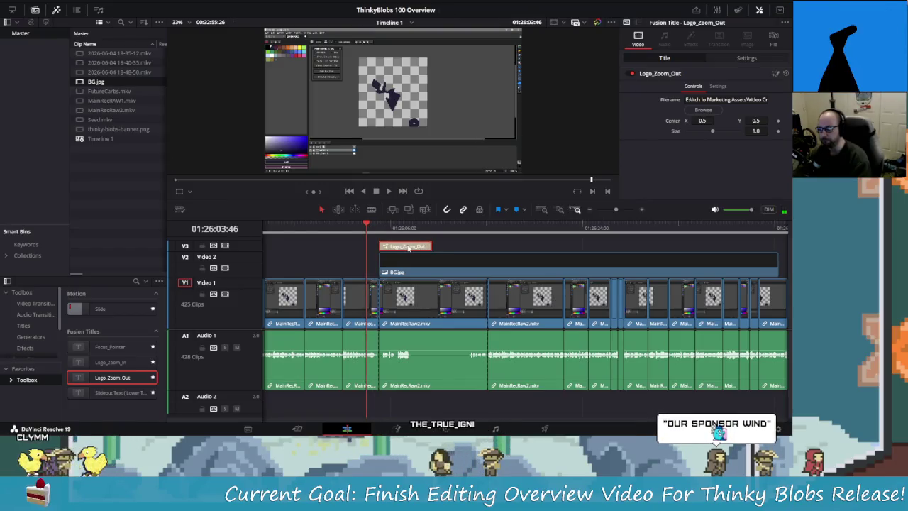
scroll(399, 271, "up", 3)
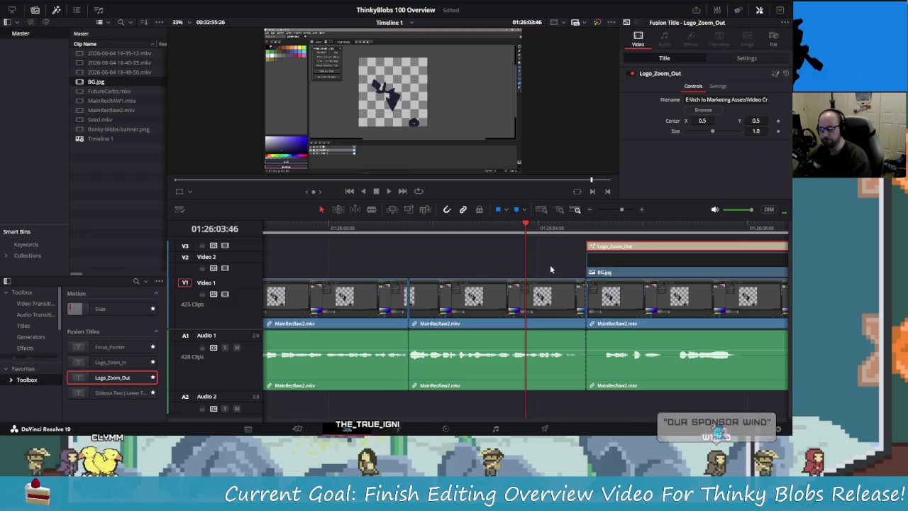
scroll(550, 265, "right", 2)
mouse_move(454, 273)
left_mouse_down()
mouse_move(498, 274)
mouse_move(510, 250)
left_mouse_up()
key("space")
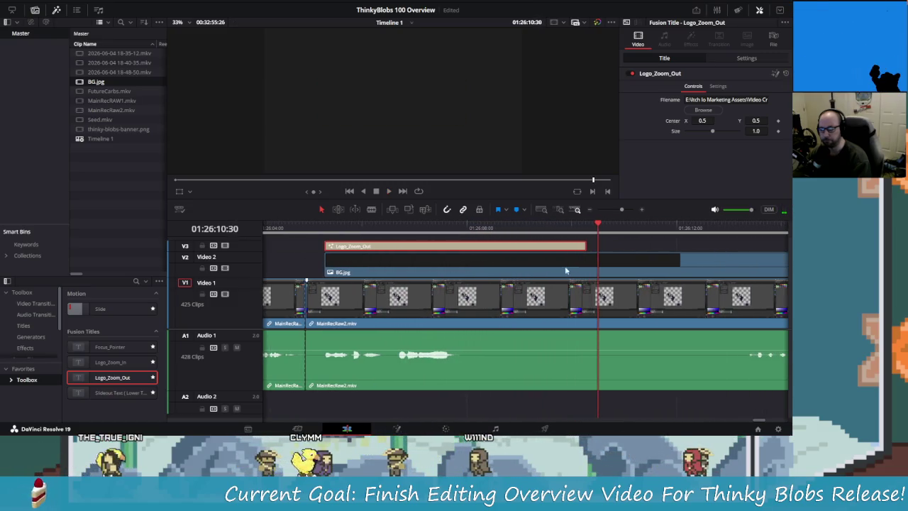
Extend the right edge of the Logo_Zoom_Out title clip on V3.
key("space")
left_click_drag(459, 245, 609, 254)
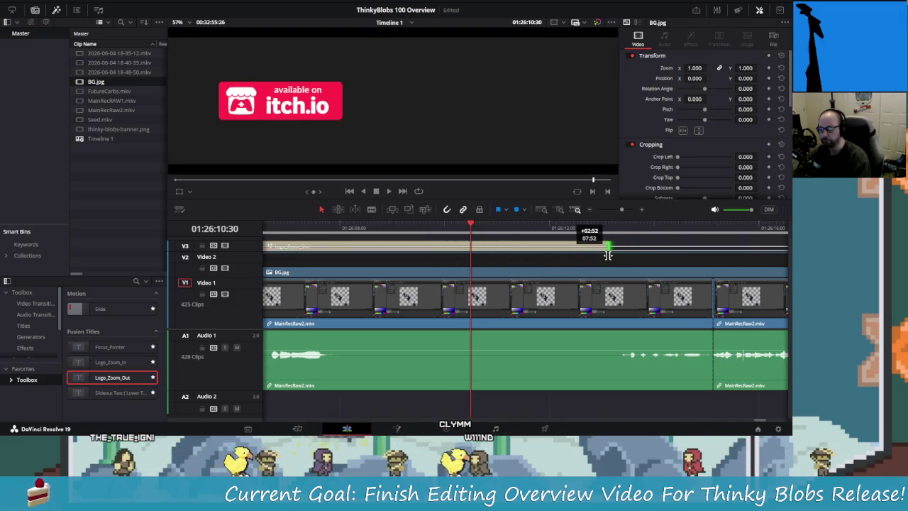
scroll(588, 262, "down", 2)
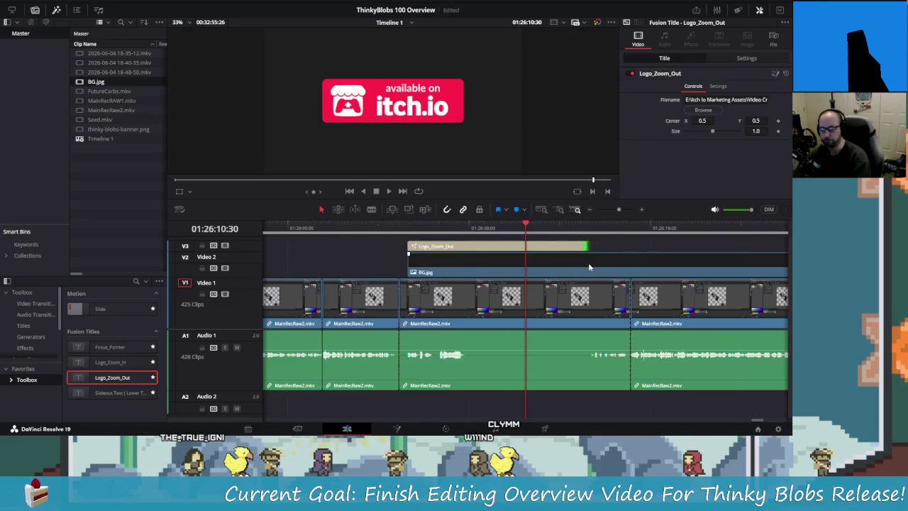
scroll(588, 262, "down", 1)
scroll(588, 262, "down", 1)
scroll(596, 252, "right", 2)
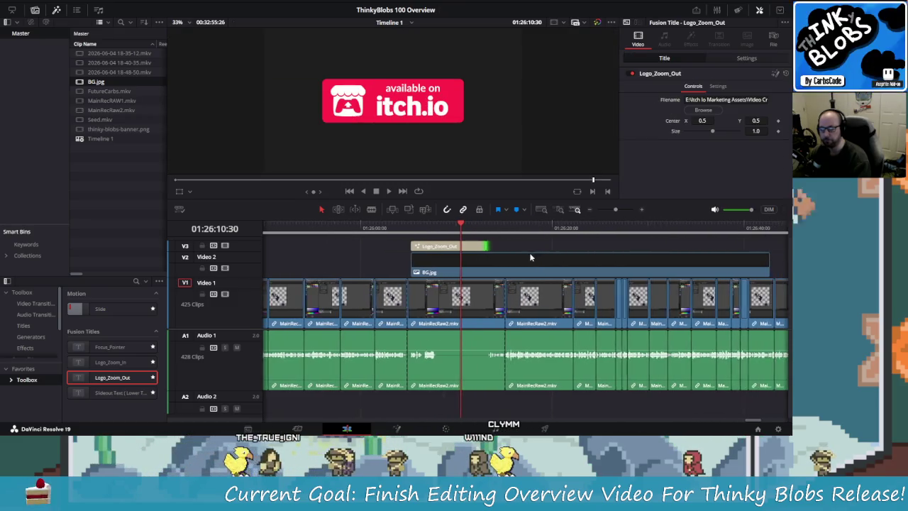
Play the lengthened end title back from its start over BG.jpg.
key("space")
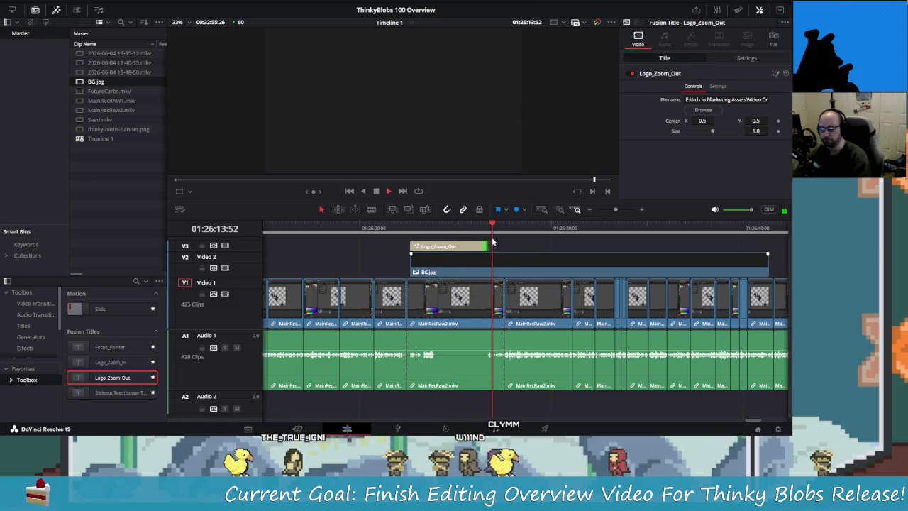
left_click(542, 258)
left_click(397, 234)
key("space")
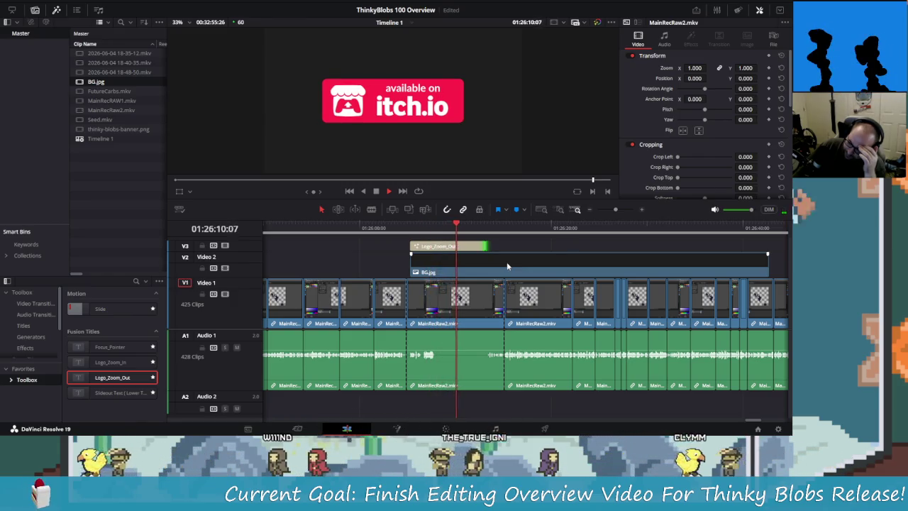
key("space")
scroll(490, 283, "up", 2)
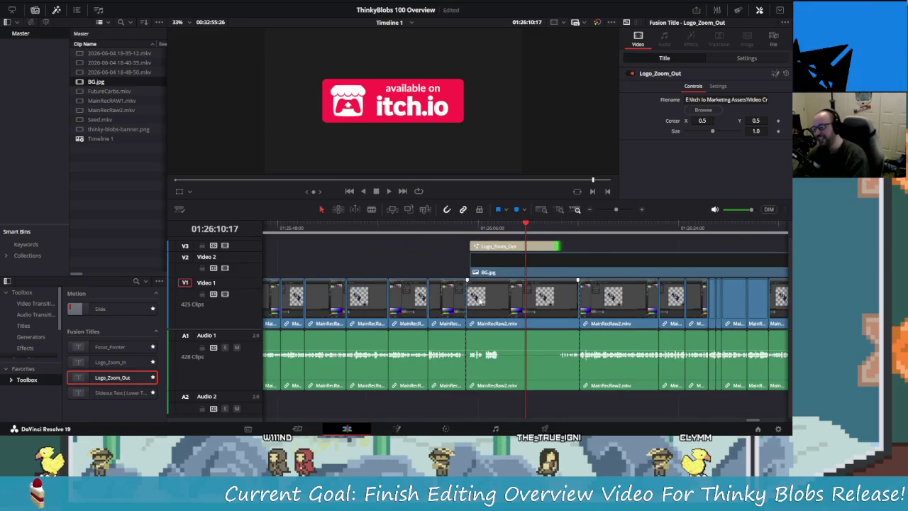
Position the playhead at 01:26:08:44 on the MainRecRaw2 footage.
scroll(497, 298, "up", 1)
scroll(500, 305, "up", 1)
scroll(505, 313, "up", 1)
scroll(505, 313, "down", 2)
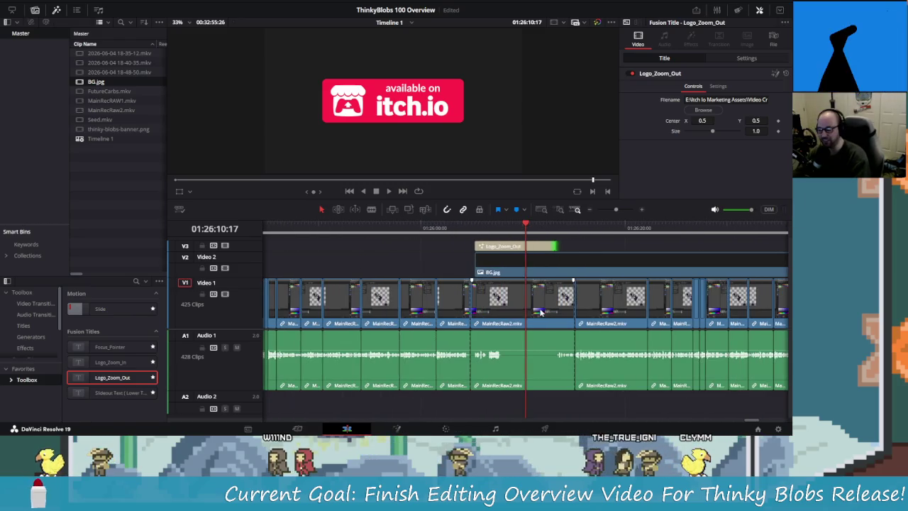
left_click(473, 232)
left_click_drag(473, 232, 474, 235)
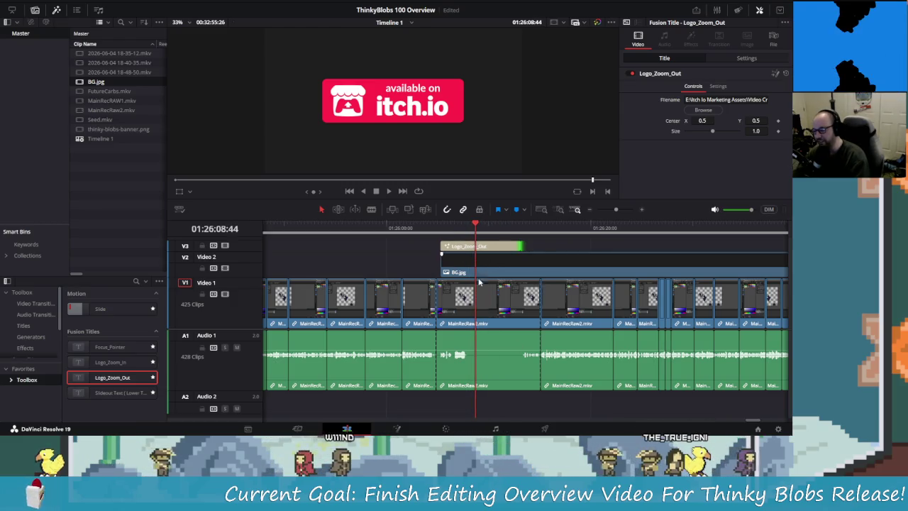
Blade two cuts in the footage and ripple-delete the short piece between them.
left_click(371, 209)
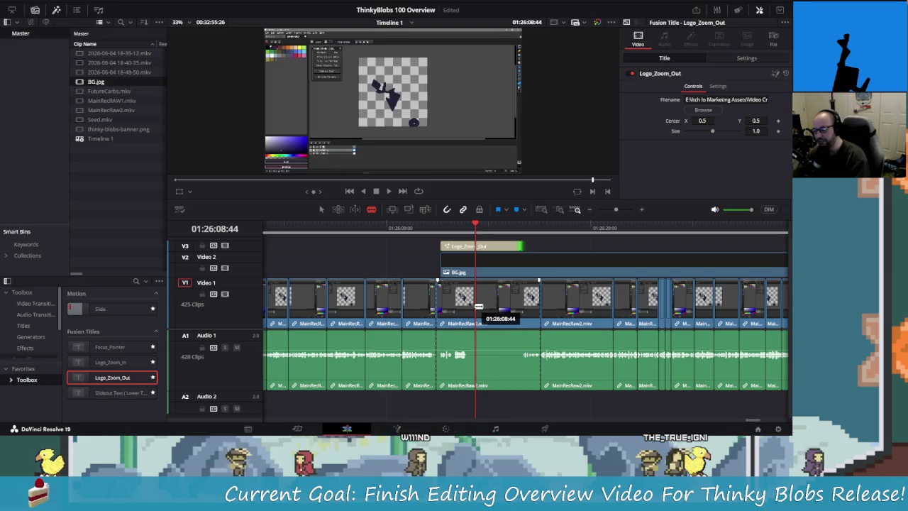
left_click(475, 302)
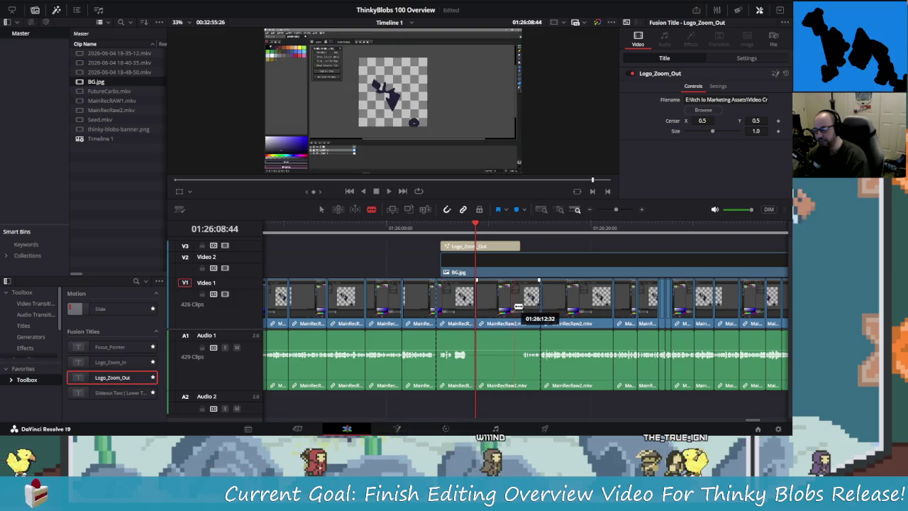
left_click(511, 305)
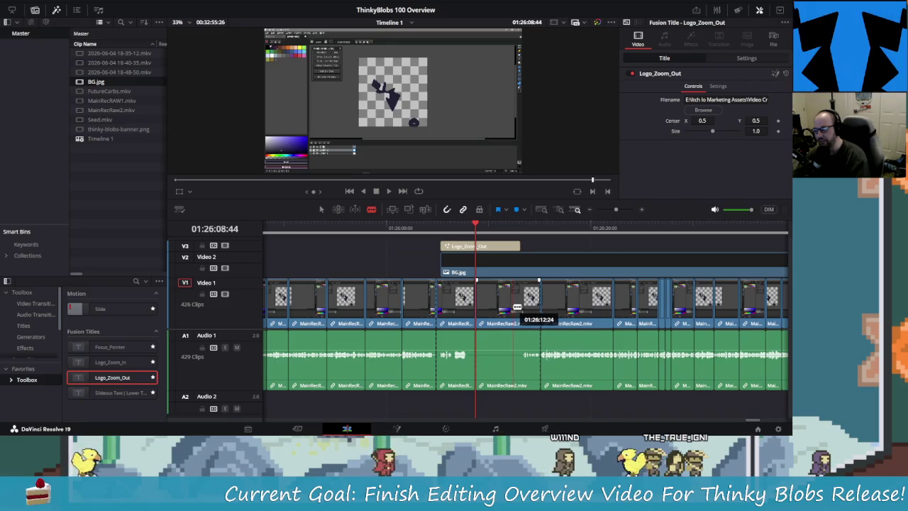
left_click(322, 210)
left_click(495, 308)
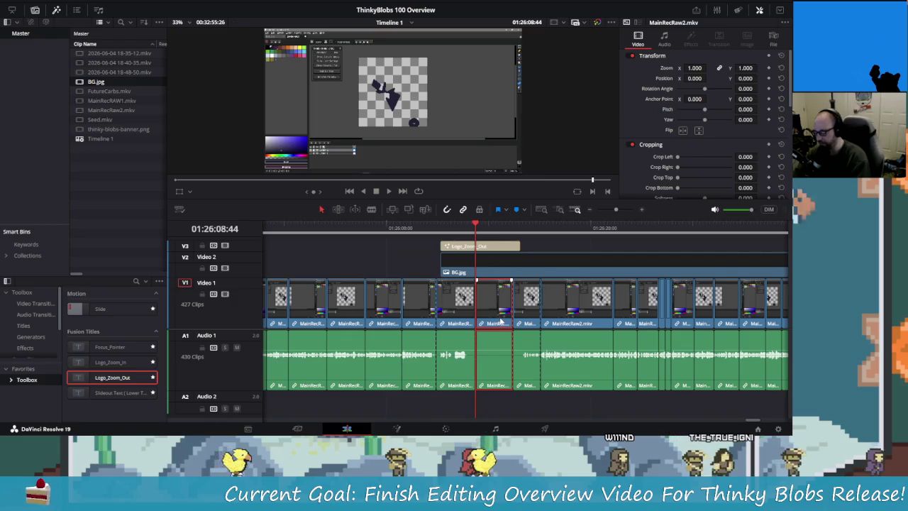
key("Delete")
left_click(482, 247)
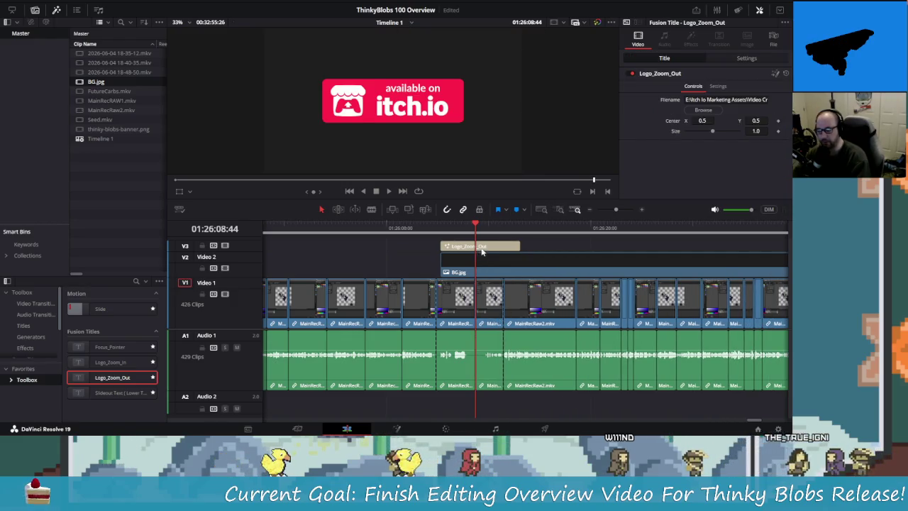
Play across the cut and scrub back to 01:26:05:55 to check it.
key("Up")
key("Up")
key("space")
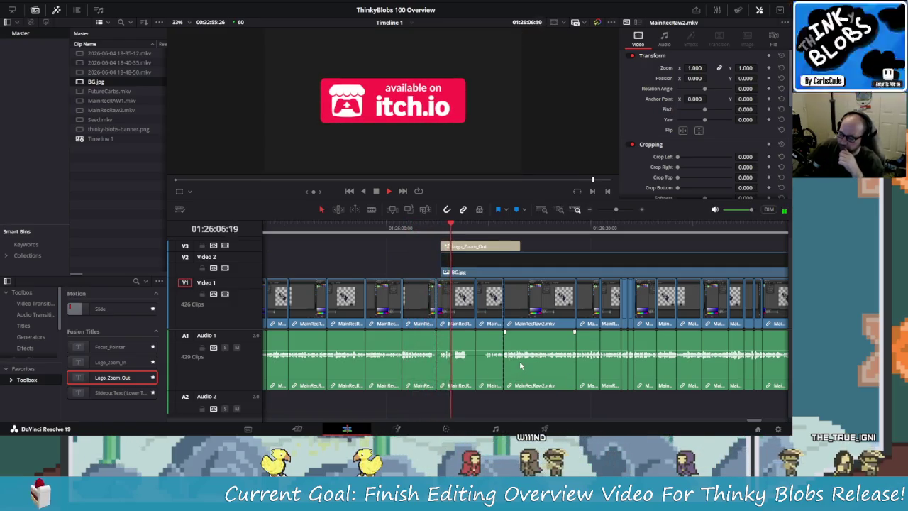
key("space")
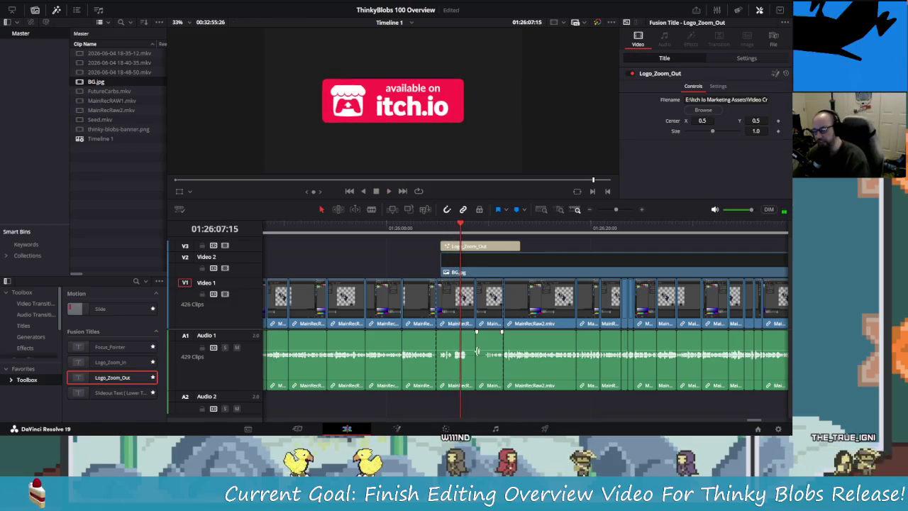
scroll(477, 352, "up", 5)
mouse_move(477, 229)
left_mouse_down()
mouse_move(397, 225)
mouse_move(420, 226)
mouse_move(318, 239)
left_mouse_up()
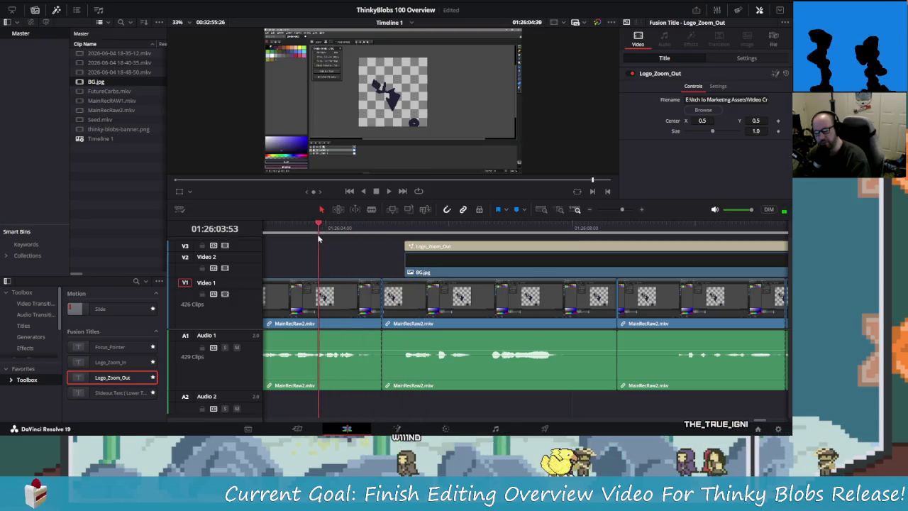
Split the footage just before the end title, delete the leftover piece, and save.
key("space")
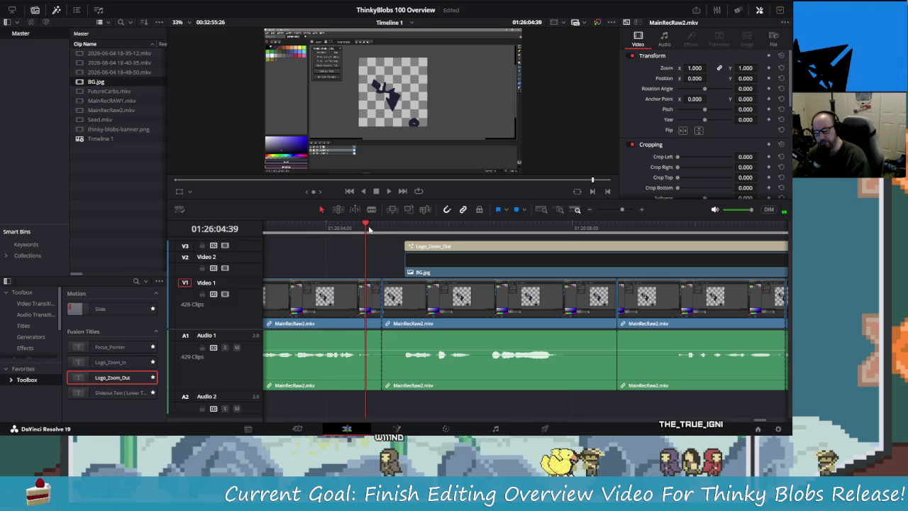
key("space")
left_click(420, 229)
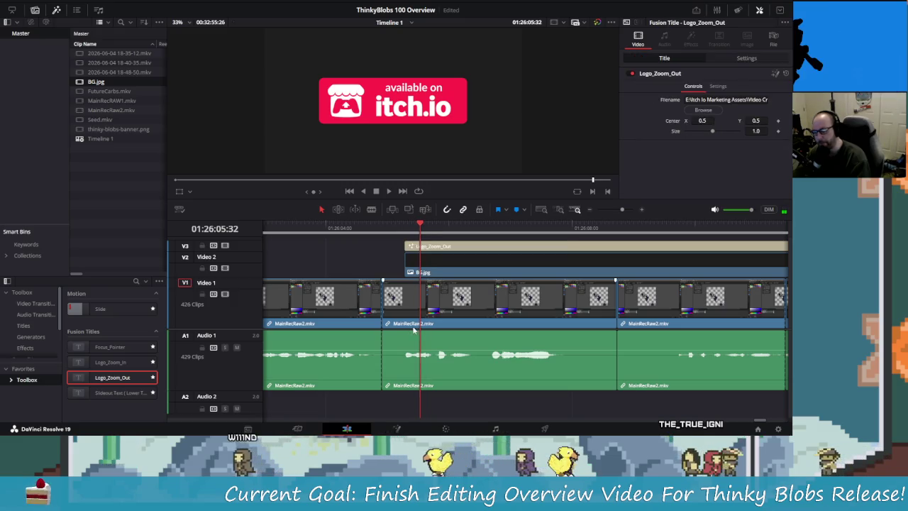
key("ctrl+b")
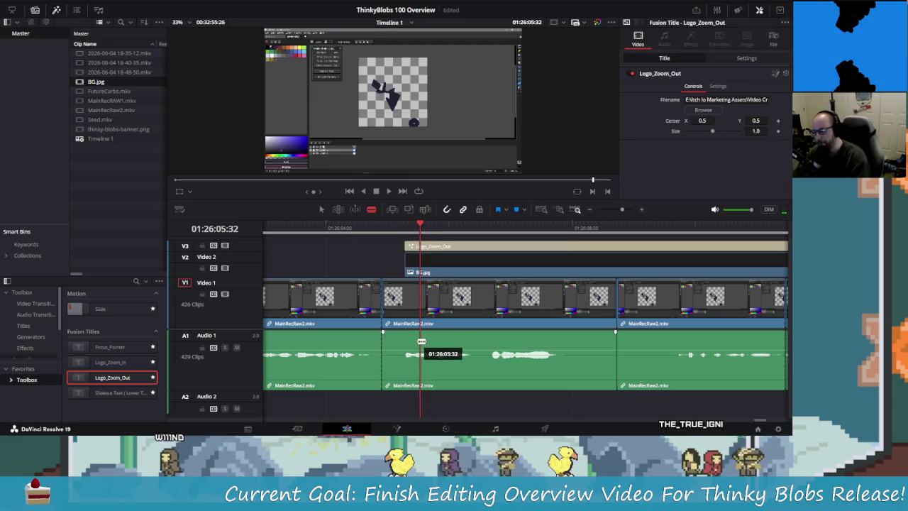
left_click(408, 343)
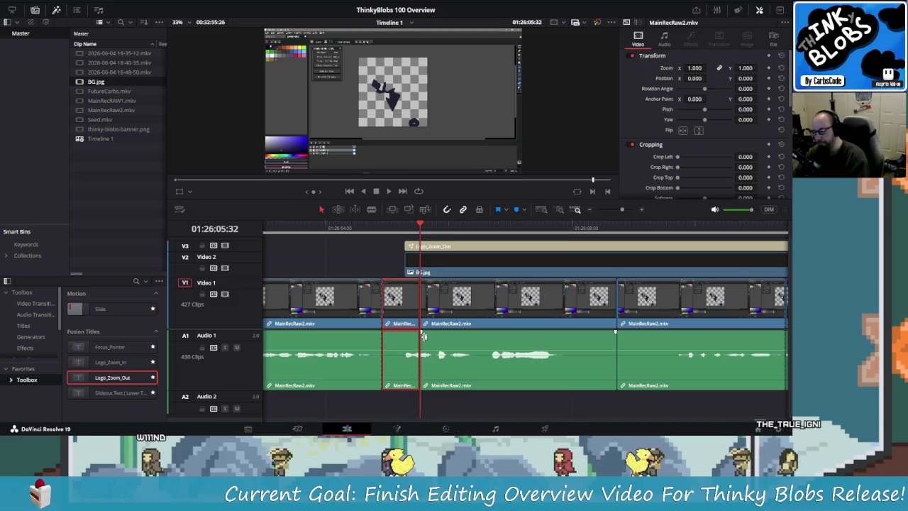
key("Delete")
key("ctrl+s")
Try deleting another short clip and trimming the title start, then undo both.
left_click(329, 228)
left_click(401, 315)
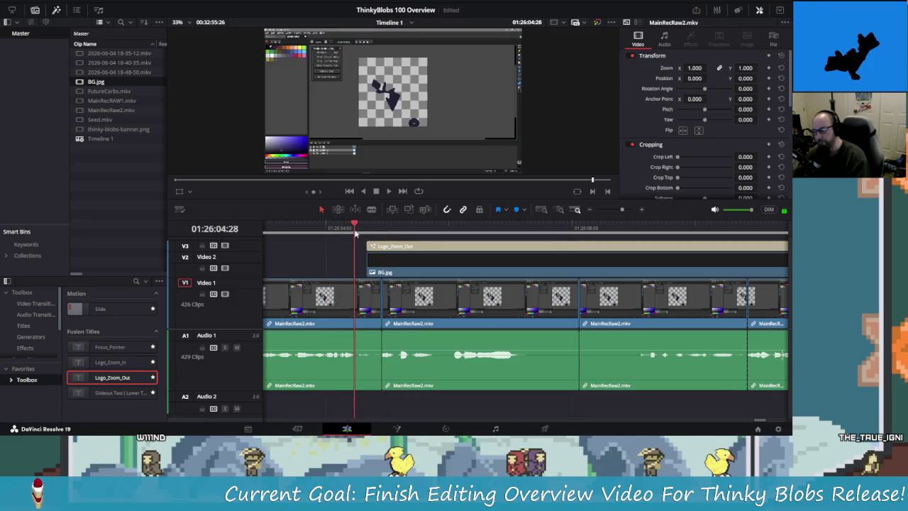
key("b")
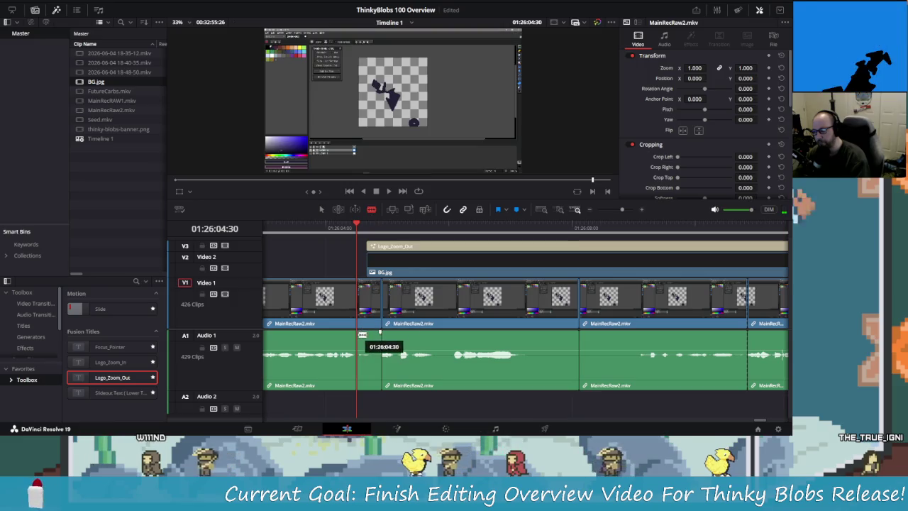
key("a")
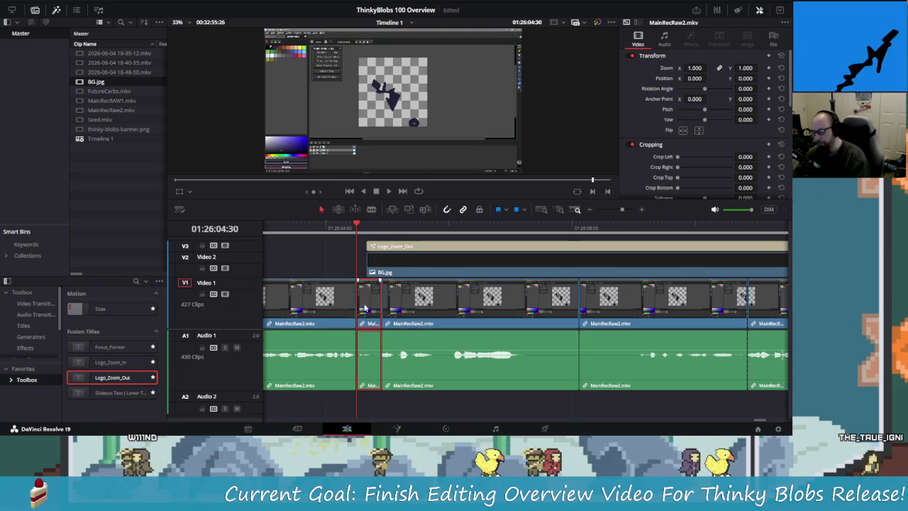
key("Delete")
left_click(372, 248)
mouse_move(343, 246)
left_mouse_down()
mouse_move(357, 246)
mouse_move(357, 272)
left_mouse_up()
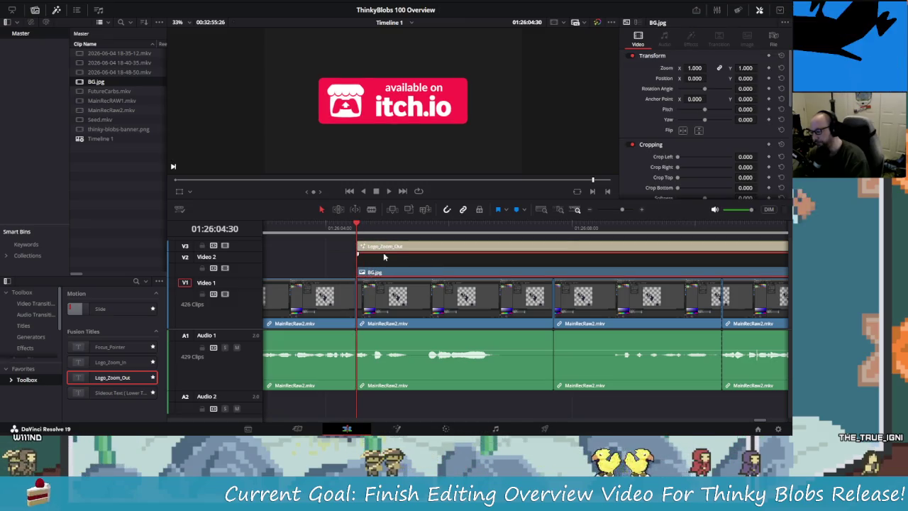
key("slash")
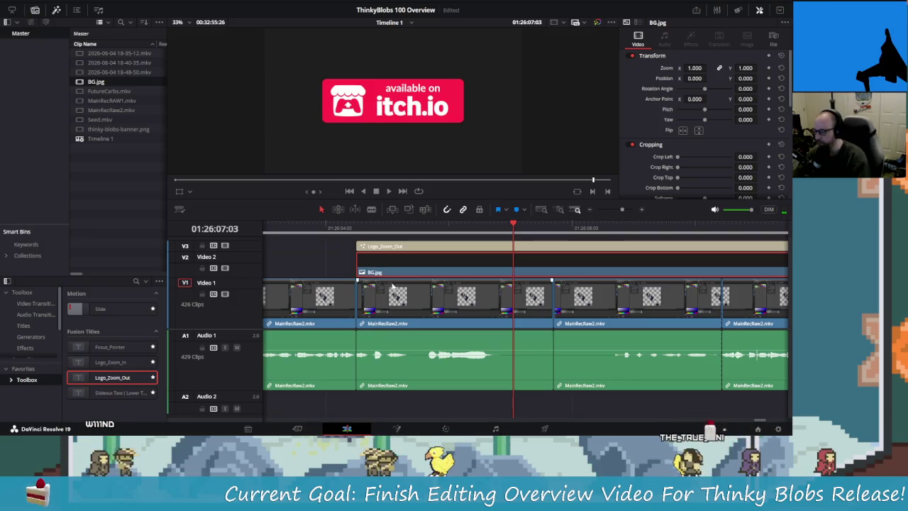
key("ctrl+z")
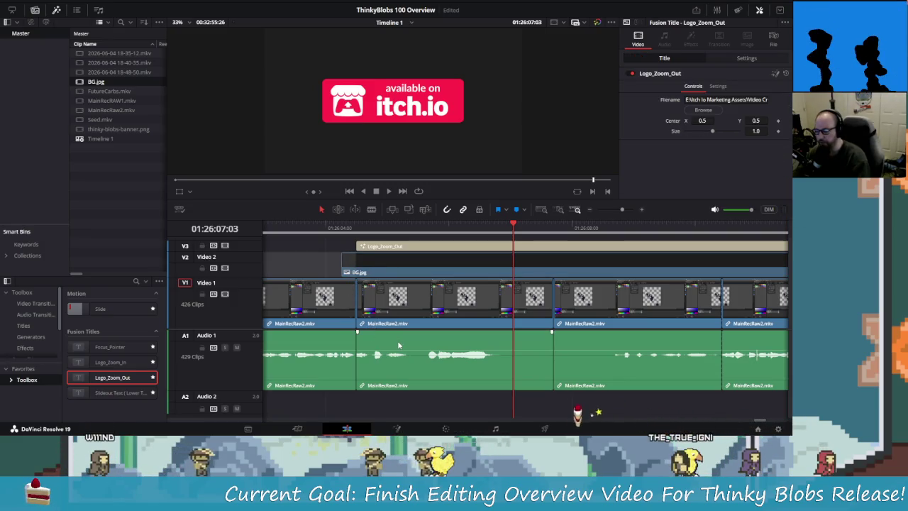
key("ctrl+z")
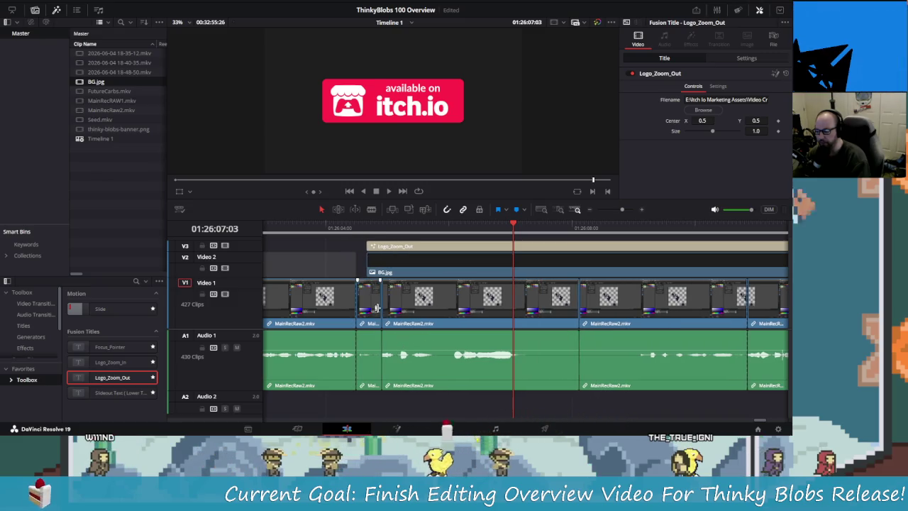
Split the short clip a few frames in and ripple-delete the split-off piece.
left_click(370, 312)
left_click(371, 233)
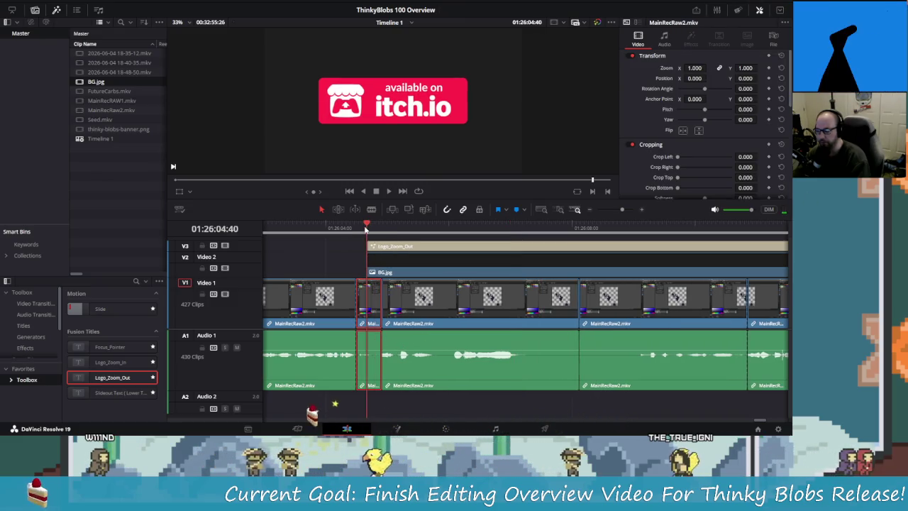
left_click_drag(371, 234, 374, 236)
key("ctrl+b")
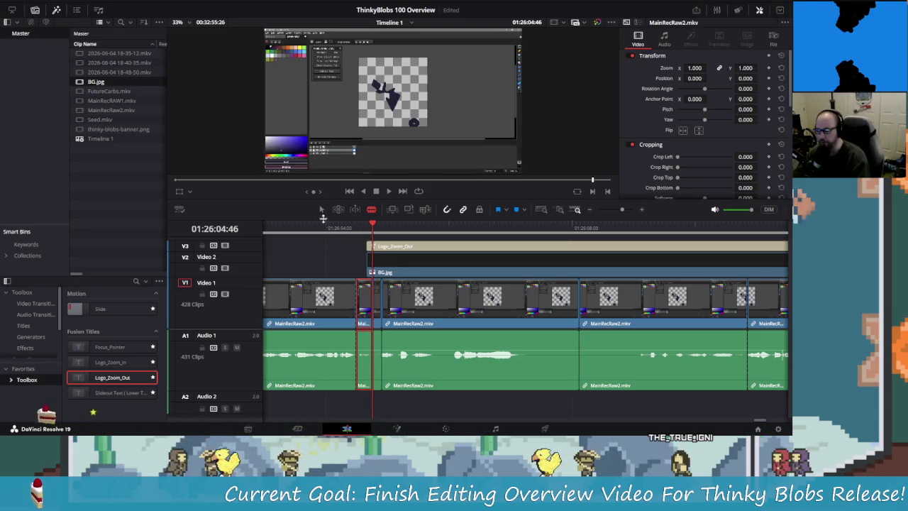
key("Delete")
left_click(357, 228)
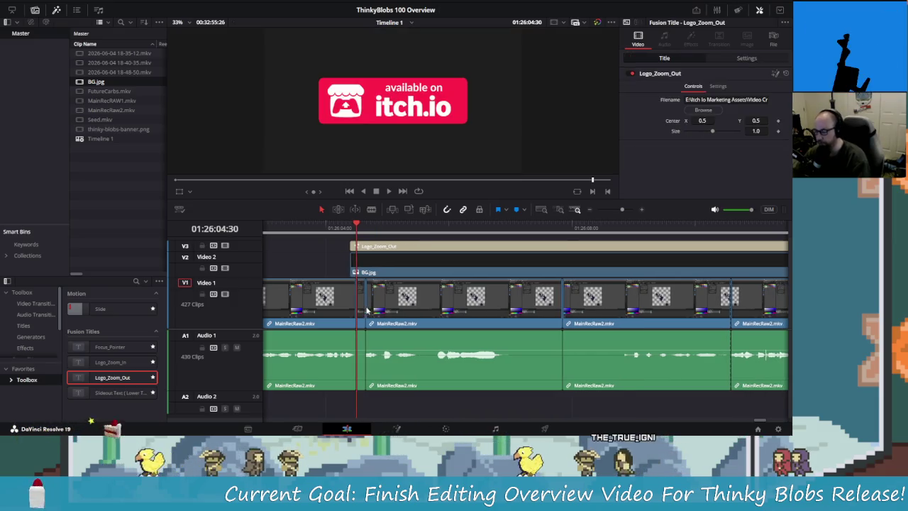
key("Up")
Shift Logo_Zoom_Out six frames later, align BG.jpg to its start, and replay.
mouse_move(368, 246)
left_mouse_down()
mouse_move(384, 247)
mouse_move(379, 268)
left_mouse_up()
left_click(383, 246)
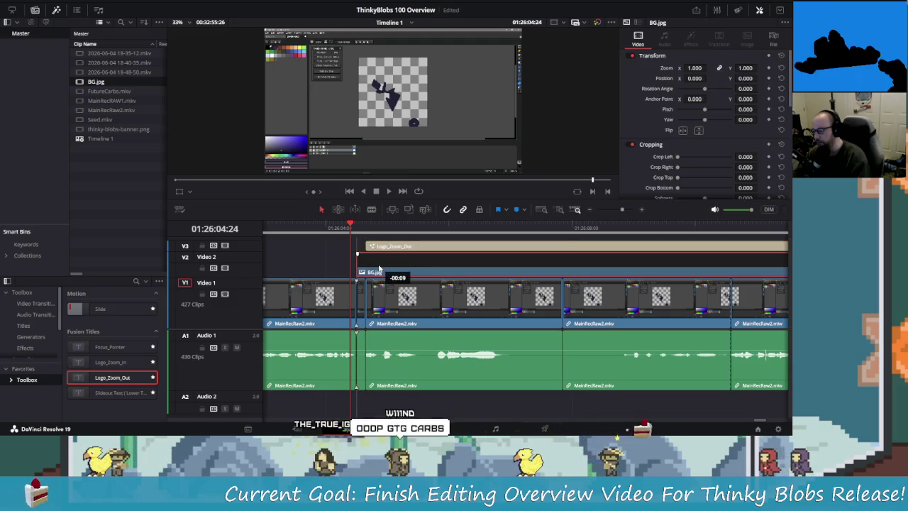
left_click_drag(349, 227, 314, 227)
key("space")
key("space")
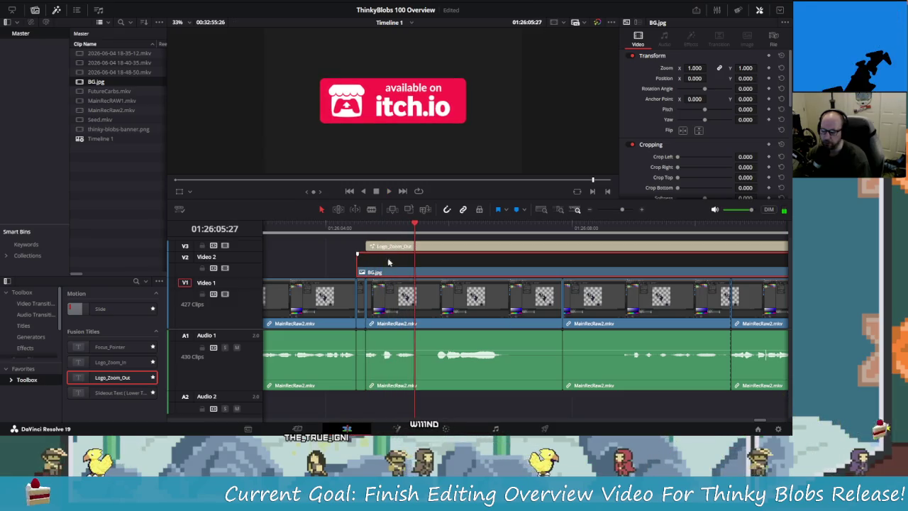
left_click_drag(395, 271, 405, 271)
left_click_drag(407, 230, 317, 226)
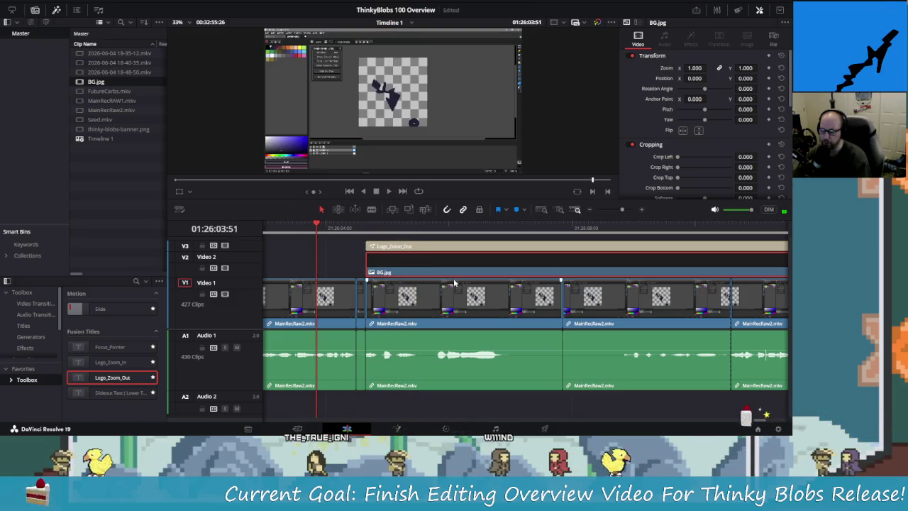
key("space")
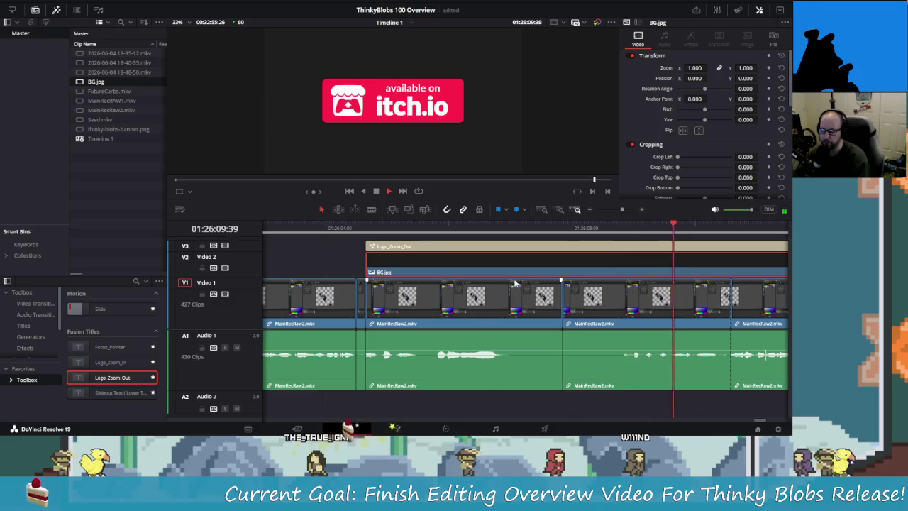
Shorten the ends of the Logo_Zoom_Out title on V3 and the BG.jpg backdrop on V2.
scroll(606, 285, "down", 1)
key("space")
scroll(606, 283, "up", 1)
scroll(605, 269, "up", 2)
left_click_drag(603, 247, 486, 250)
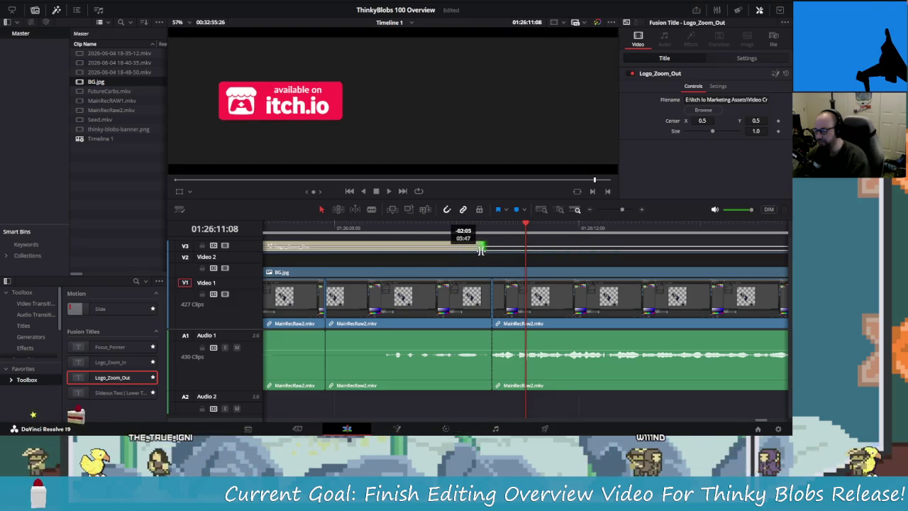
left_click(551, 266)
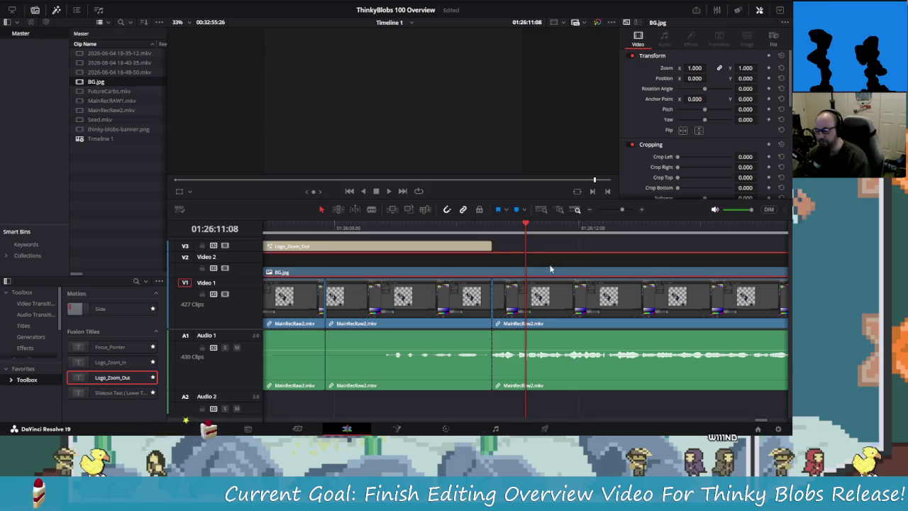
scroll(552, 265, "down", 1)
scroll(552, 264, "down", 1)
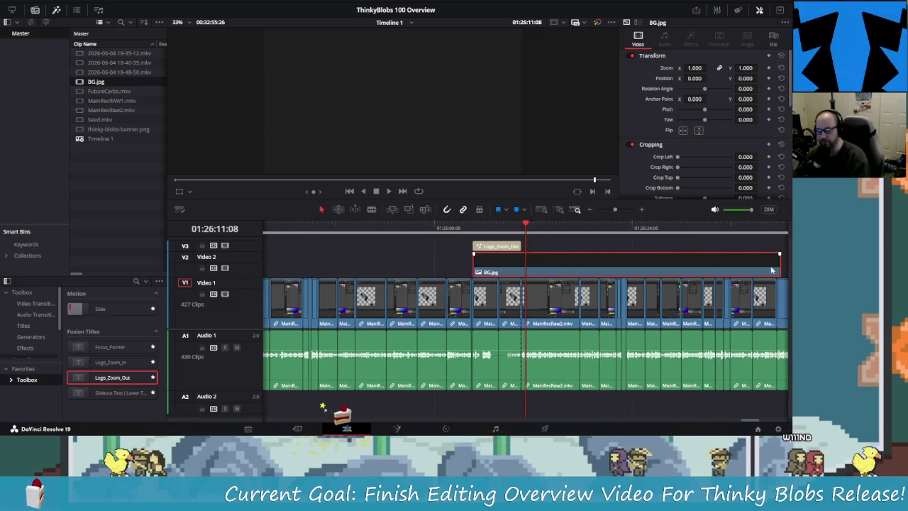
left_click_drag(556, 267, 511, 264)
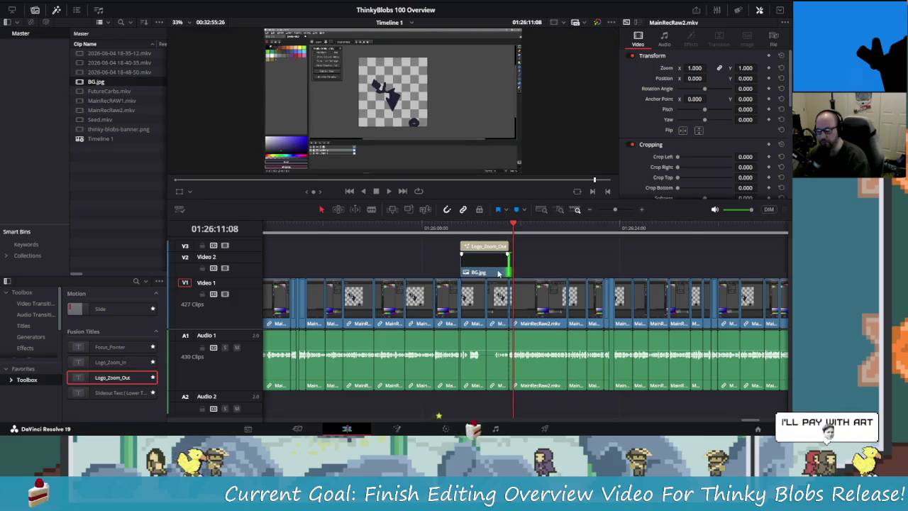
Play back the shortened end title from just before it starts.
scroll(525, 222, "up", 3)
scroll(525, 222, "up", 2)
scroll(525, 222, "down", 2)
scroll(525, 222, "down", 2)
left_click(419, 226)
key("space")
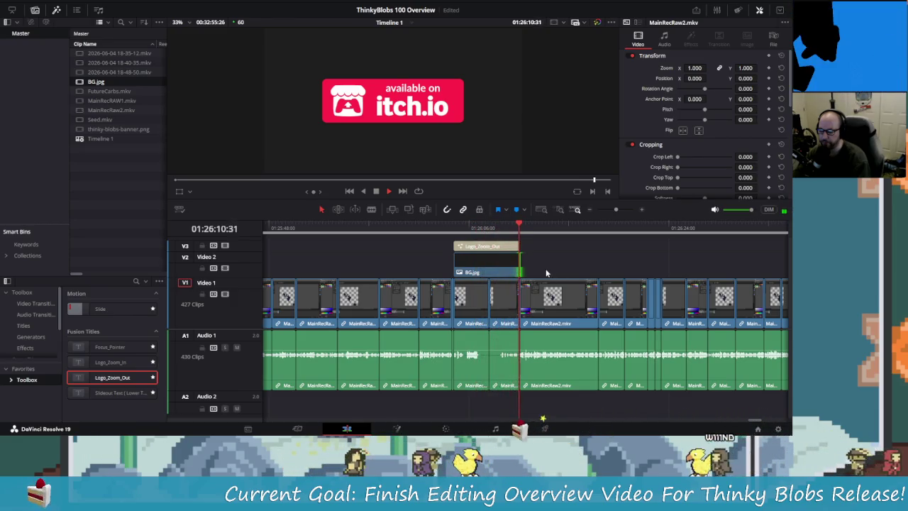
key("space")
Trim the Logo_Zoom_Out title's end further and replay it.
scroll(516, 276, "up", 2)
scroll(515, 276, "up", 2)
left_click_drag(517, 247, 289, 229)
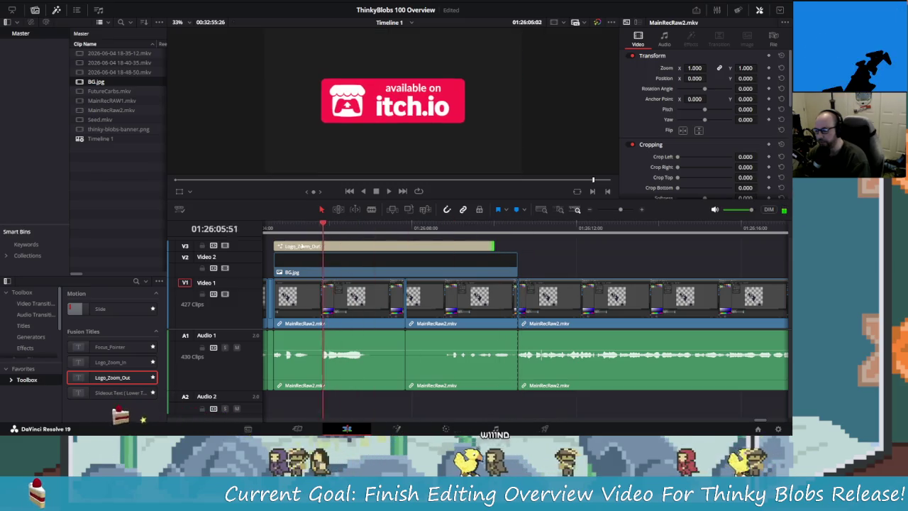
left_click_drag(494, 247, 436, 246)
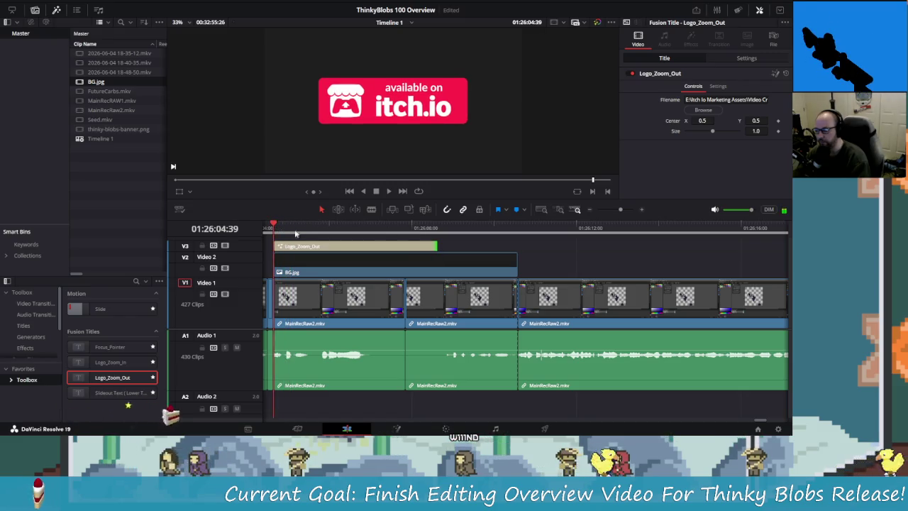
key("space")
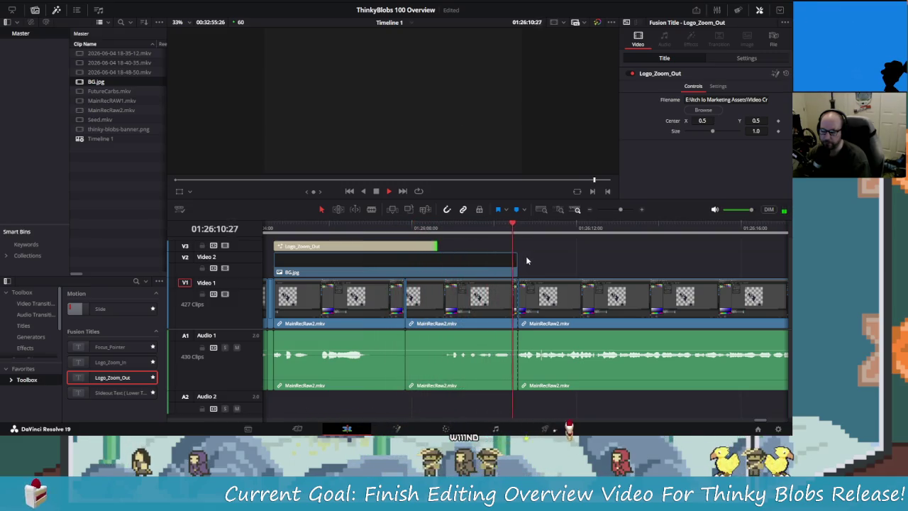
key("space")
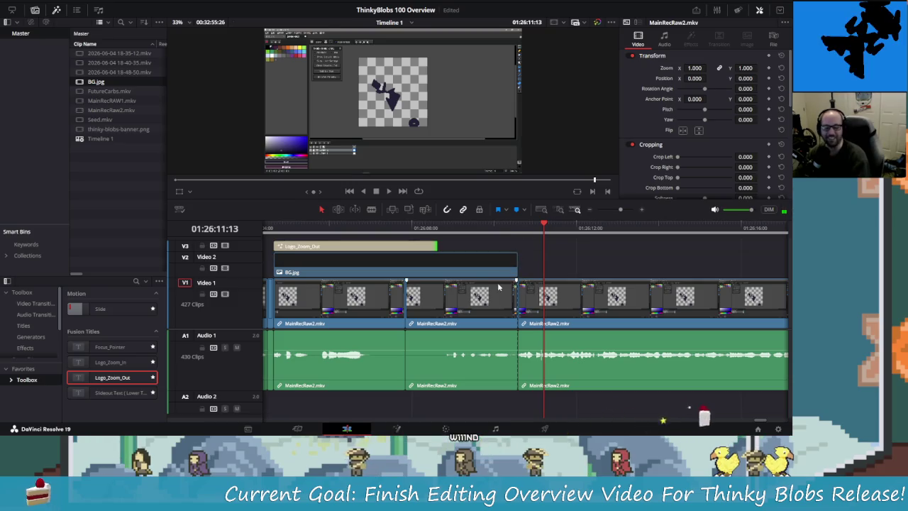
Replay the end title section and park the playhead near the title's end.
scroll(468, 294, "down", 4)
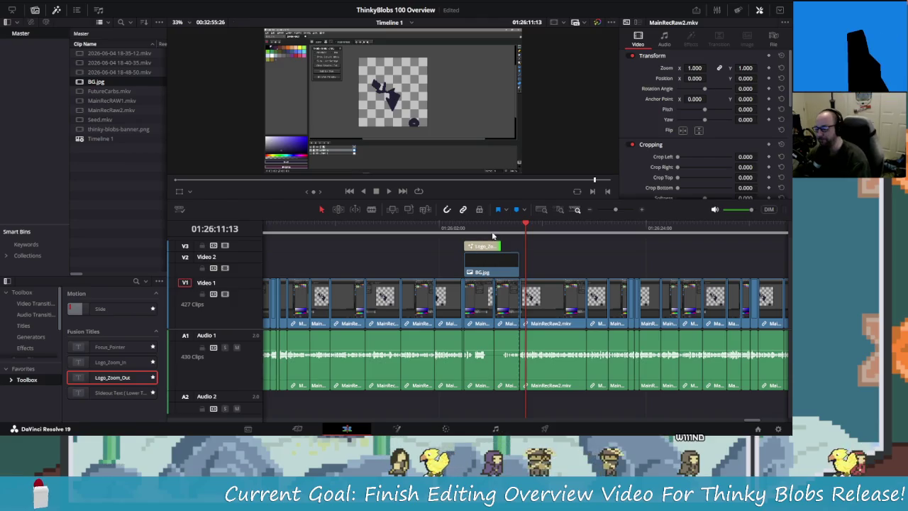
left_click(436, 229)
key("space")
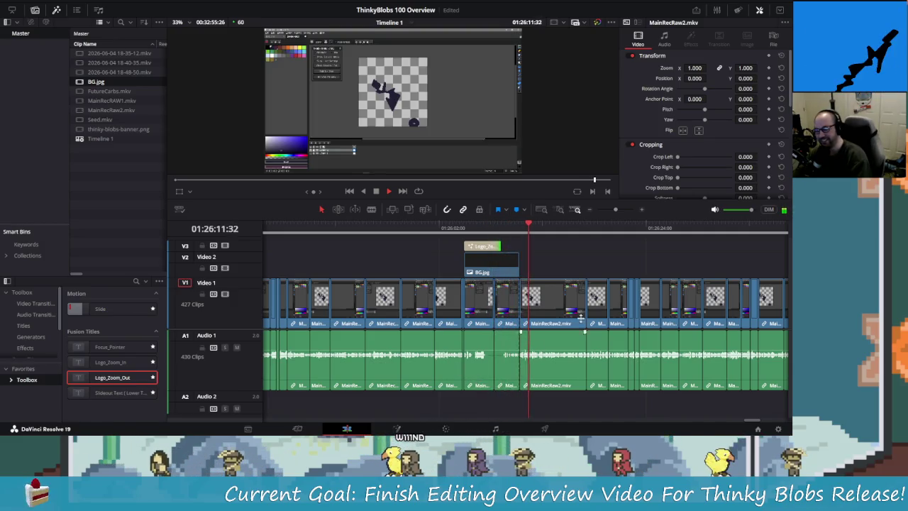
left_click(522, 229)
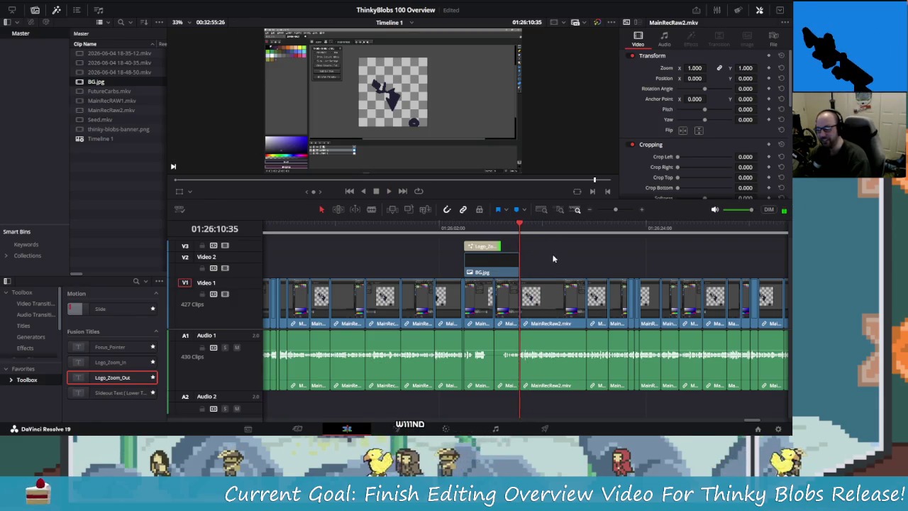
key("alt+Tab")
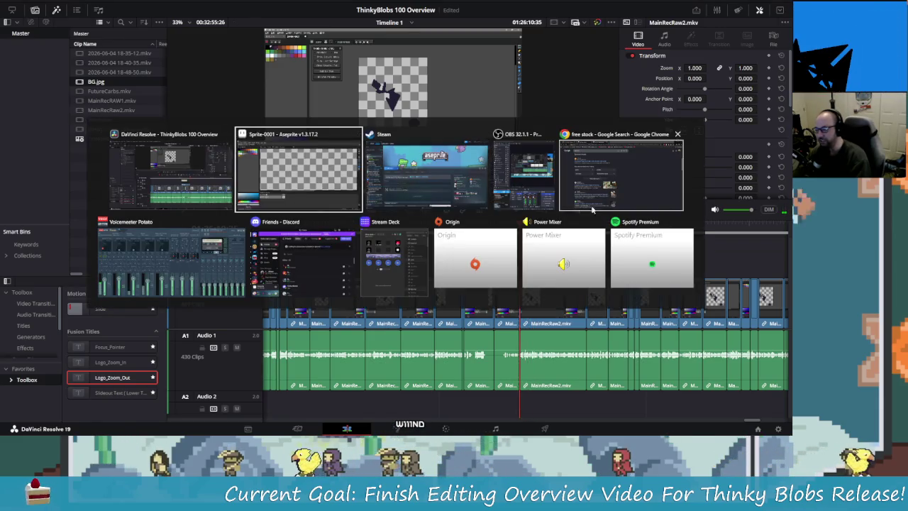
Open the JetBrains Toolbox widget from the system tray's hidden icons to start PyCharm.
left_click(130, 149)
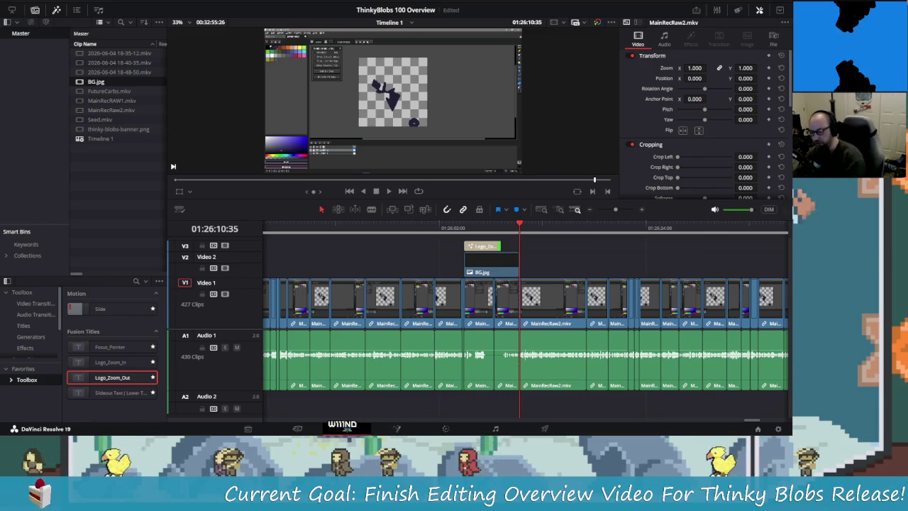
key("alt+Tab")
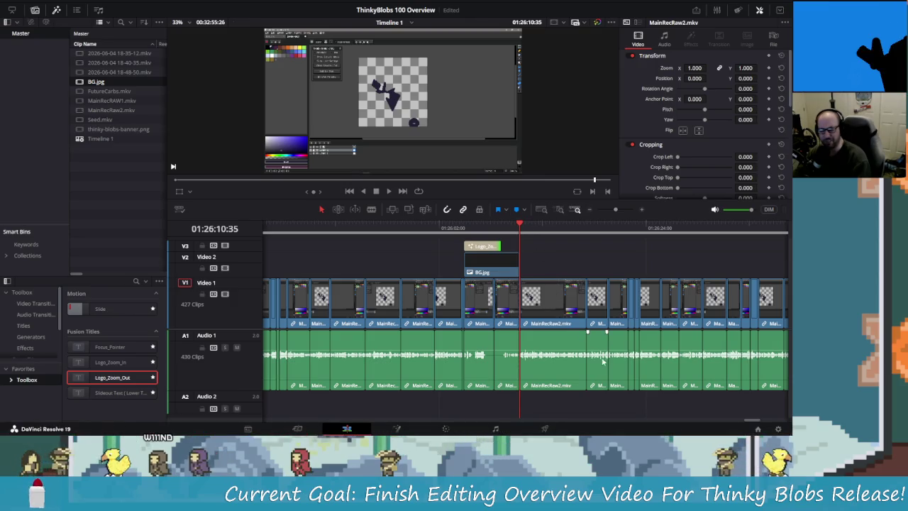
mouse_move(454, 431)
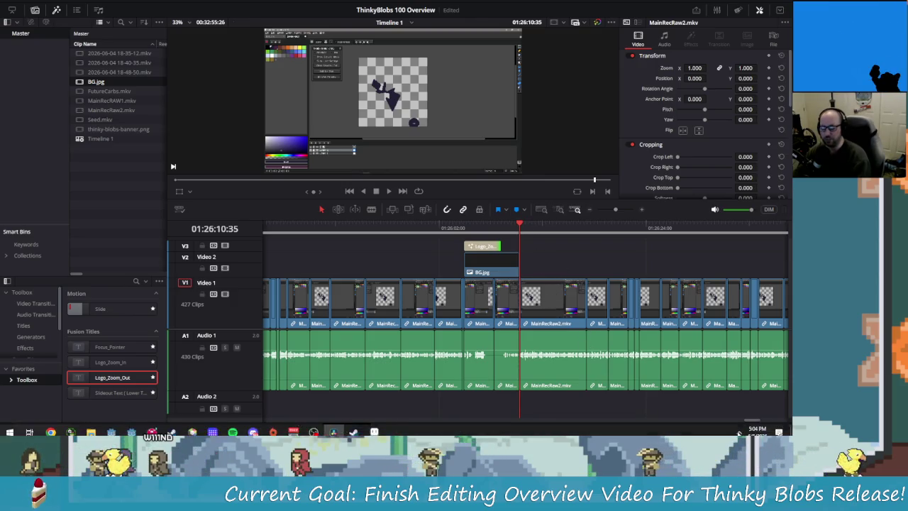
left_click(739, 428)
right_click(780, 396)
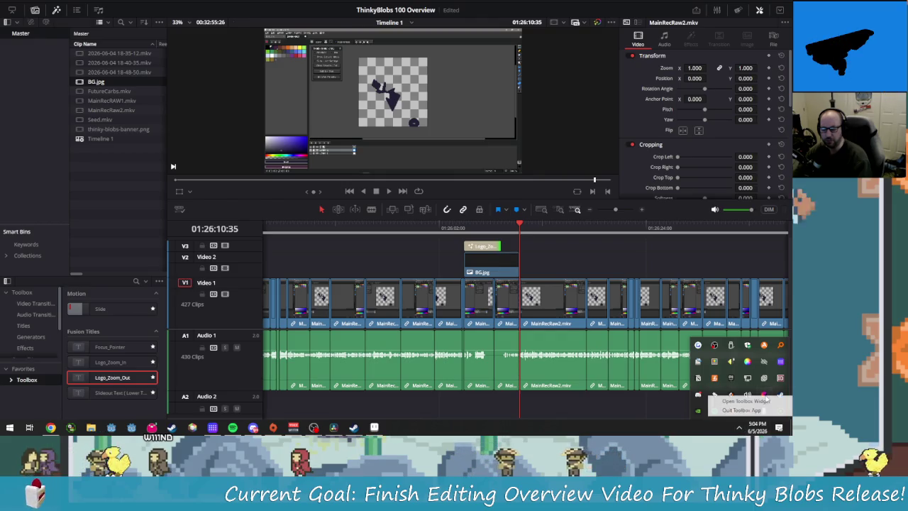
left_click(761, 410)
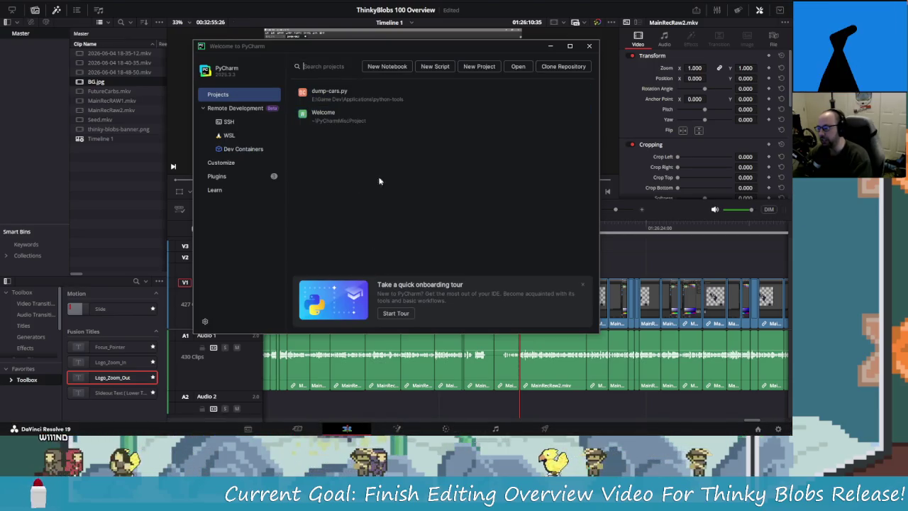
Close PyCharm's Welcome window and open a File Explorer window from the taskbar.
left_click(258, 93)
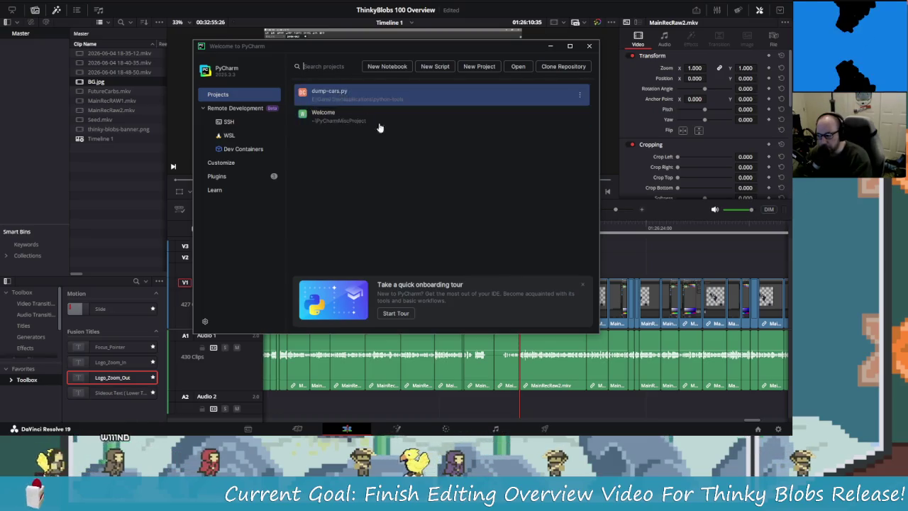
left_click(589, 46)
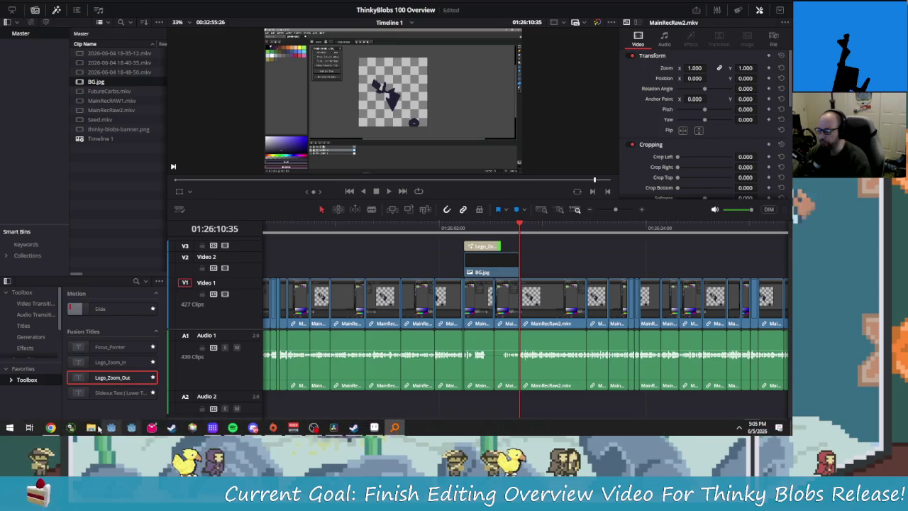
left_click(91, 427)
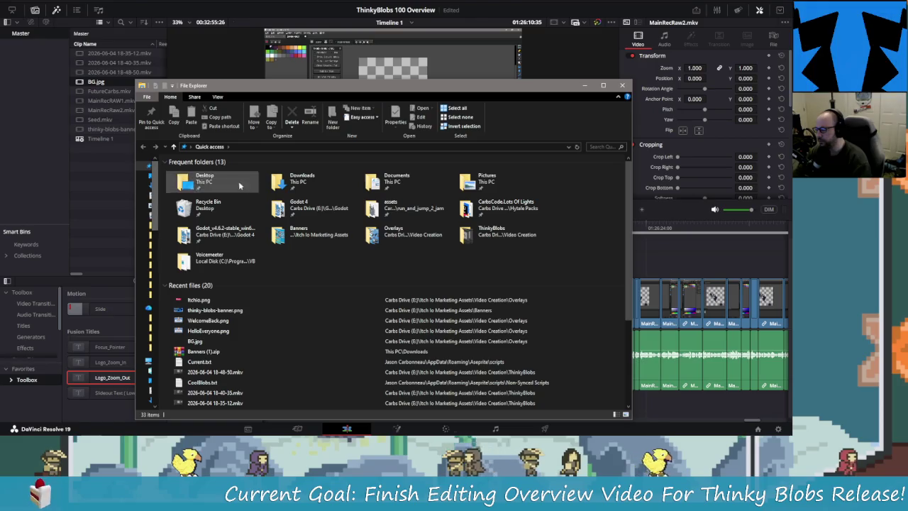
Go to the root of Carbs Drive (E:) in File Explorer.
double_click(292, 206)
left_click(275, 147)
left_click(237, 146)
left_click(325, 268)
scroll(319, 294, "down", 10)
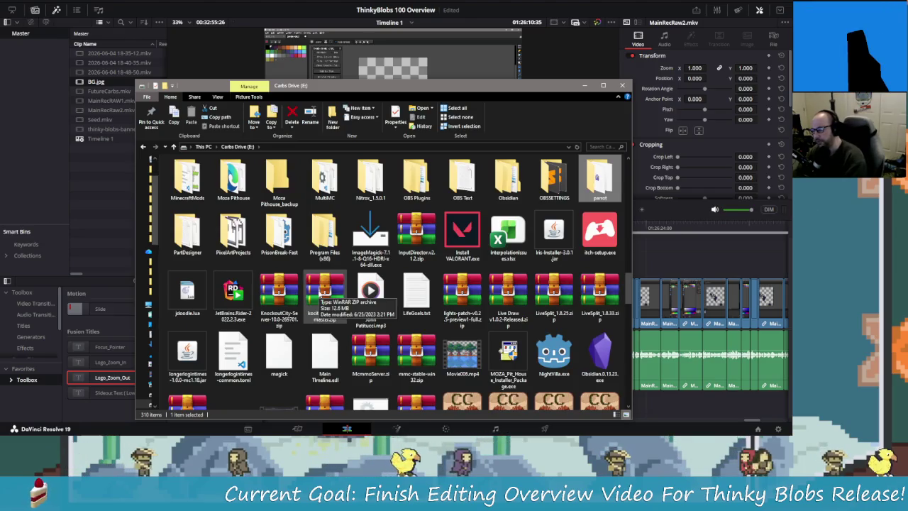
scroll(319, 294, "up", 5)
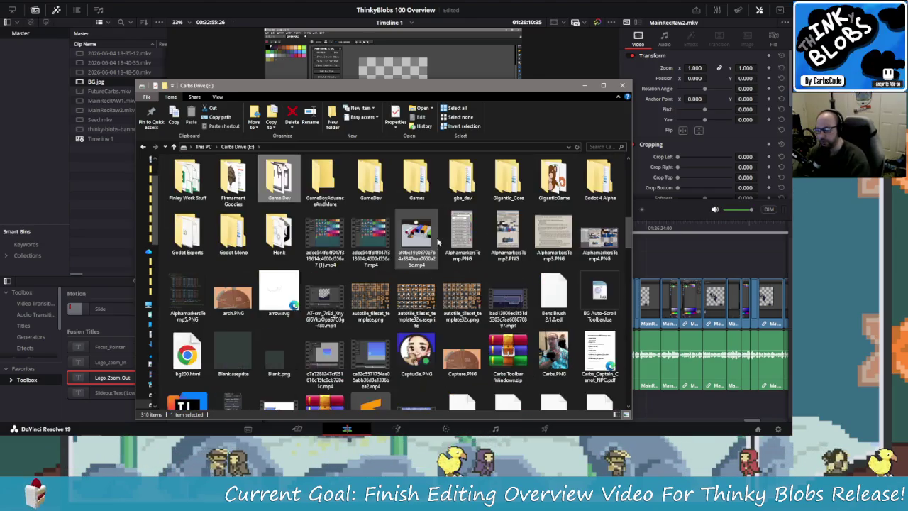
Browse through Game Dev > Applications > python-tools into image-utils.
double_click(284, 177)
key("a")
key("Return")
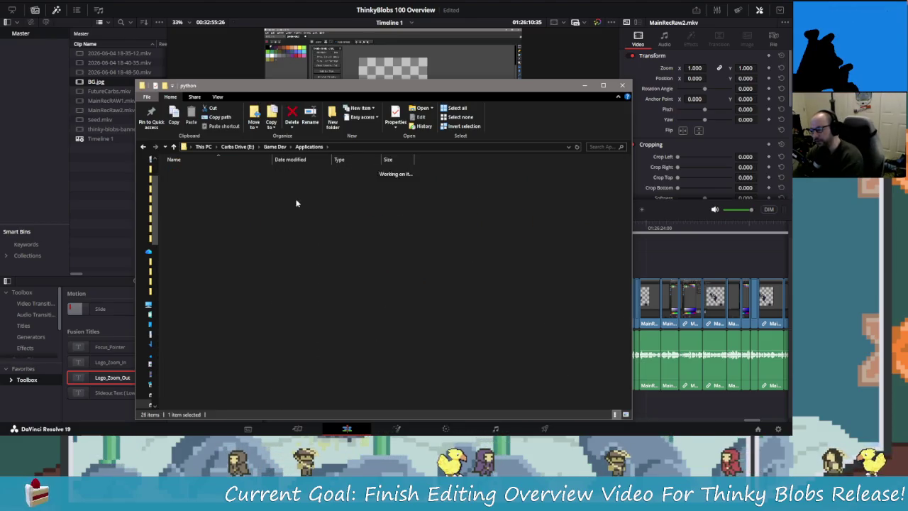
double_click(296, 204)
left_click(142, 147)
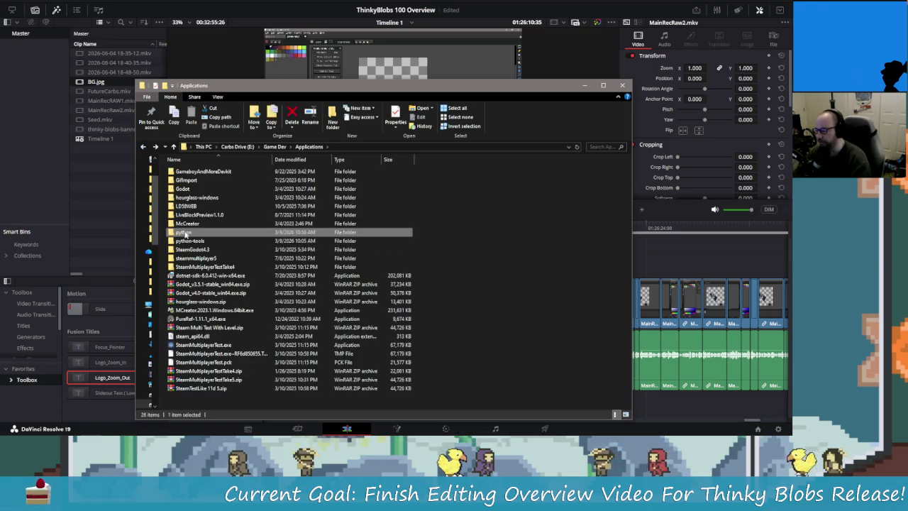
double_click(234, 240)
double_click(188, 197)
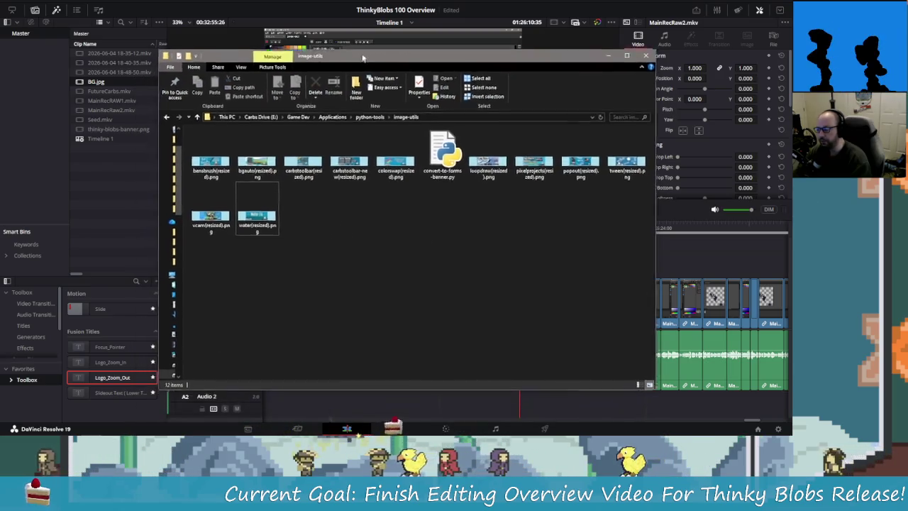
Move the image-utils window higher and select convert-to-forms-banner.py.
left_click_drag(323, 93, 351, 49)
left_click(445, 138)
key("alt+Tab")
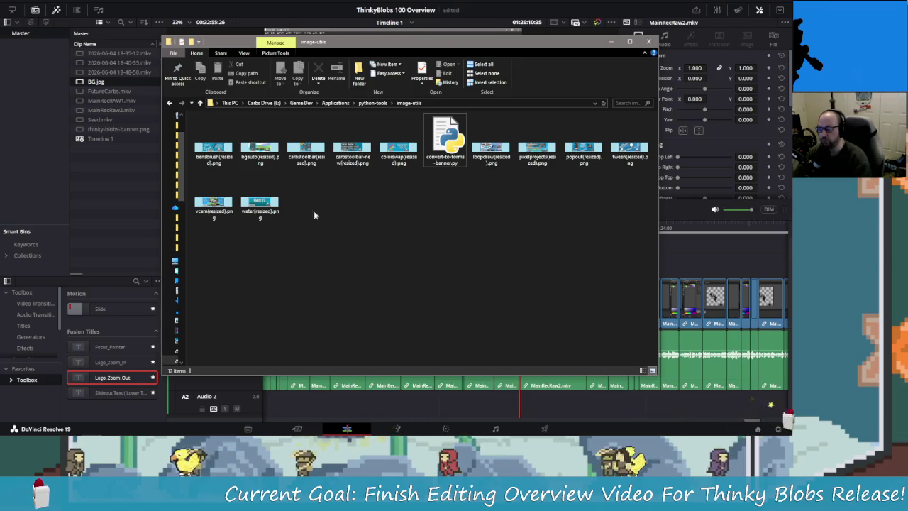
key("alt+Tab")
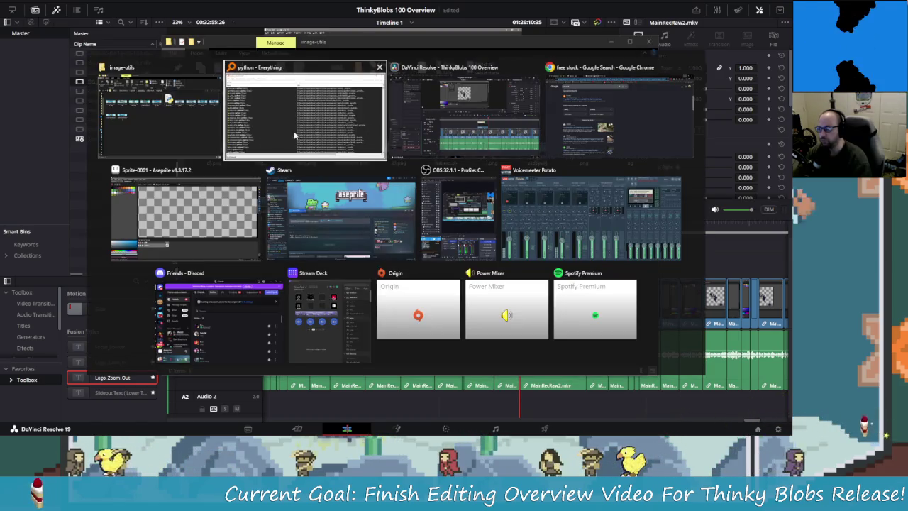
Copy thinky-blobs-banner.png from the Banners window into image-utils, then clear the selection.
left_click(46, 147)
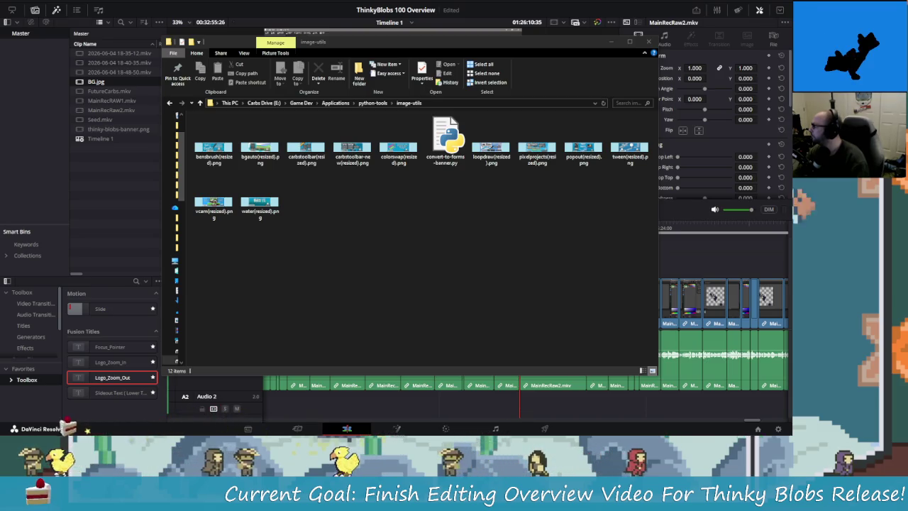
key("alt+Tab")
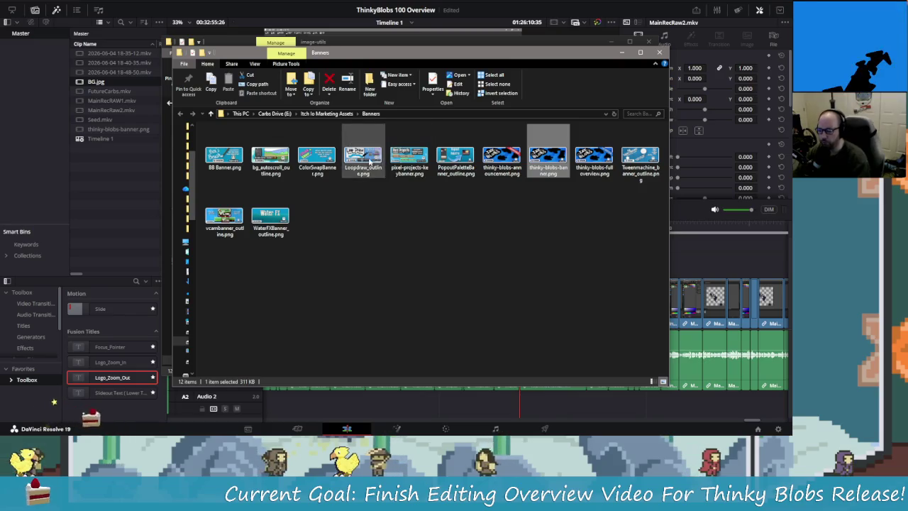
mouse_move(547, 151)
left_mouse_down()
mouse_move(544, 367)
mouse_move(458, 226)
left_mouse_up()
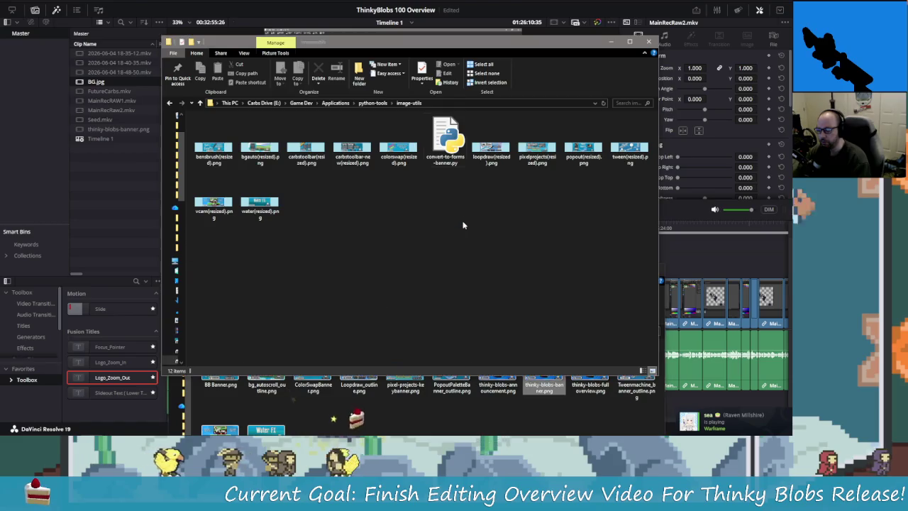
left_click(426, 212)
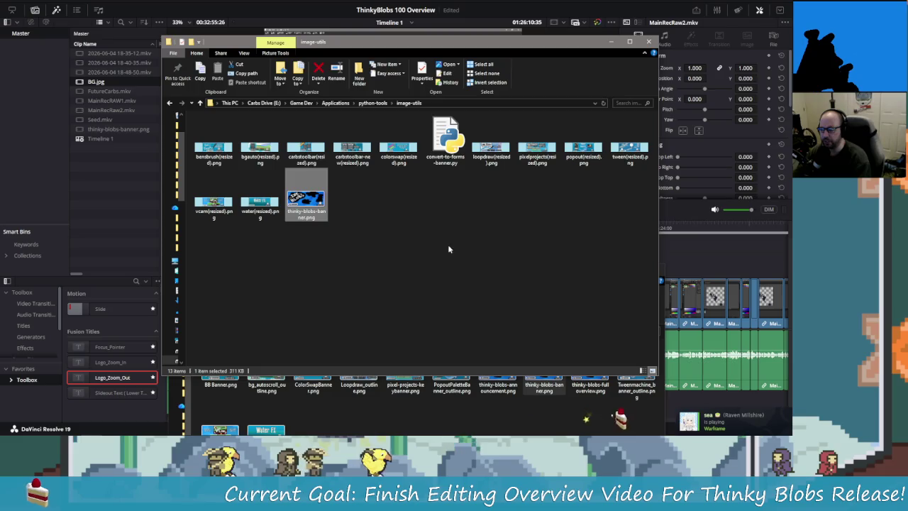
Check convert-to-forms-banner.py's context menu without choosing any action.
left_click(446, 142)
right_click(449, 145)
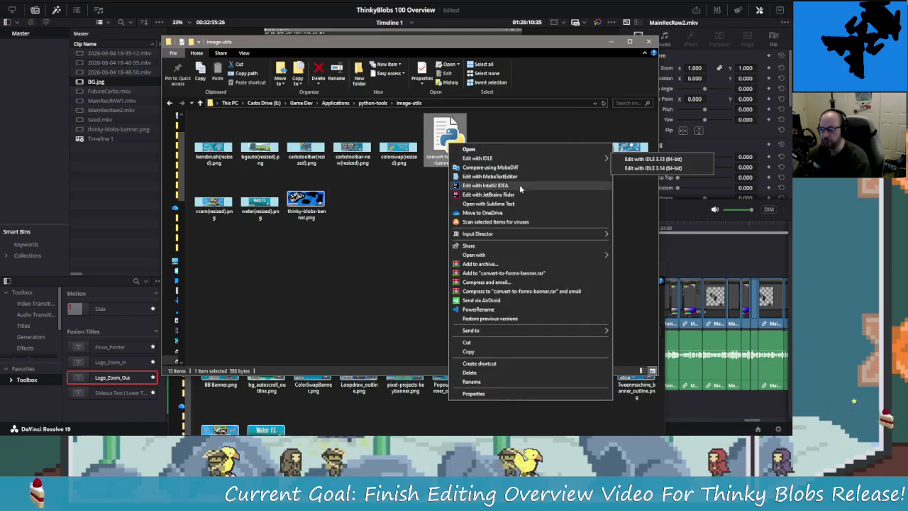
key("Escape")
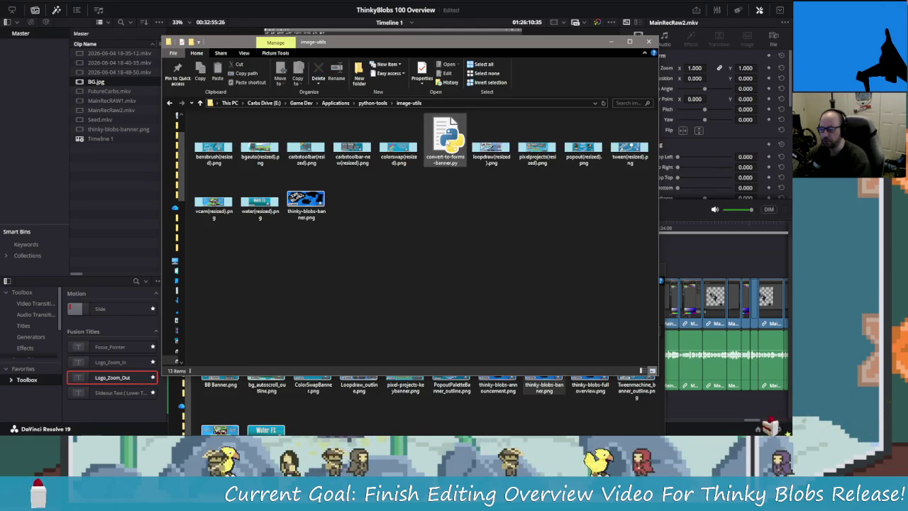
right_click(446, 141)
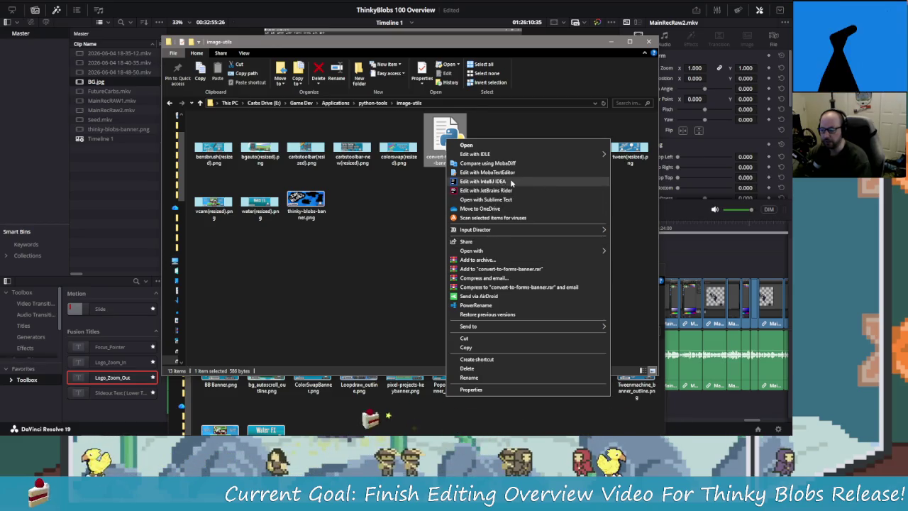
mouse_move(483, 154)
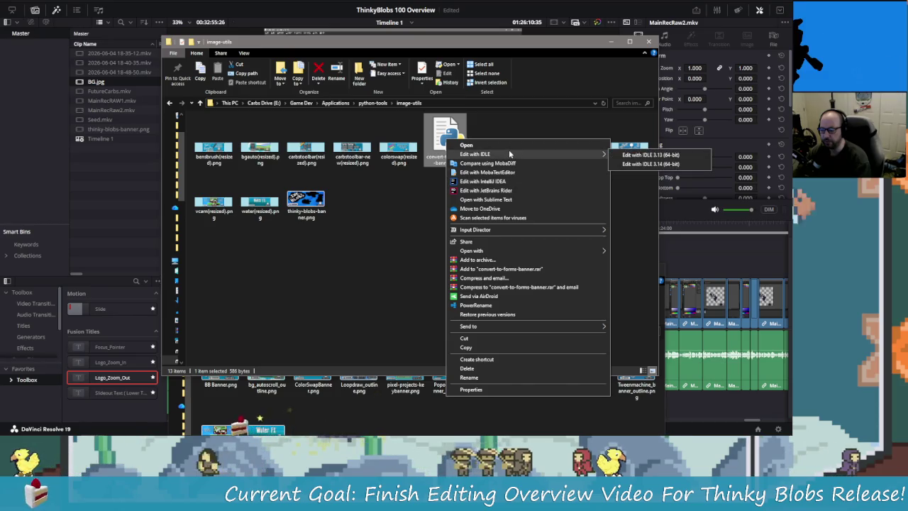
left_click(535, 287)
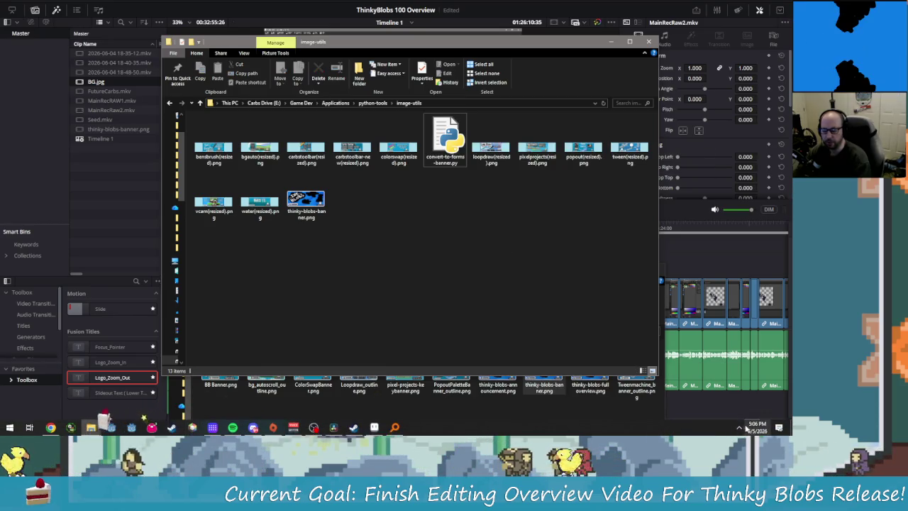
Launch PyCharm from JetBrains Toolbox in the system tray.
left_click(739, 429)
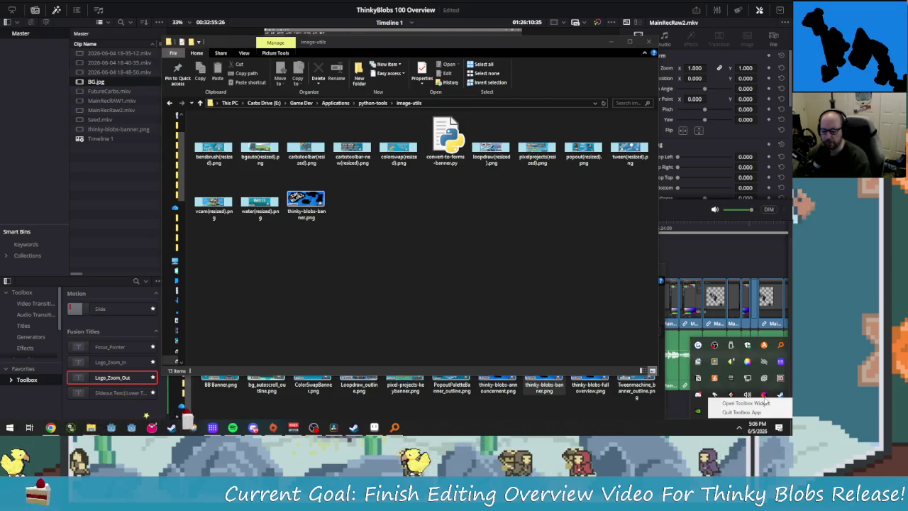
left_click(746, 403)
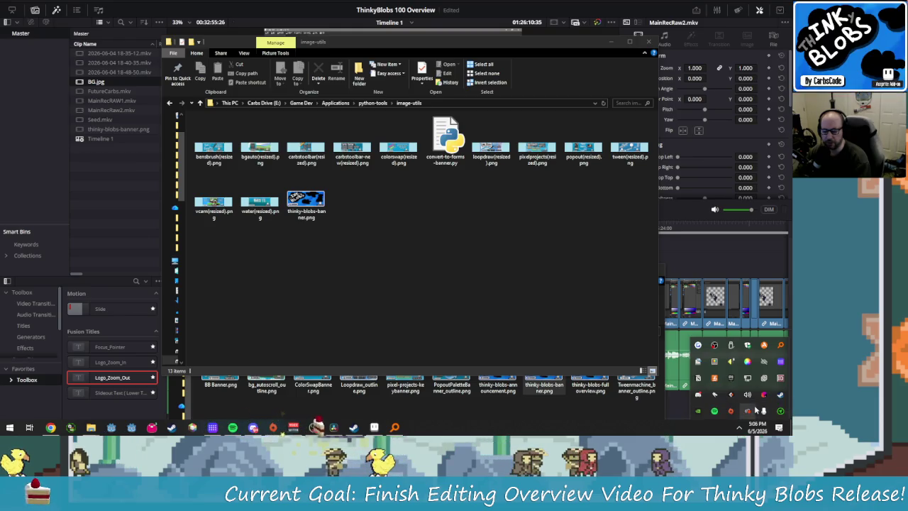
left_click(688, 376)
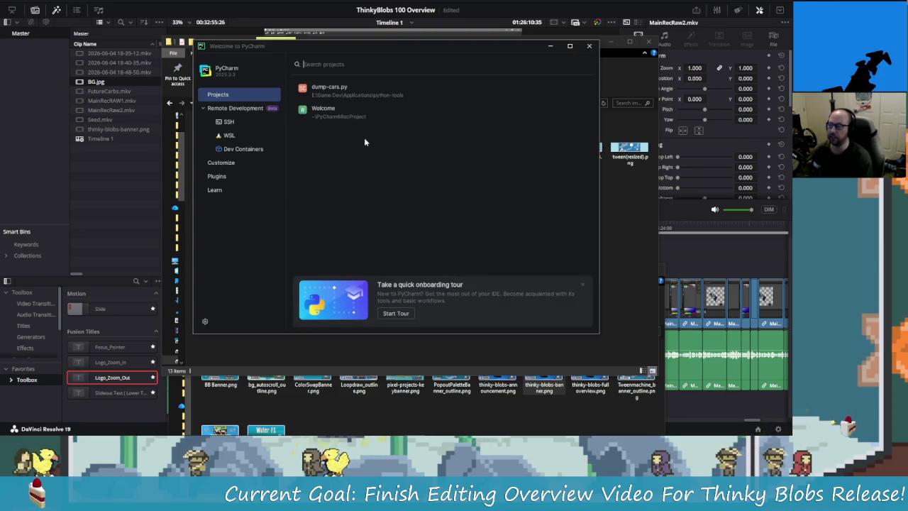
Open E:\Game Dev\Applications\python-tools\image-utils\convert-to-forms-banner.py in PyCharm.
left_click(517, 67)
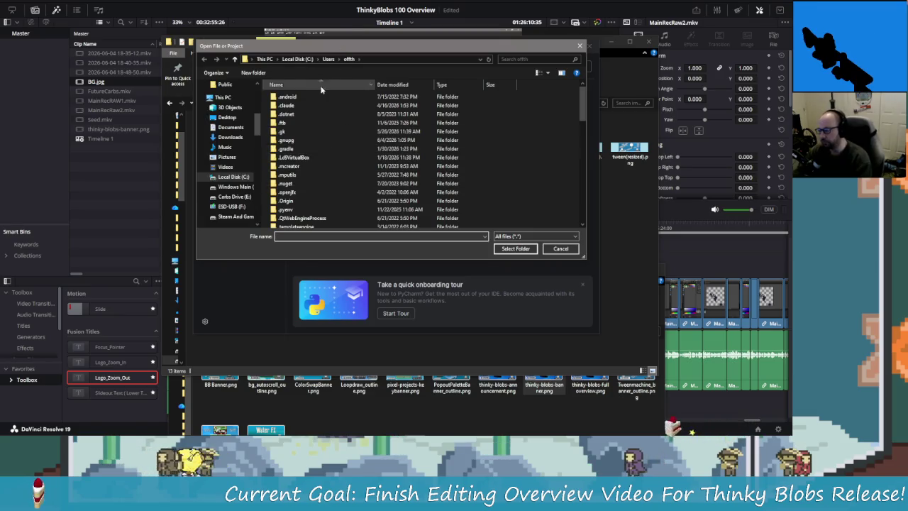
left_click_drag(258, 132, 259, 142)
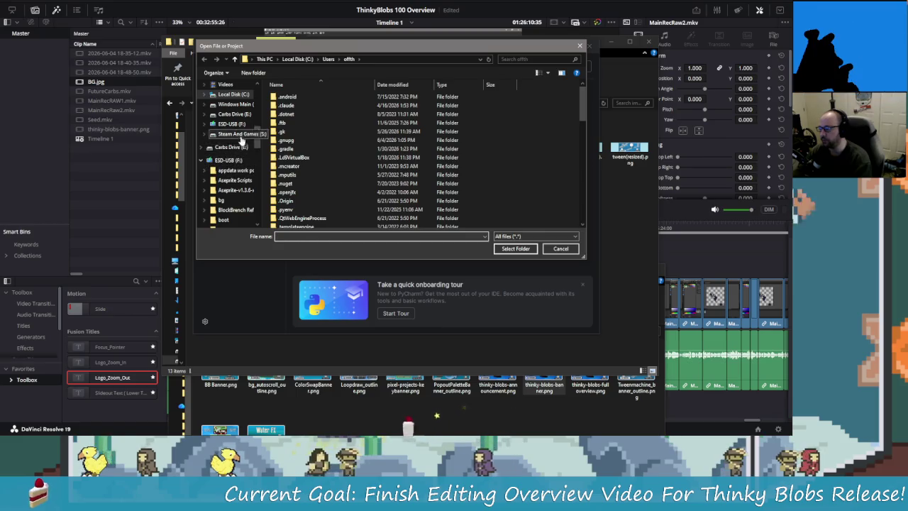
left_click(237, 147)
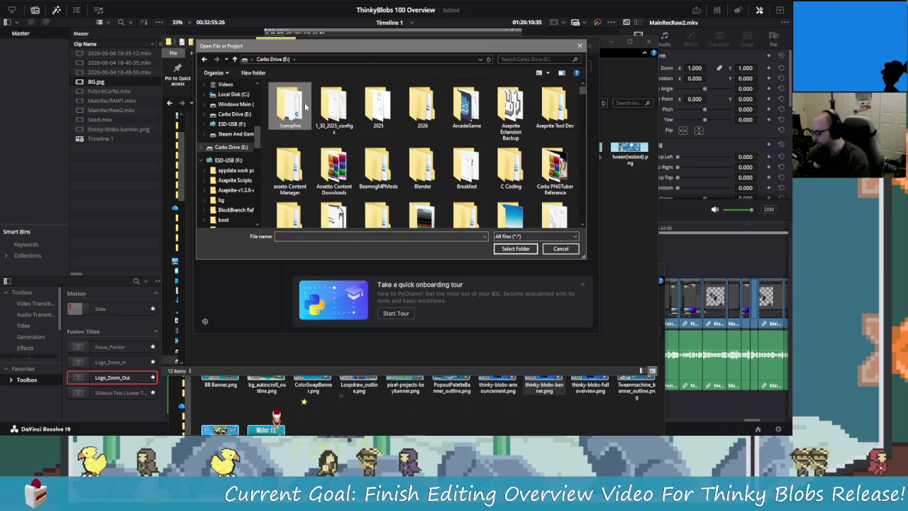
scroll(306, 106, "down", 5)
key("Return")
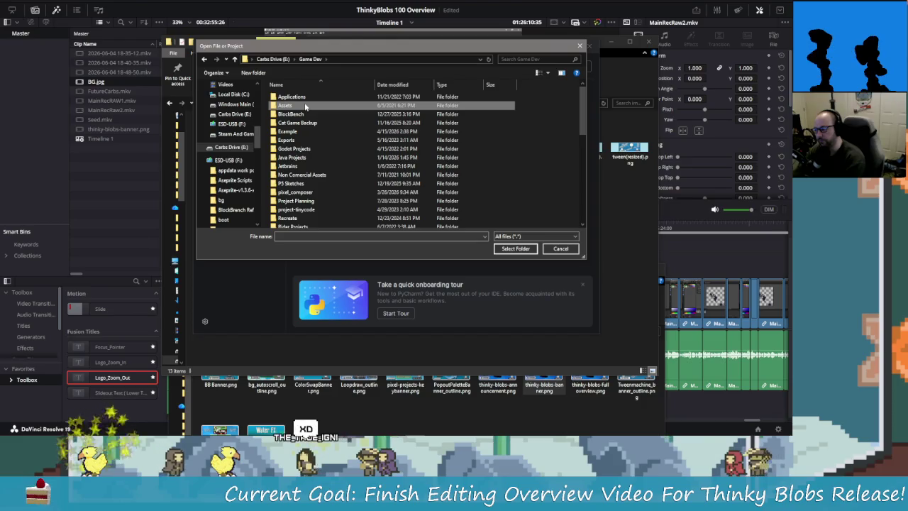
key("Down")
key("Return")
key("Down")
key("Down")
key("Down")
key("Return")
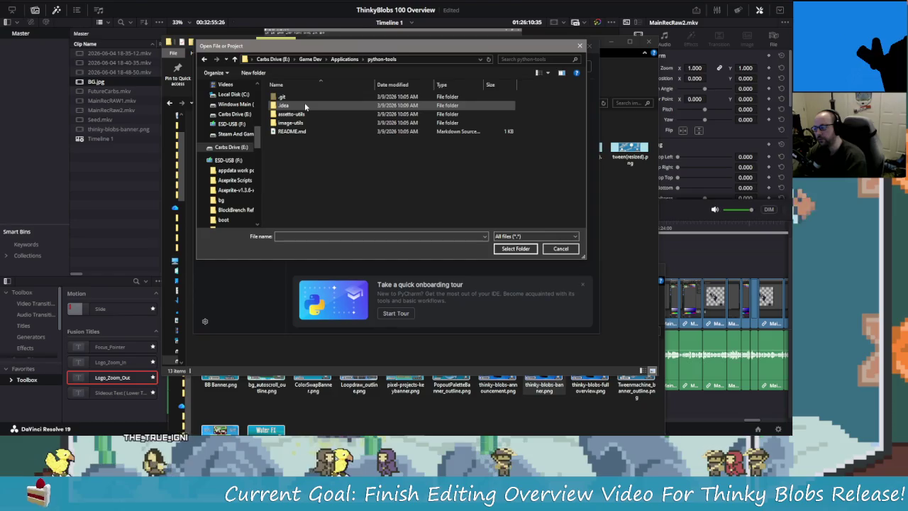
double_click(291, 122)
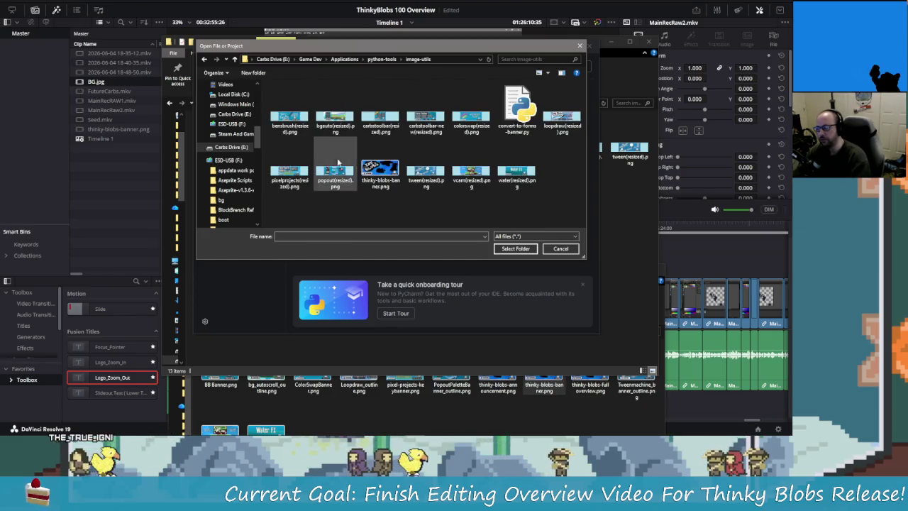
left_click(517, 108)
left_click(530, 249)
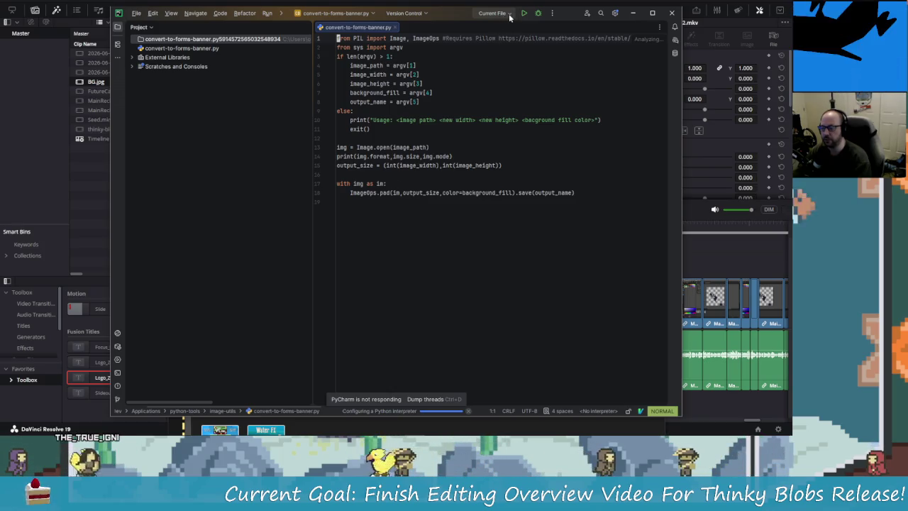
Look at python-tools in File Explorer, then return to the script in PyCharm's editor.
key("alt+Tab")
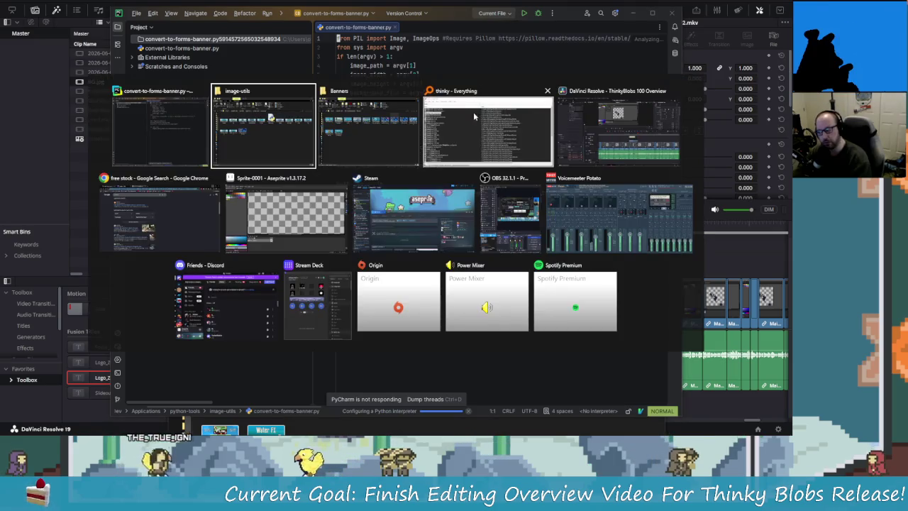
left_click(373, 103)
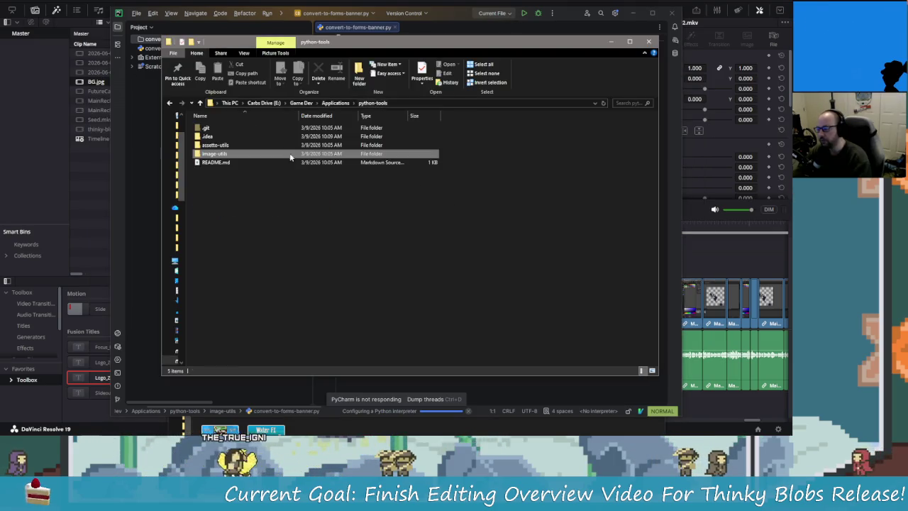
left_click(394, 203)
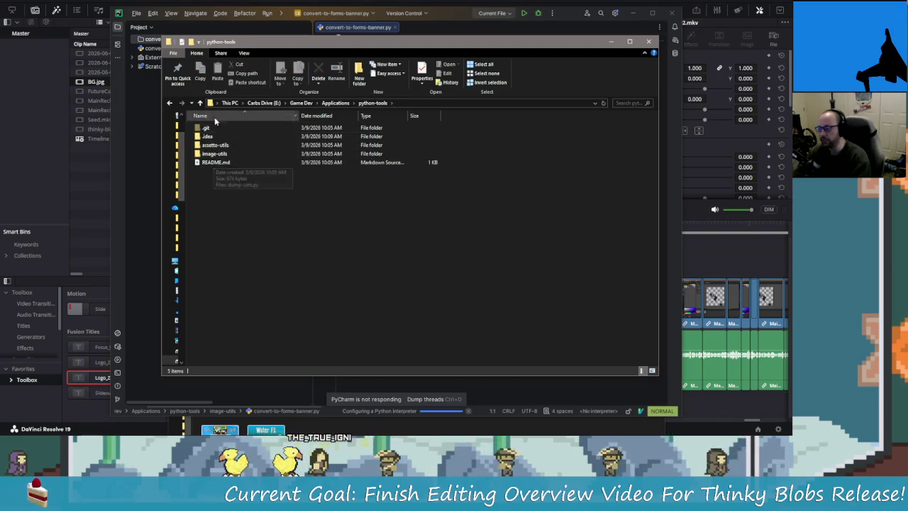
left_click(337, 103)
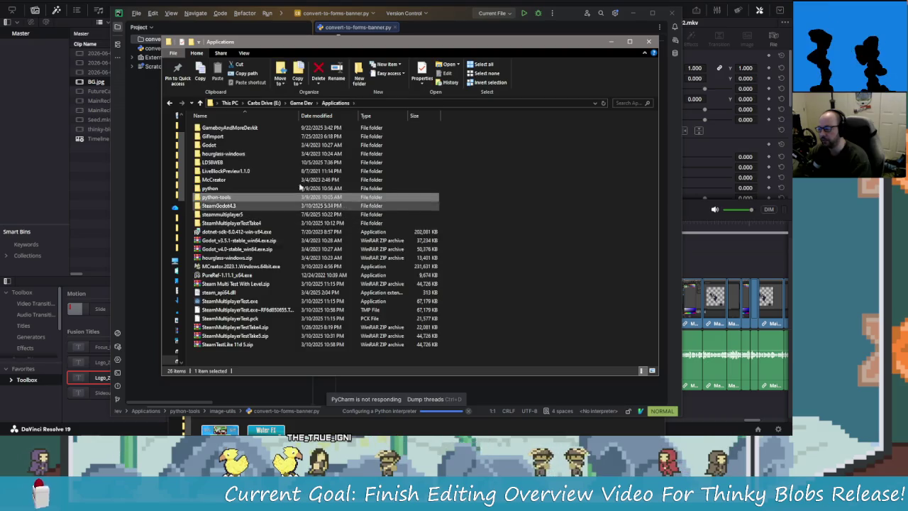
key("alt+Tab")
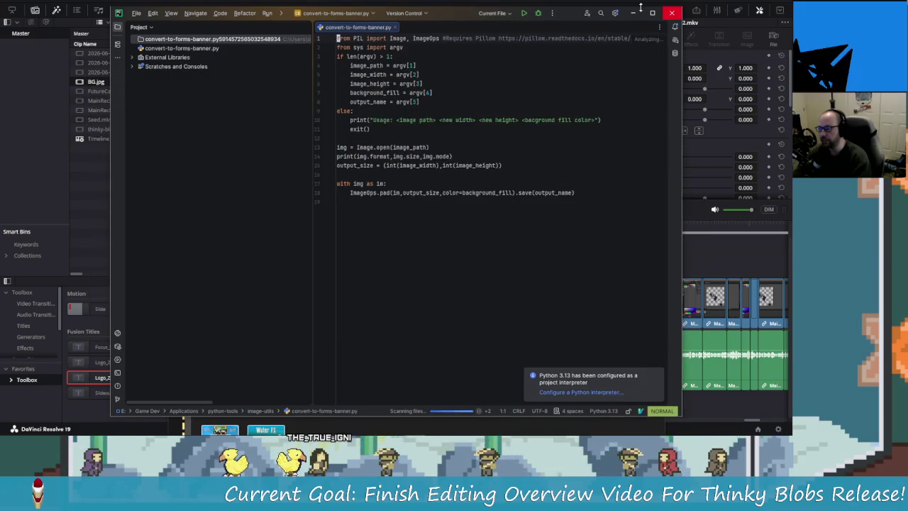
left_click(136, 13)
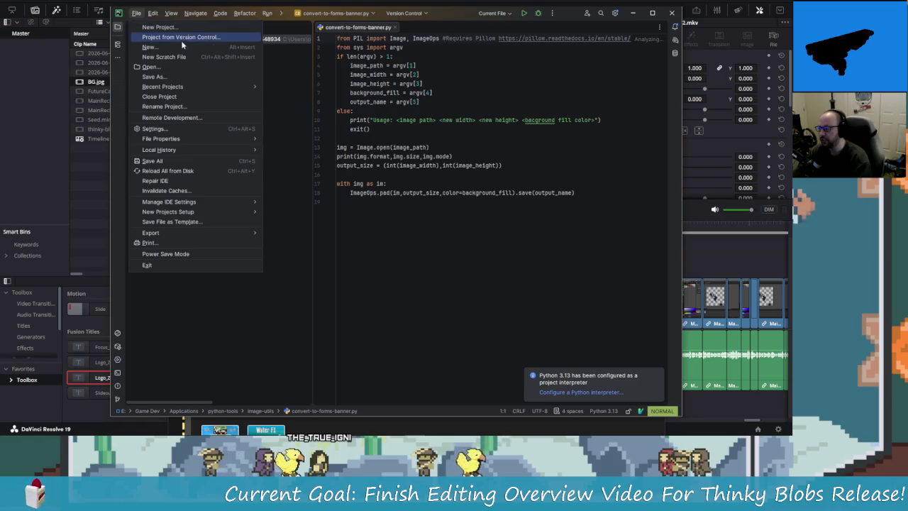
mouse_move(163, 87)
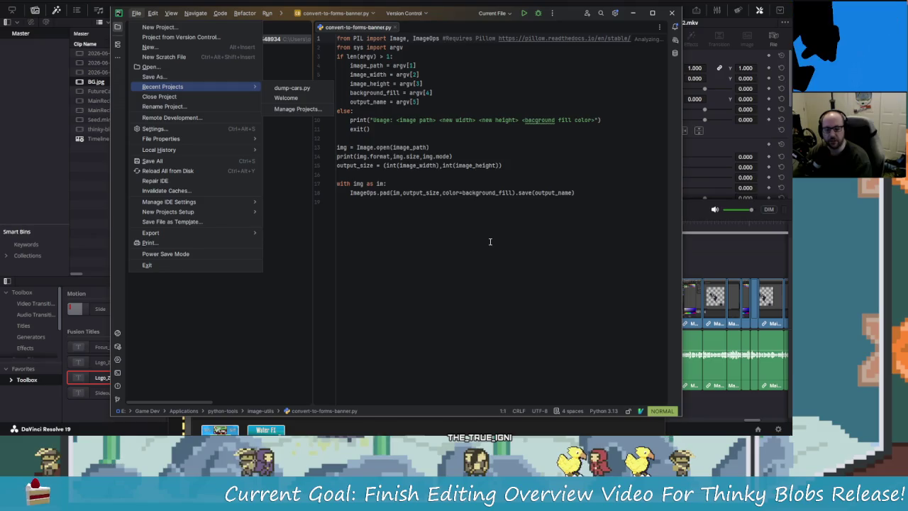
key("alt+Tab")
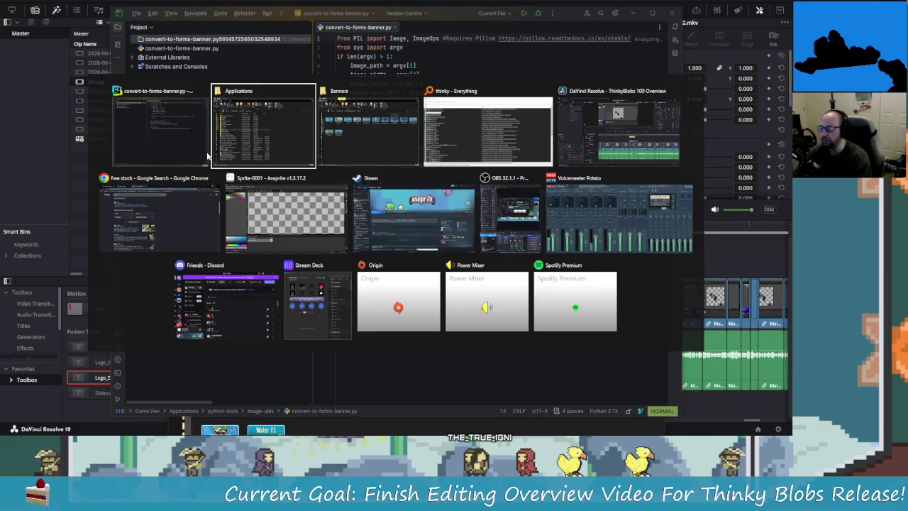
mouse_move(286, 213)
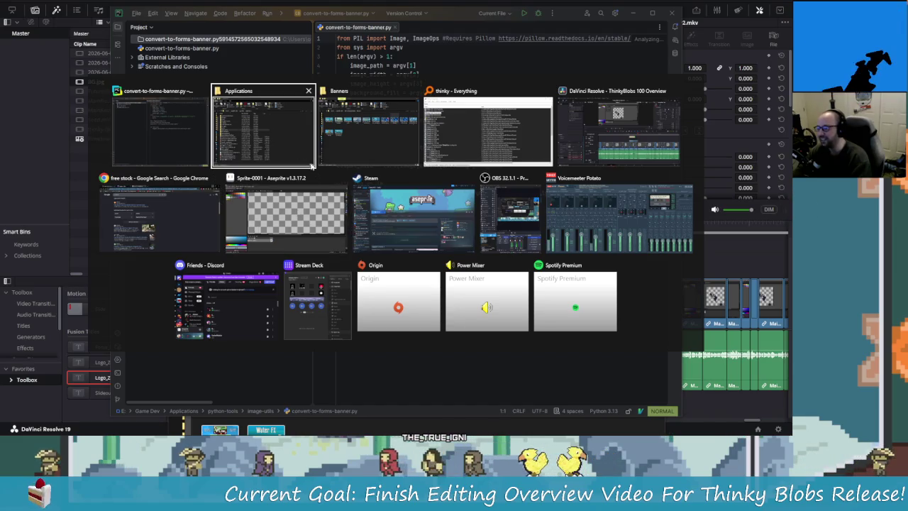
left_click(369, 132)
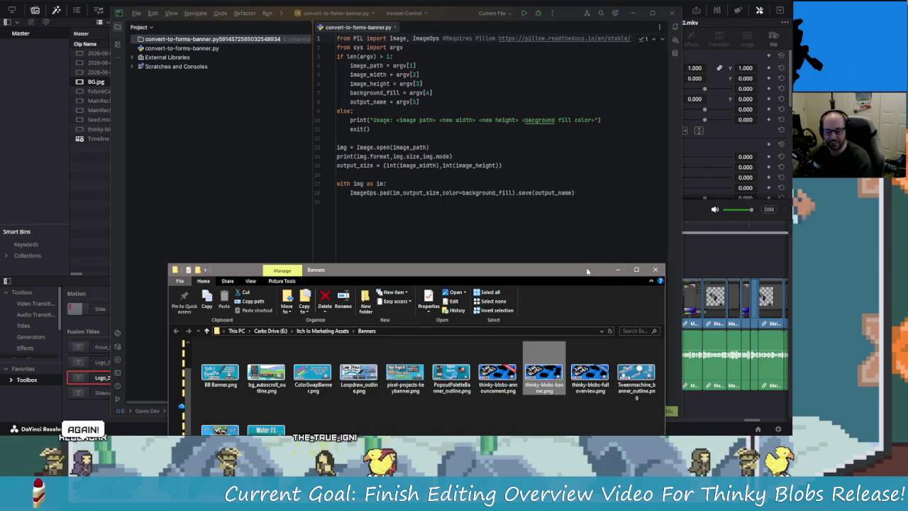
left_click_drag(587, 270, 562, 231)
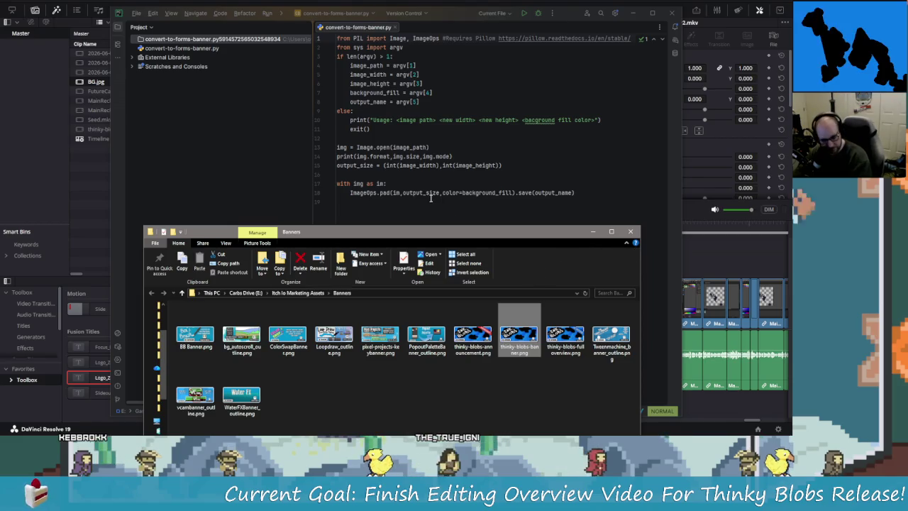
left_click_drag(473, 237, 479, 266)
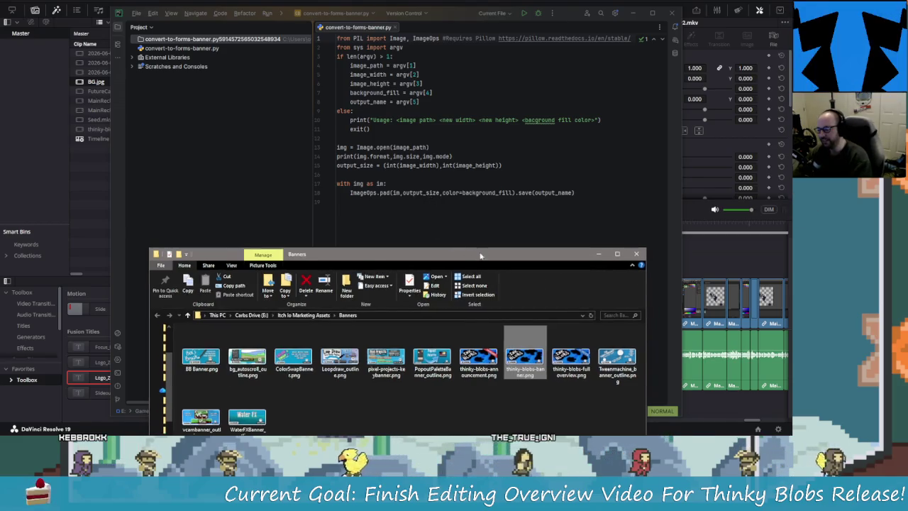
left_click(418, 75)
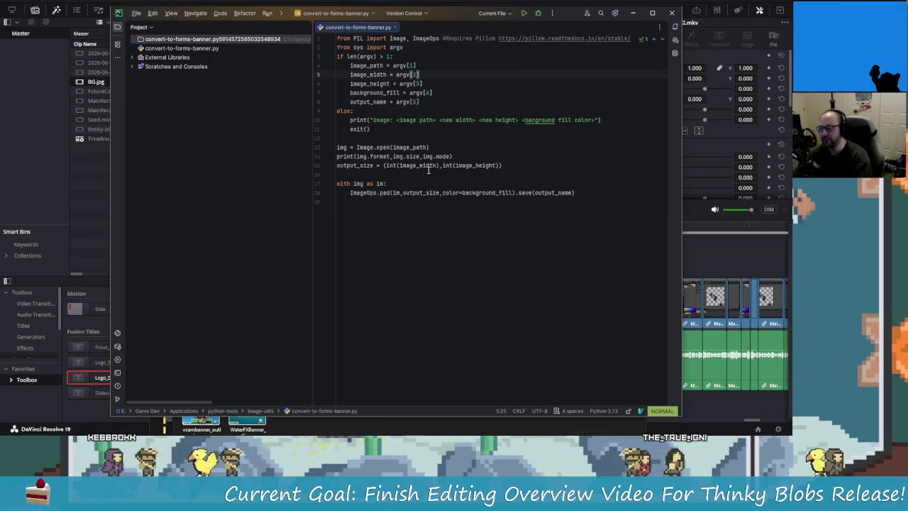
key("j")
key("j")
key("j")
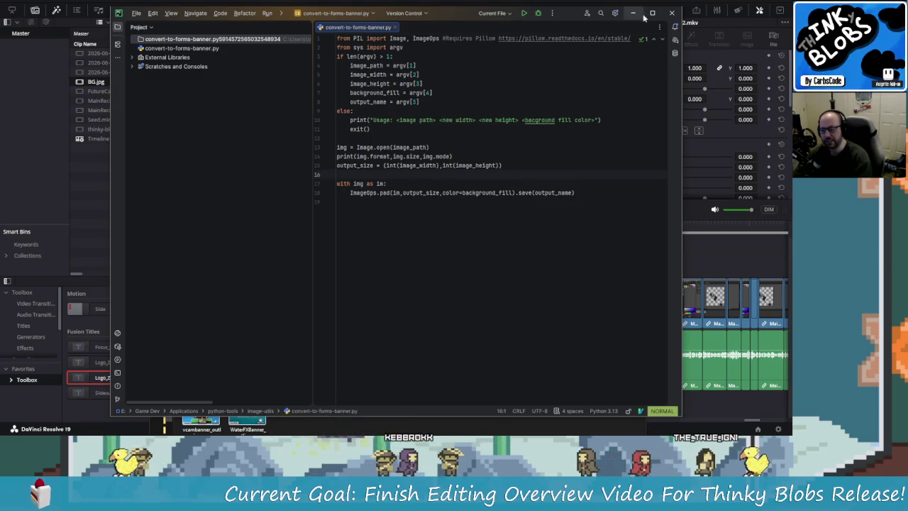
left_click(672, 13)
Confirm exiting PyCharm, close the Applications window and reposition the Banners window.
left_click(446, 233)
mouse_move(503, 254)
left_mouse_down()
mouse_move(503, 96)
mouse_move(534, 192)
left_mouse_up()
left_click(549, 155)
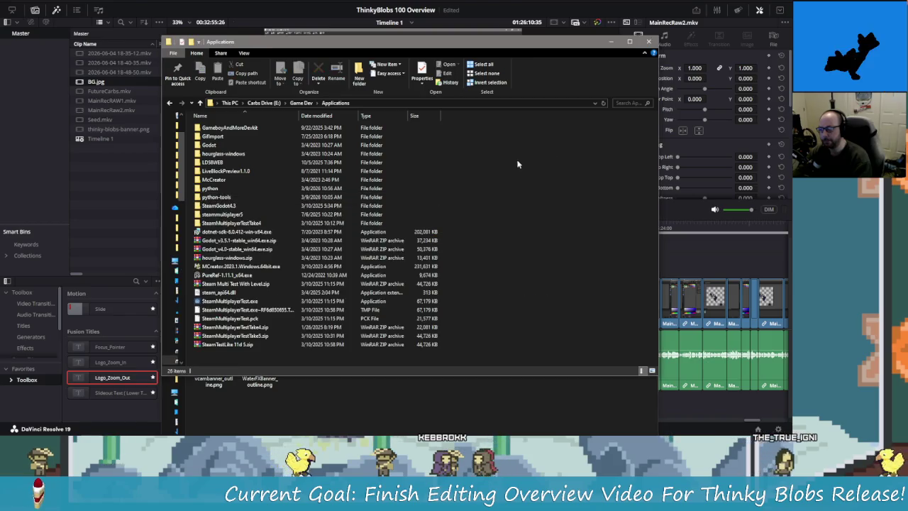
left_click(648, 41)
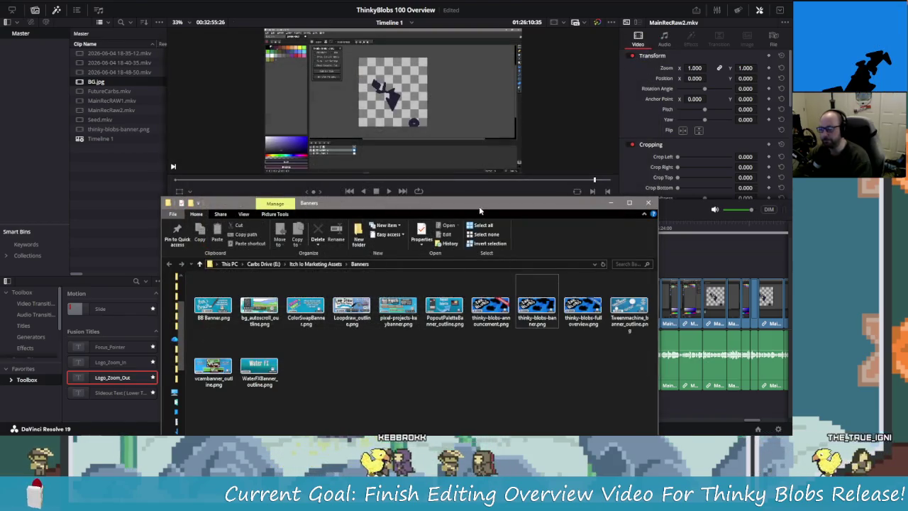
left_click_drag(480, 205, 490, 88)
Browse from Carbs Drive (E:) through Game Dev and Applications to python-tools\image-utils.
left_click(273, 142)
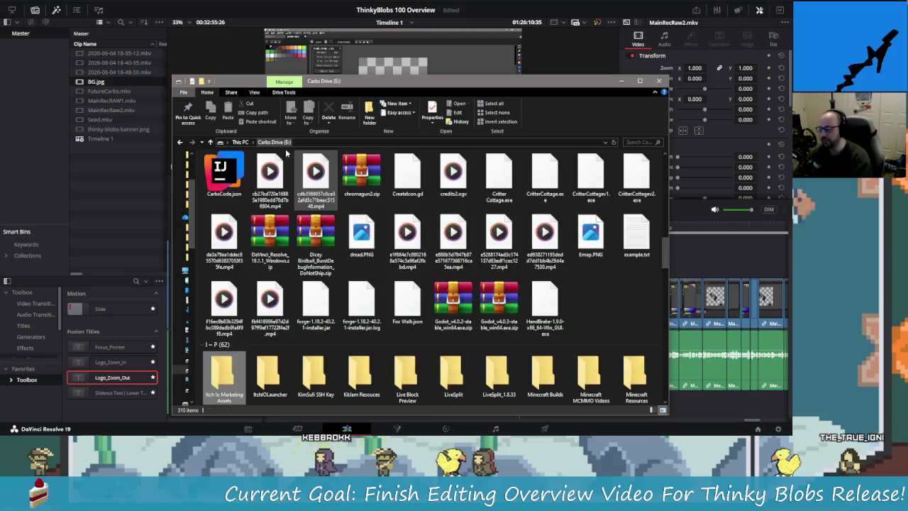
left_click(264, 188)
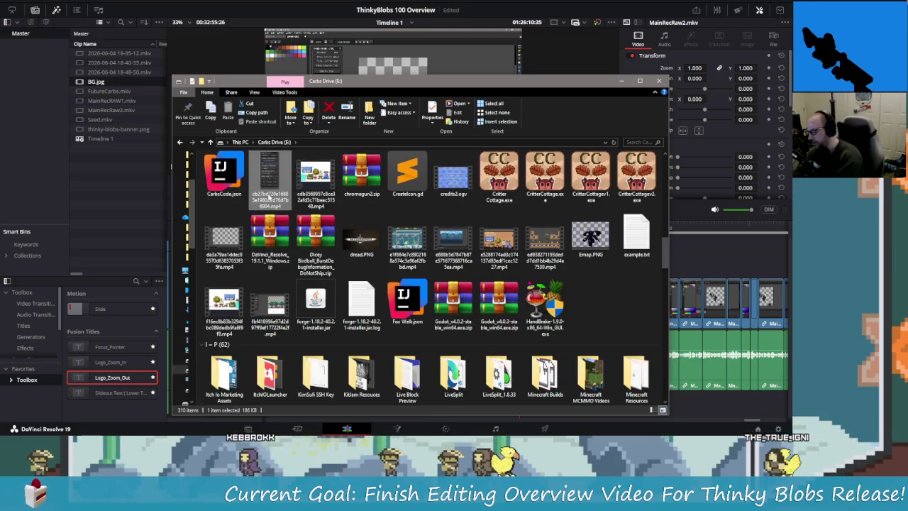
scroll(266, 199, "up", 3)
key("Return")
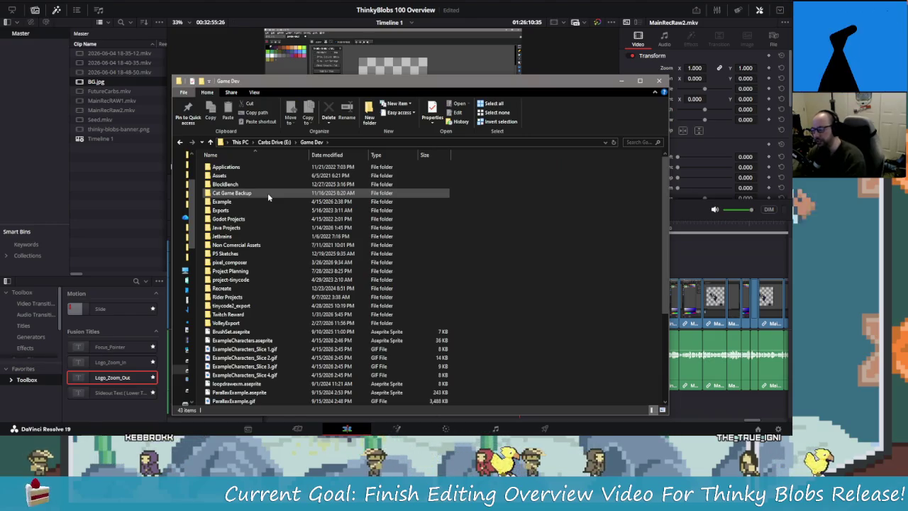
double_click(242, 167)
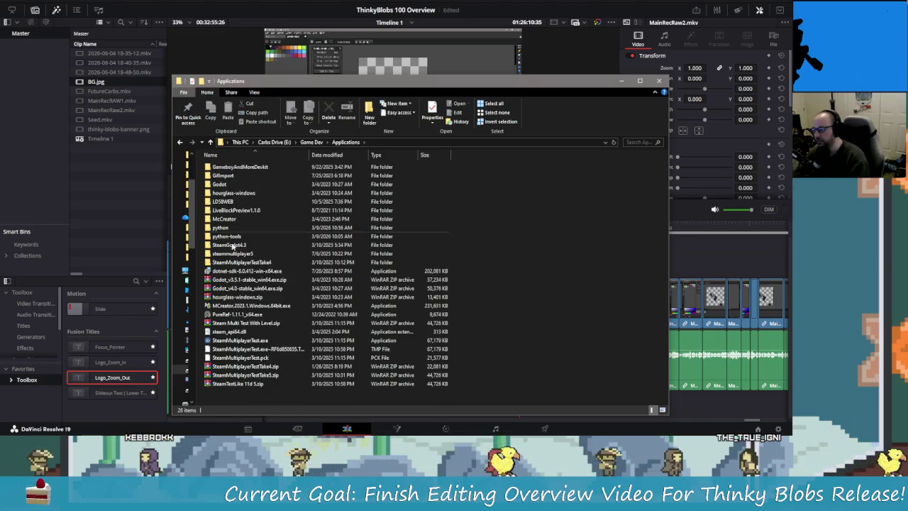
double_click(221, 228)
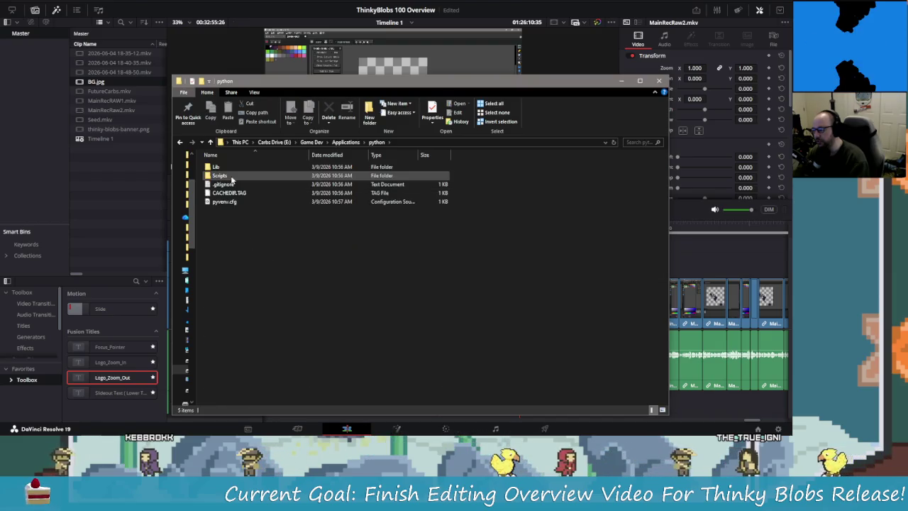
double_click(220, 176)
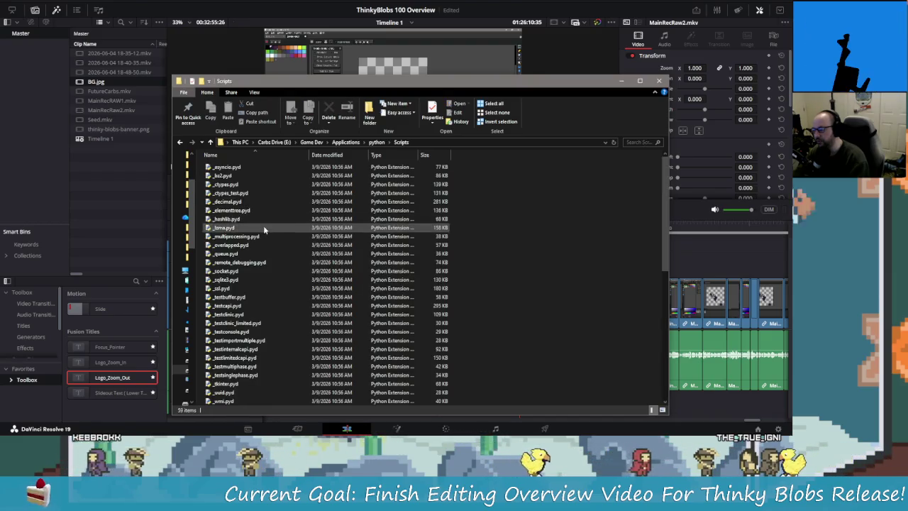
key("alt+Up")
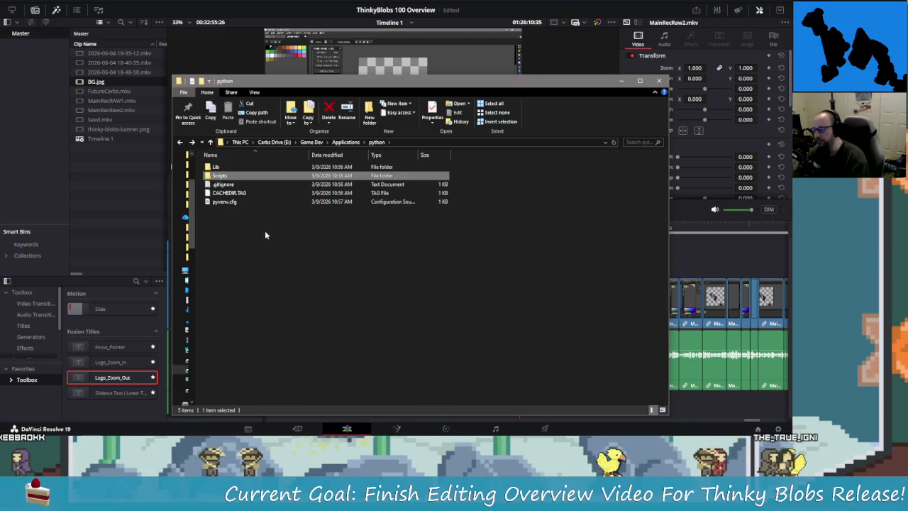
key("alt+Up")
double_click(227, 237)
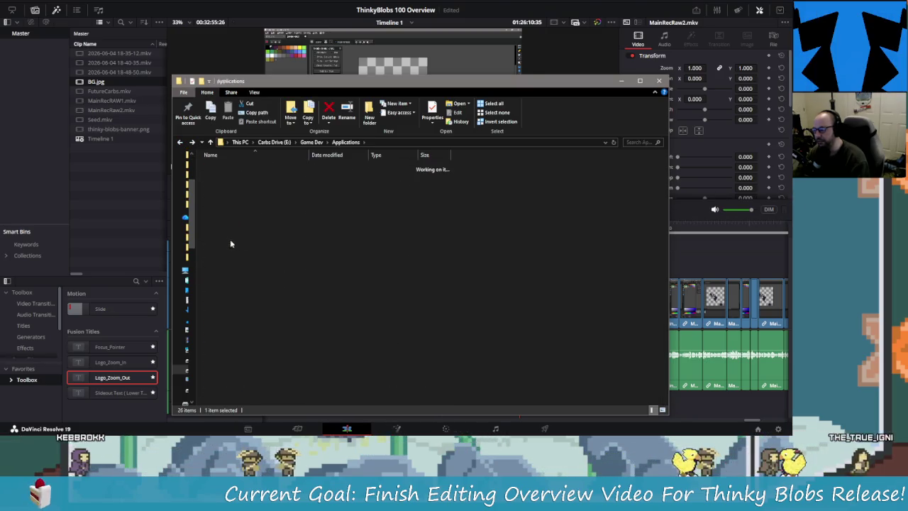
double_click(225, 192)
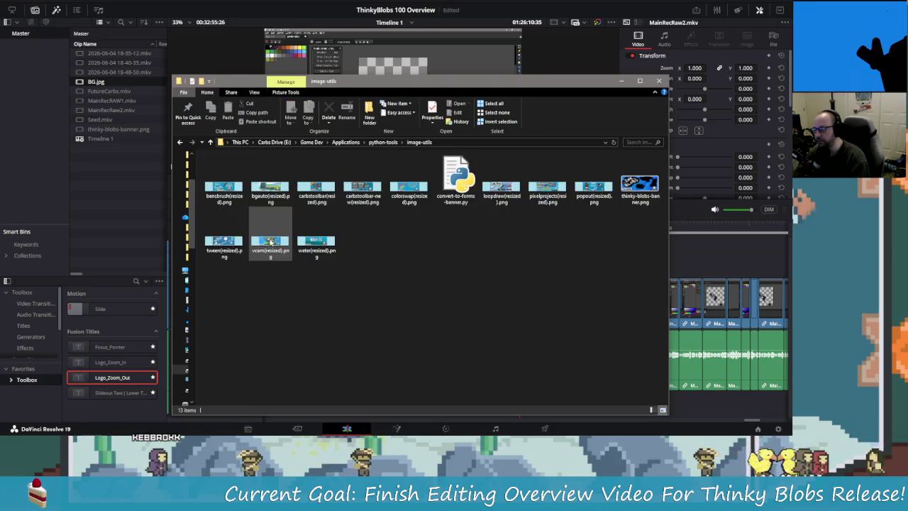
Open a PowerShell window in image-utils from the folder's context menu.
right_click(373, 277)
left_click(396, 302)
right_click(396, 302)
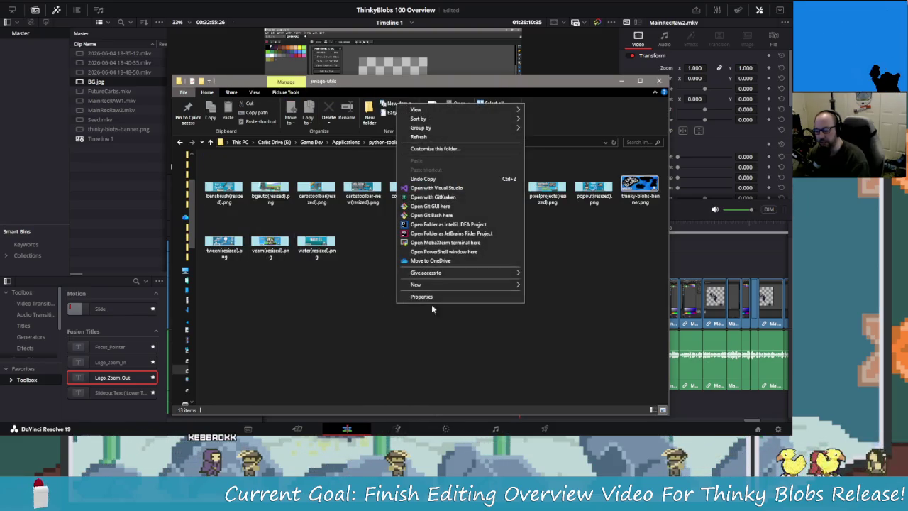
left_click(466, 348)
right_click(393, 312)
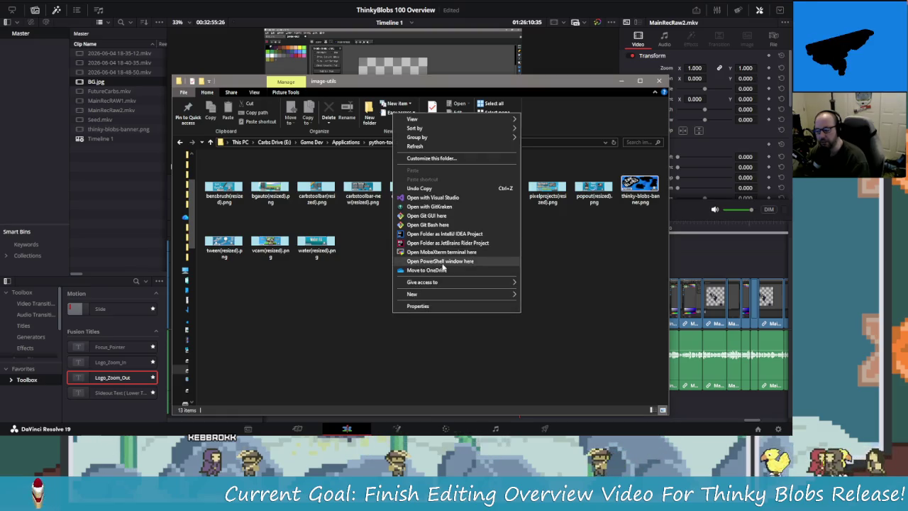
left_click(443, 260)
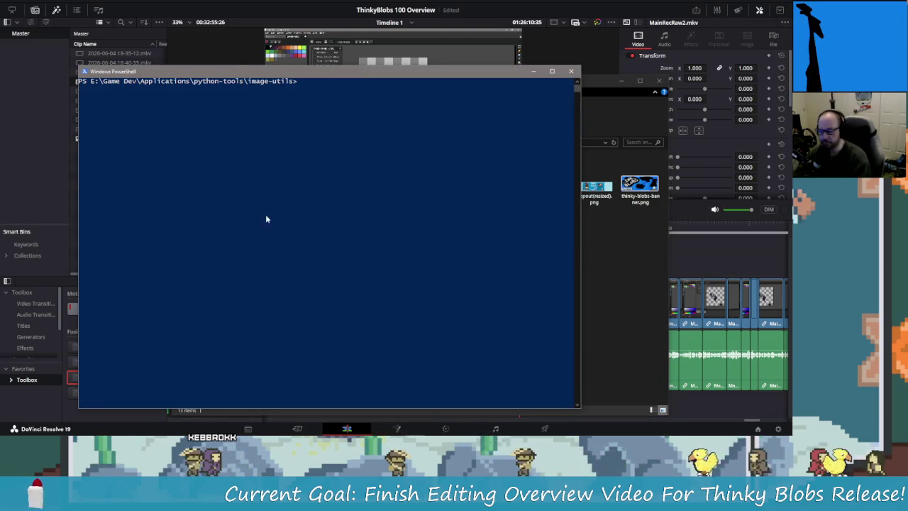
type("git fetch origin")
Recall the earlier banner conversion command and replace its input file name with thinky-blobs-banner.
key("Up")
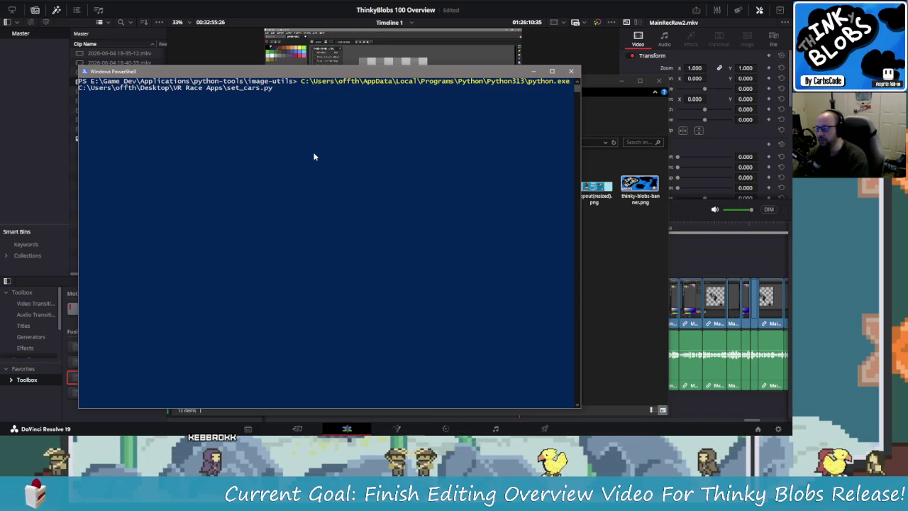
key("Up")
key("Up")
key("Down")
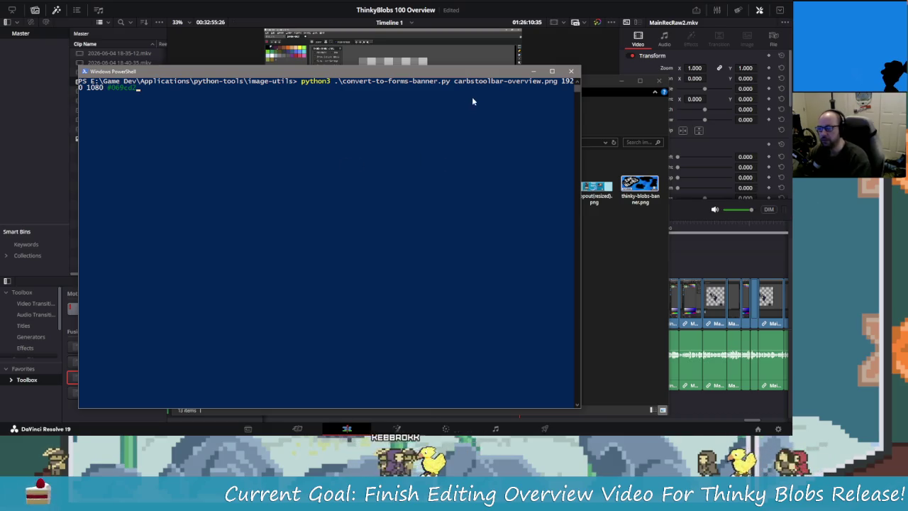
left_click_drag(467, 73, 493, 202)
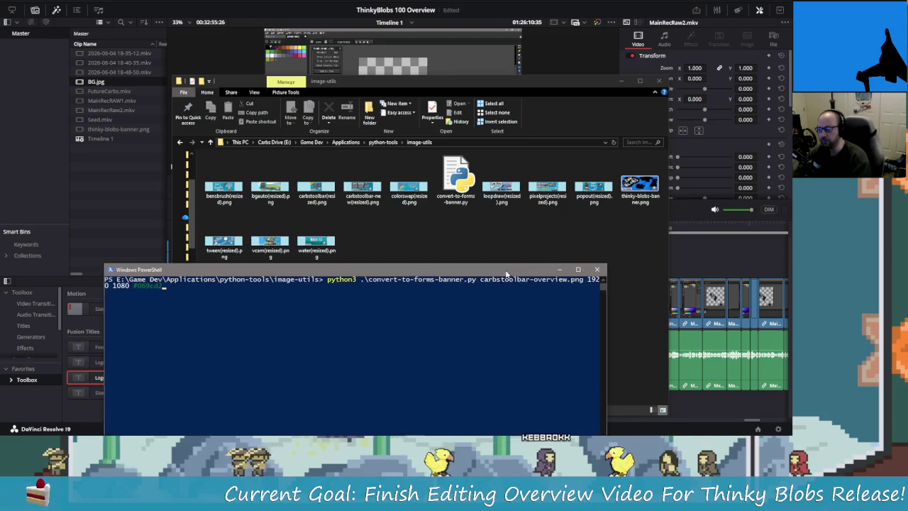
left_click_drag(497, 218, 558, 282)
key("Escape")
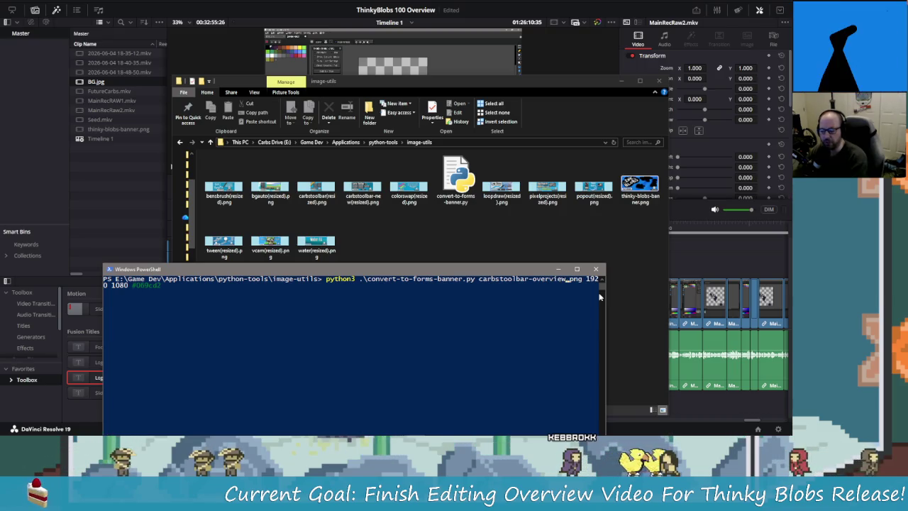
key("BackSpace")
key("BackSpace")
key("BackSpace")
key("BackSpace")
key("BackSpace")
key("BackSpace")
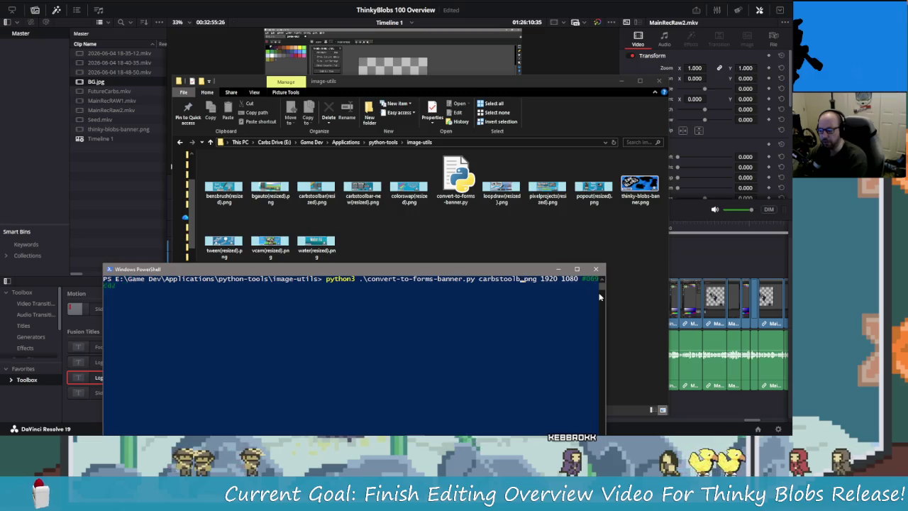
type("thinky")
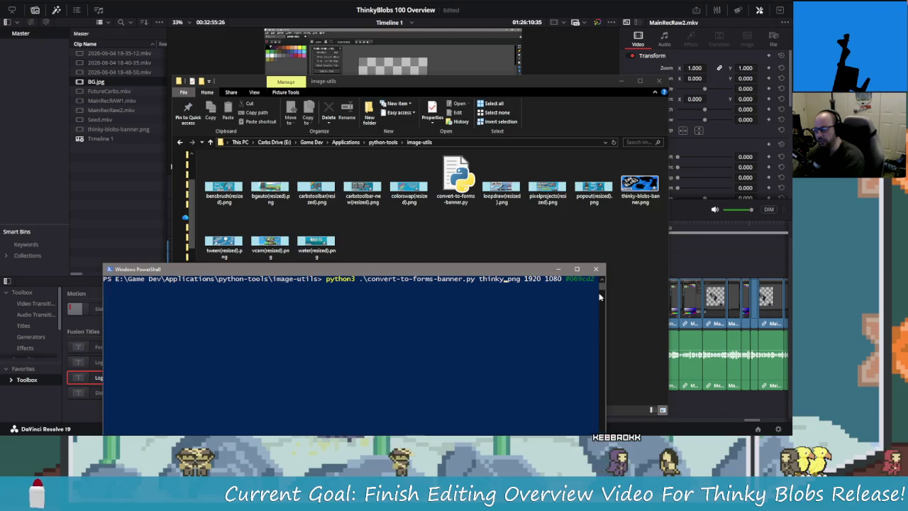
type("-blobs")
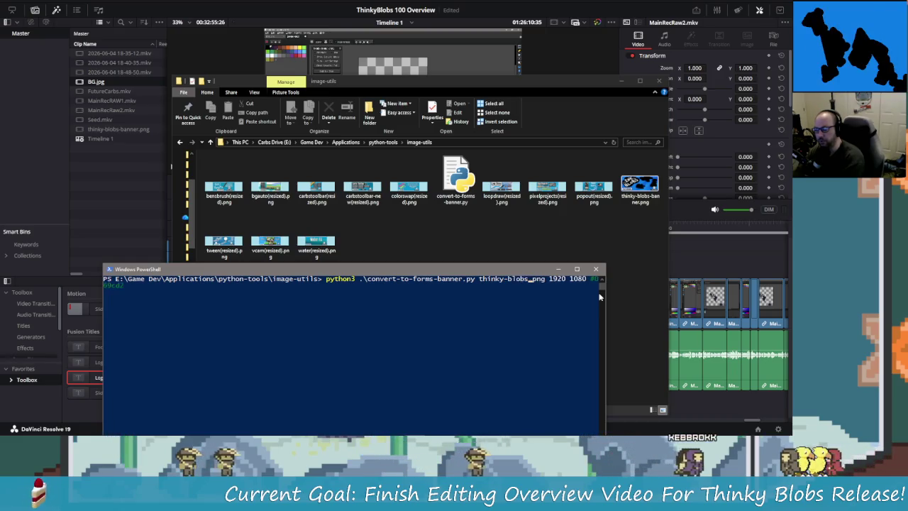
type("-banner.")
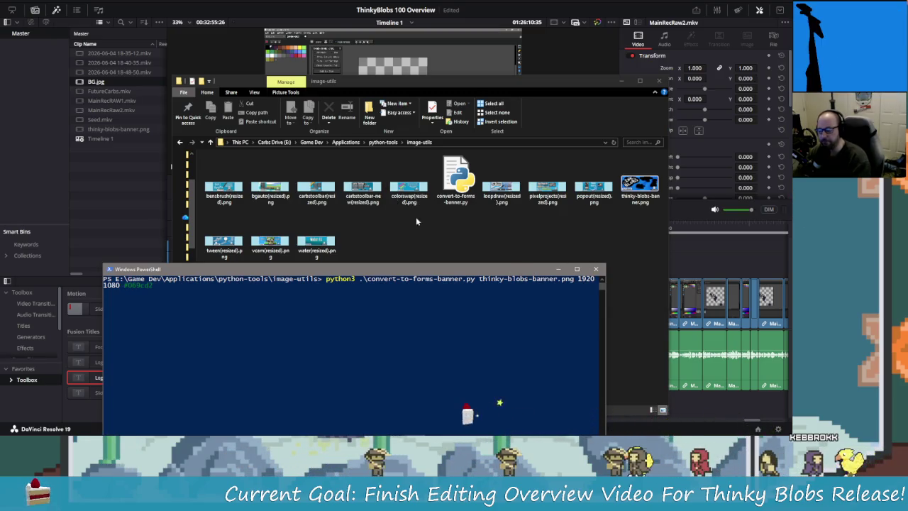
Check the pixel dimensions of colorswap(resized).png in its Properties details.
right_click(403, 194)
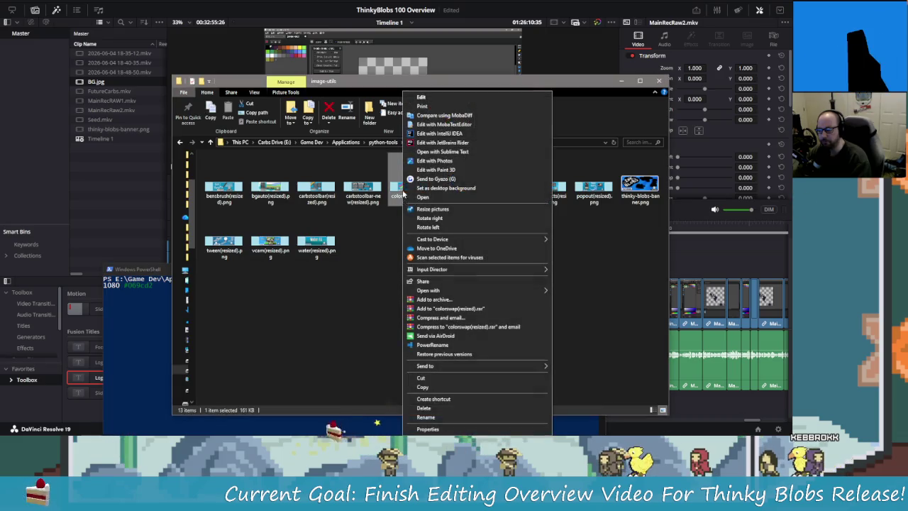
left_click(445, 429)
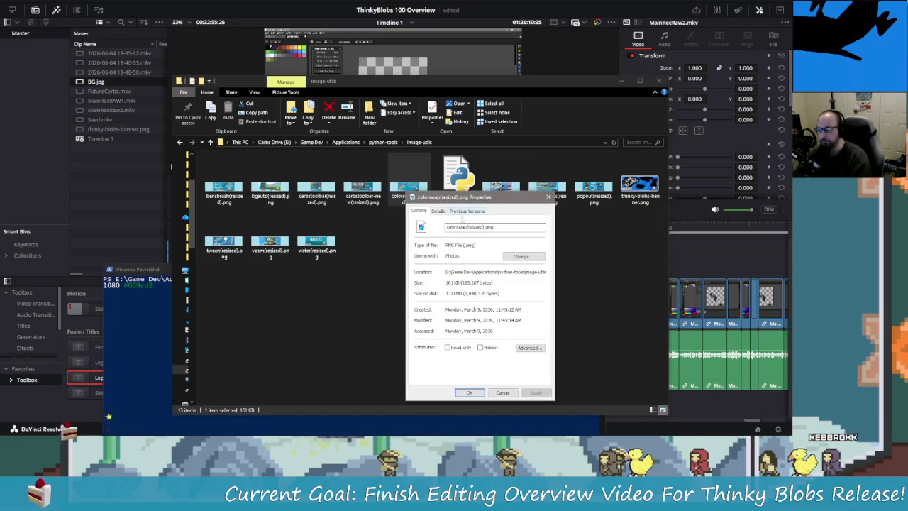
left_click(438, 211)
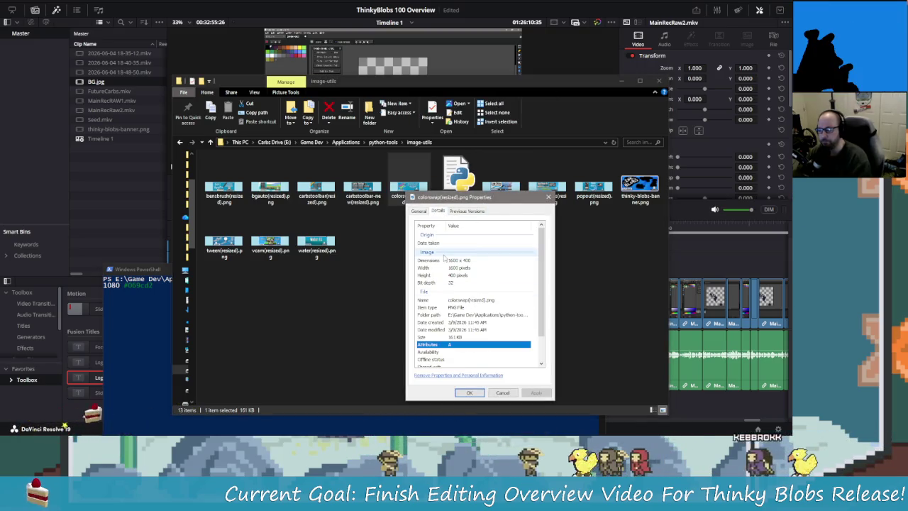
left_click(502, 392)
Change the command's size arguments to 1600 400 #069cd2 and run it.
left_click(136, 314)
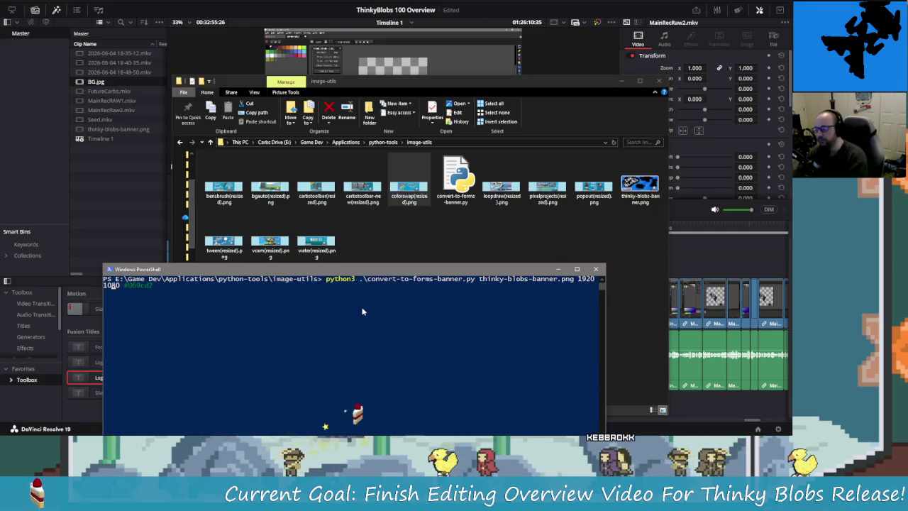
type("400")
key("Left")
key("Left")
key("Left")
key("BackSpace")
key("BackSpace")
key("BackSpace")
type("17")
key("BackSpace")
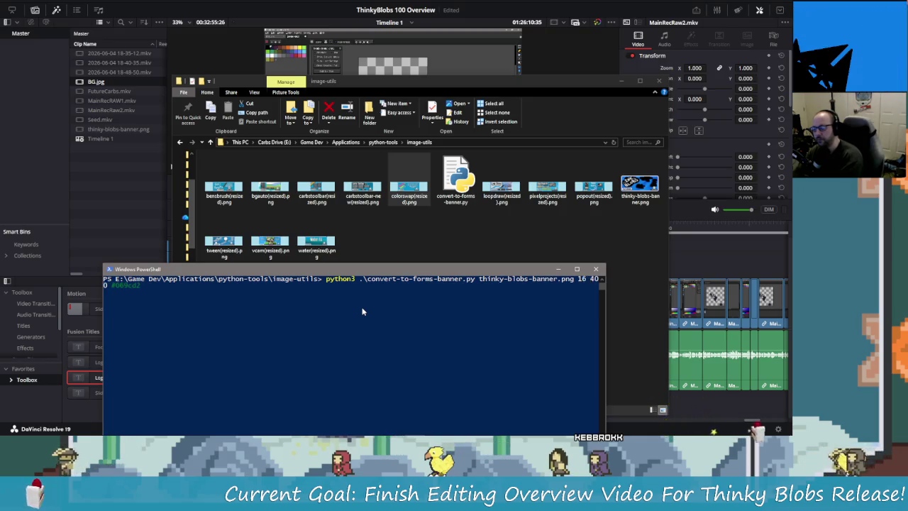
type("600 400 #0")
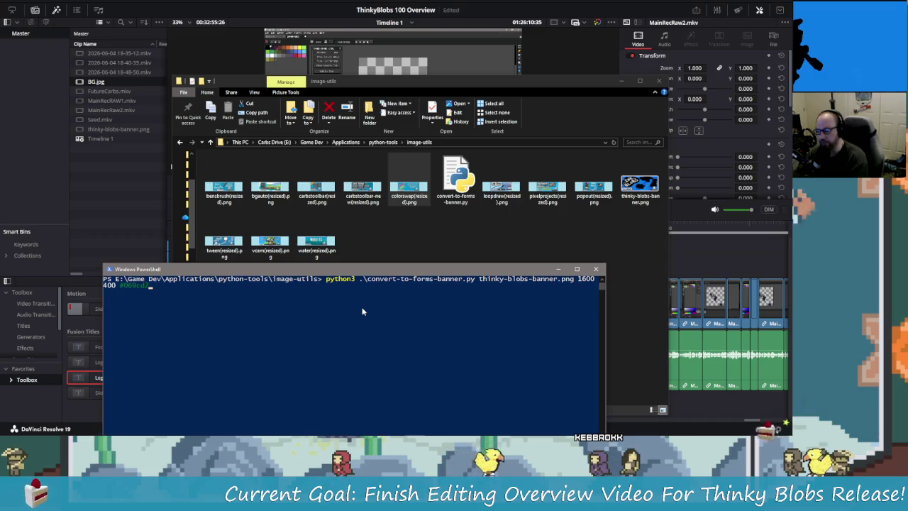
key("Return")
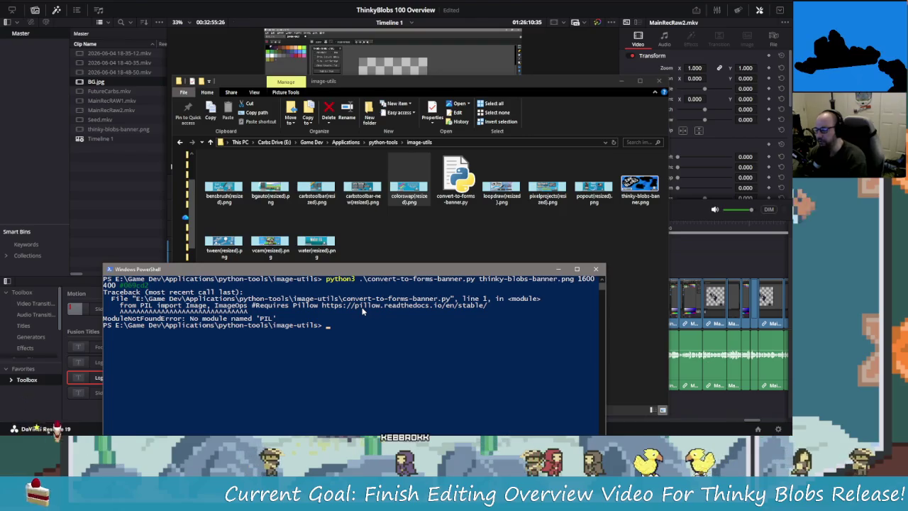
Browse older commands in history, then close PowerShell after the No module named 'PIL' error.
key("Up")
key("Up")
key("Down")
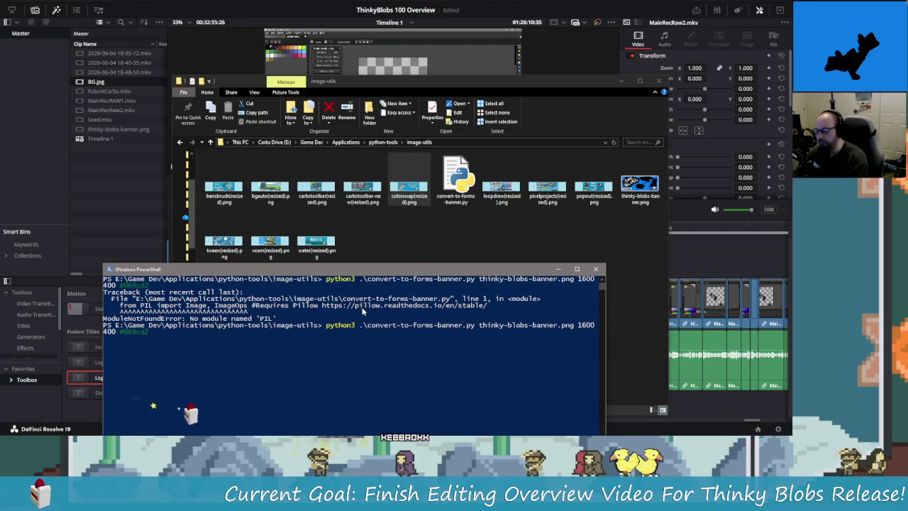
key("Escape")
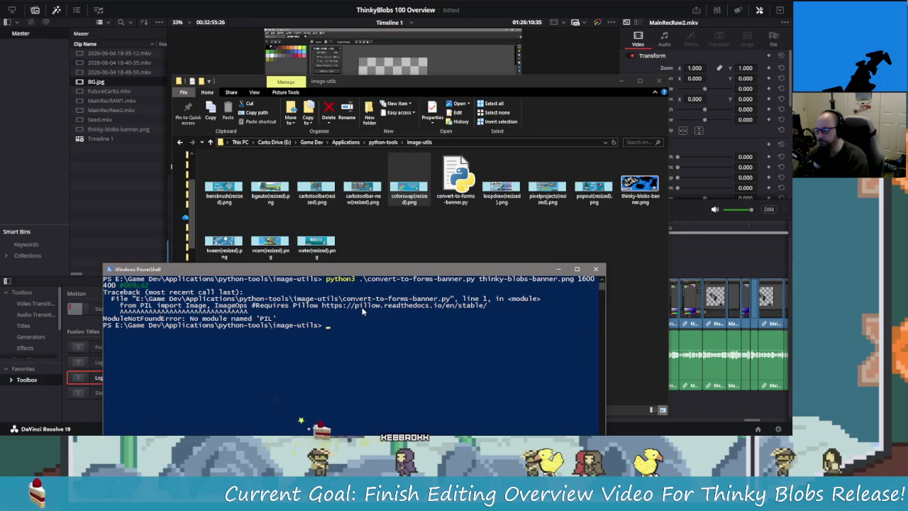
key("Up")
key("Up")
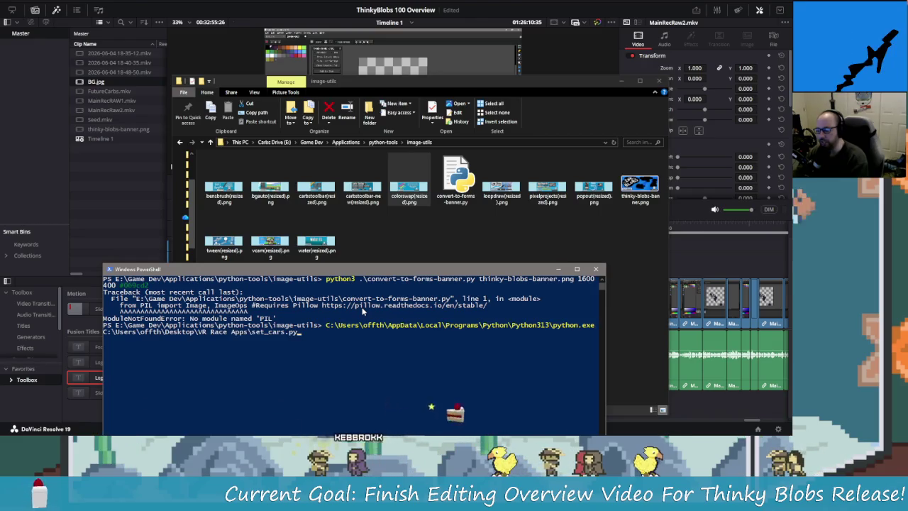
key("Up")
key("Up")
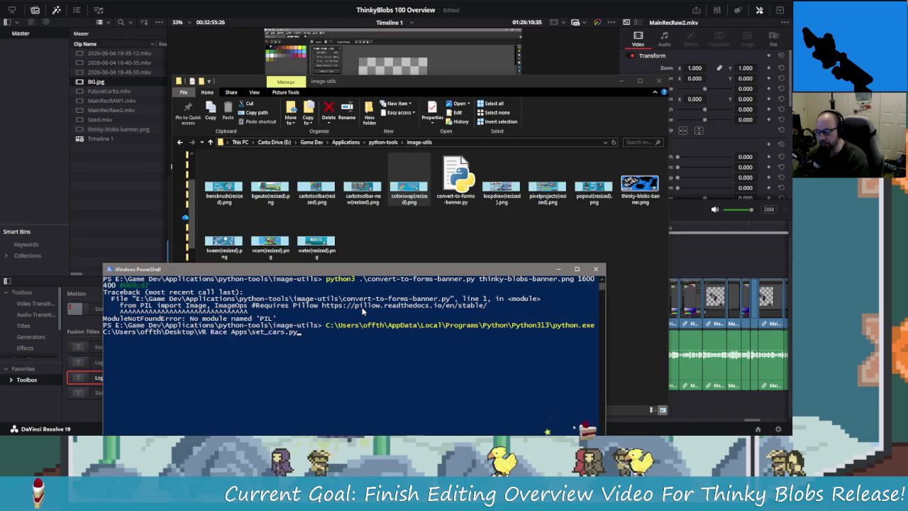
key("Up")
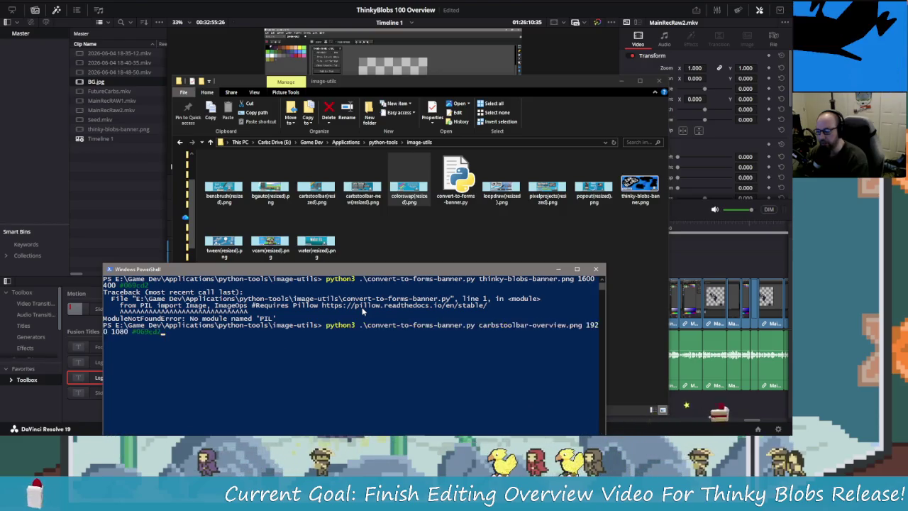
left_click(595, 269)
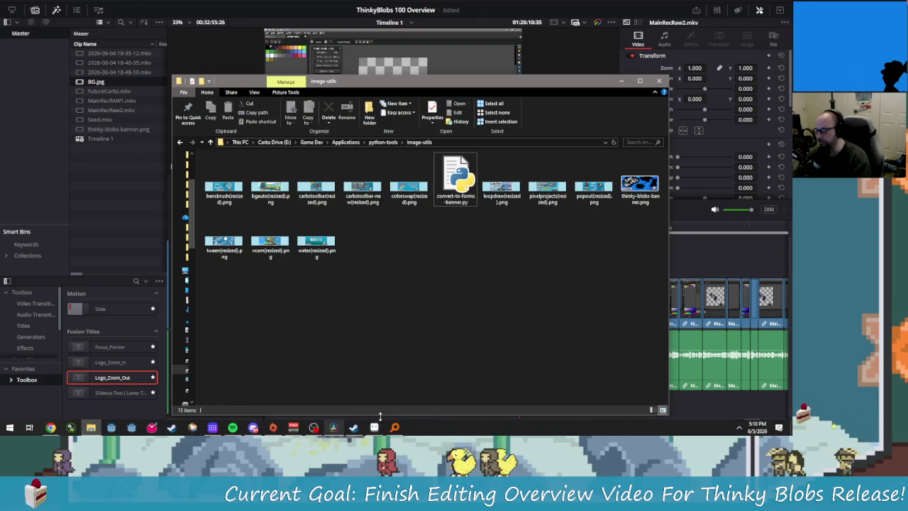
Launch PyCharm from the JetBrains Toolbox tray widget and open the recent convert-to-forms-banner.py project.
left_click(739, 427)
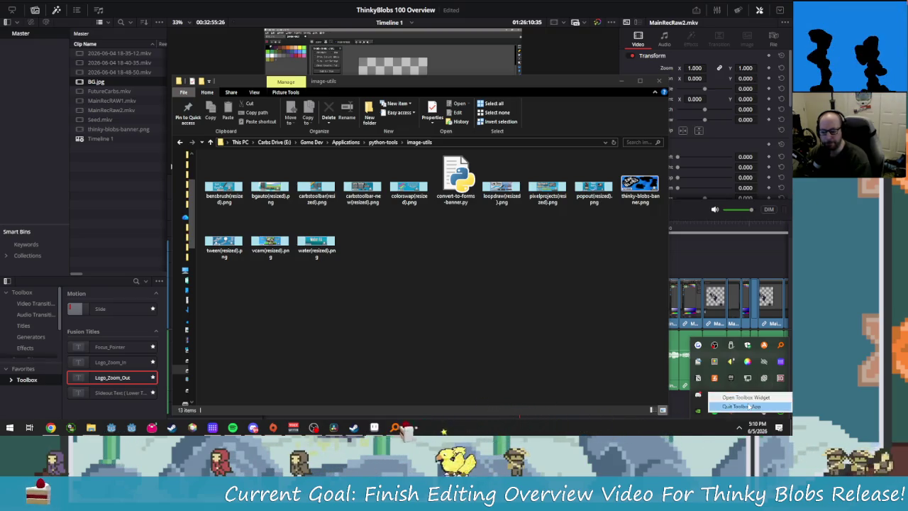
left_click(754, 402)
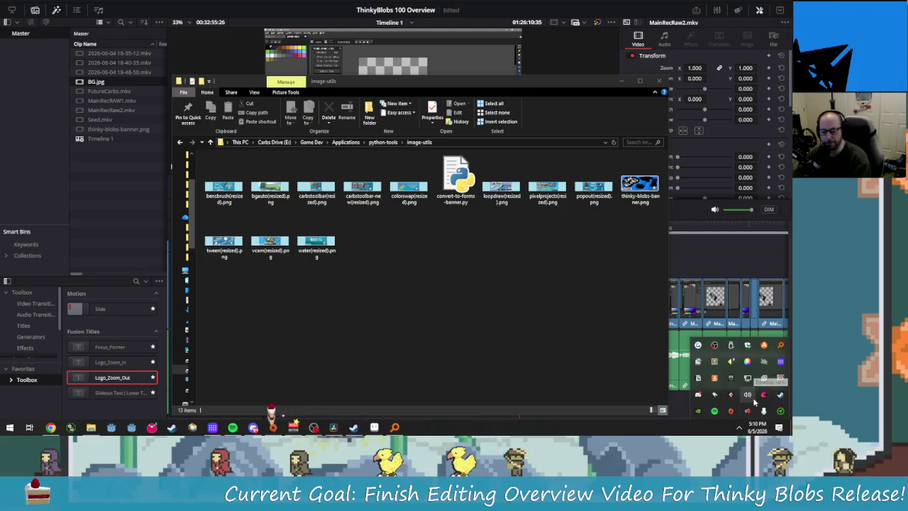
left_click(676, 368)
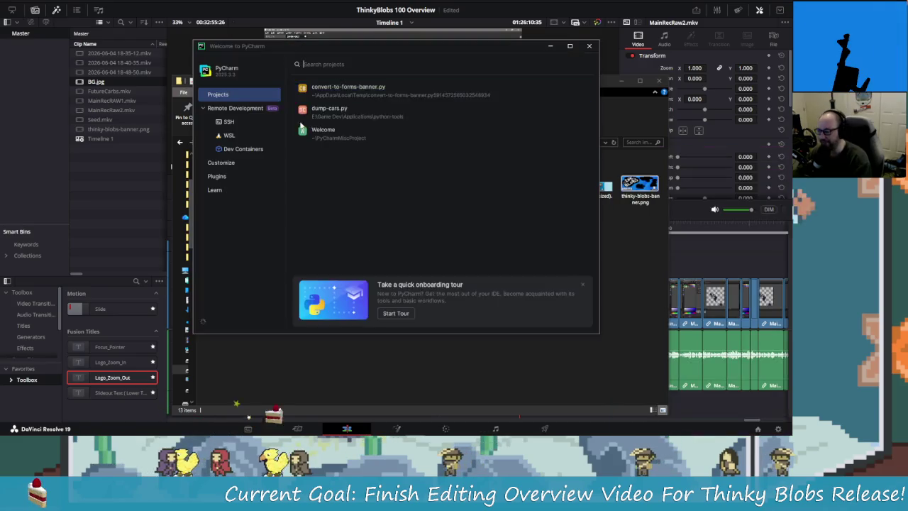
left_click(347, 91)
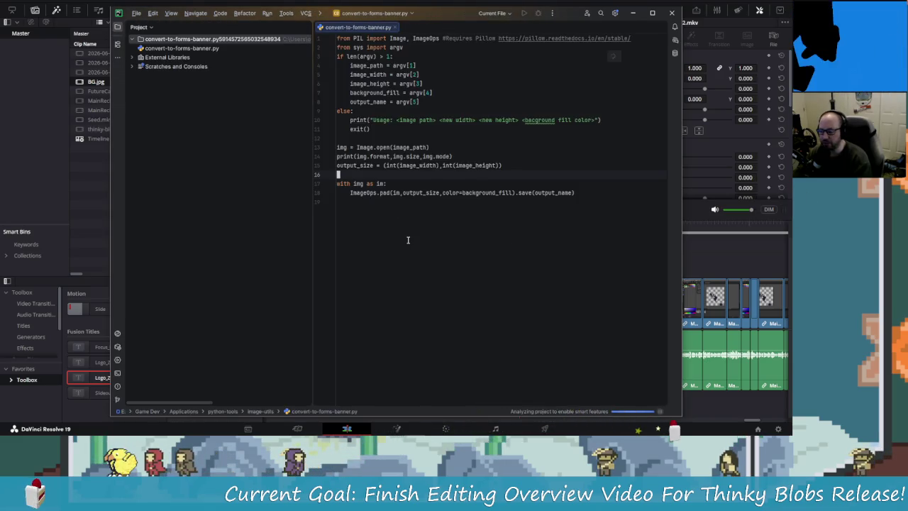
Check Edit Configurations (none exist), close it, then look through project view options and the File menu.
left_click(553, 13)
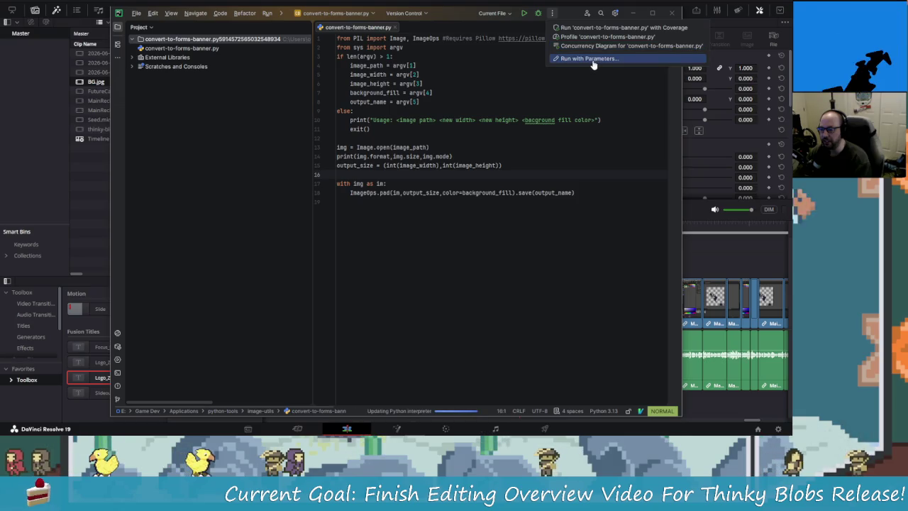
left_click(494, 12)
left_click(494, 13)
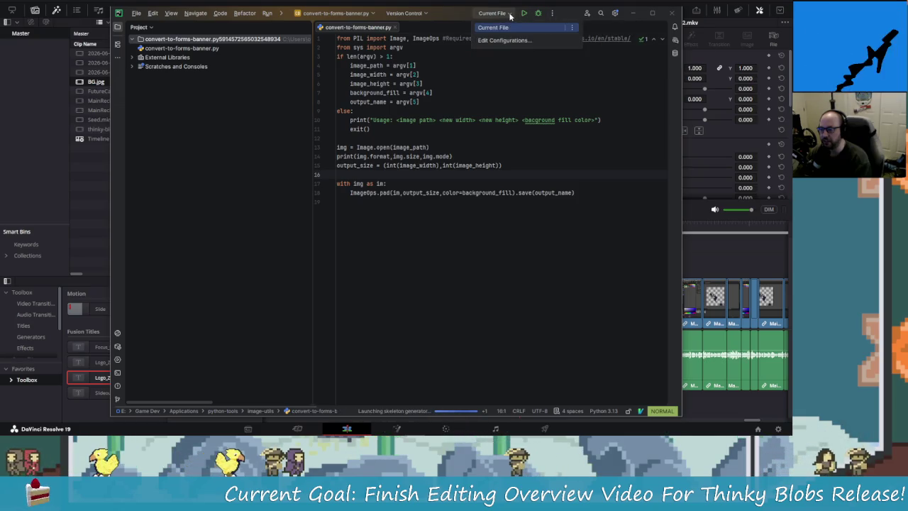
left_click(507, 41)
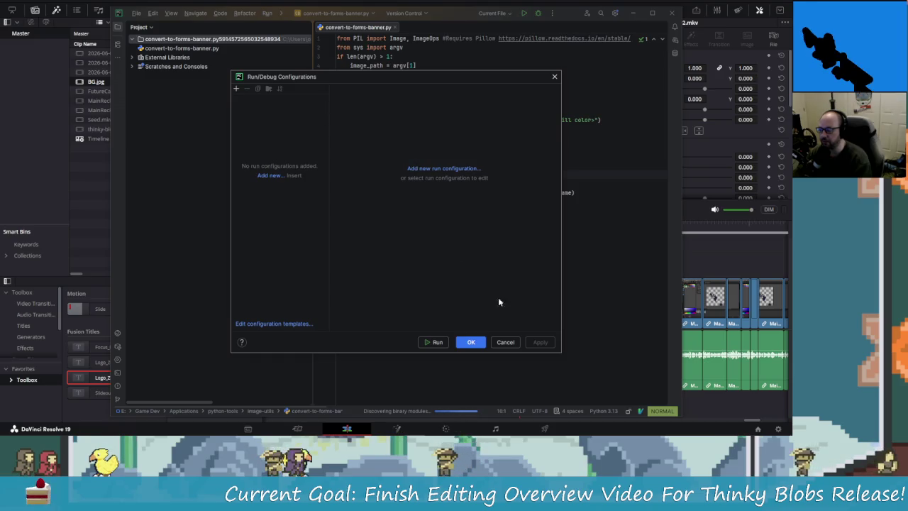
left_click(505, 342)
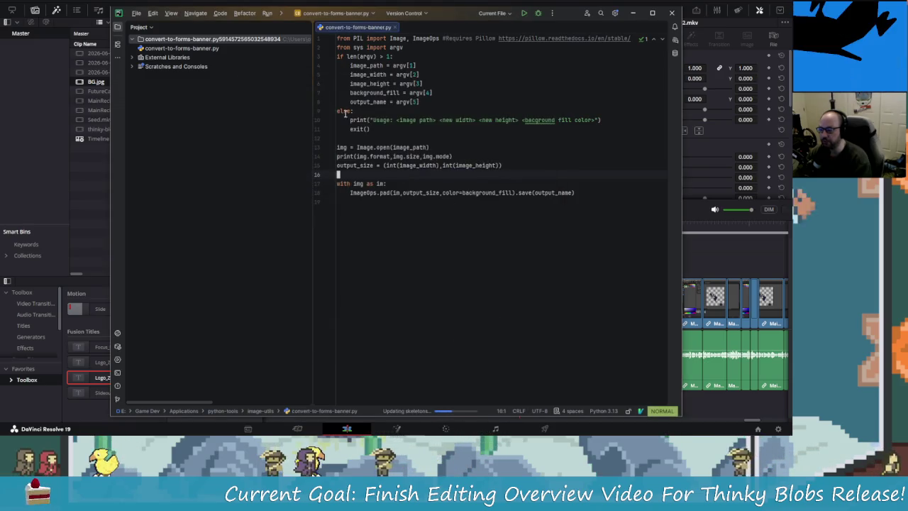
left_click(135, 27)
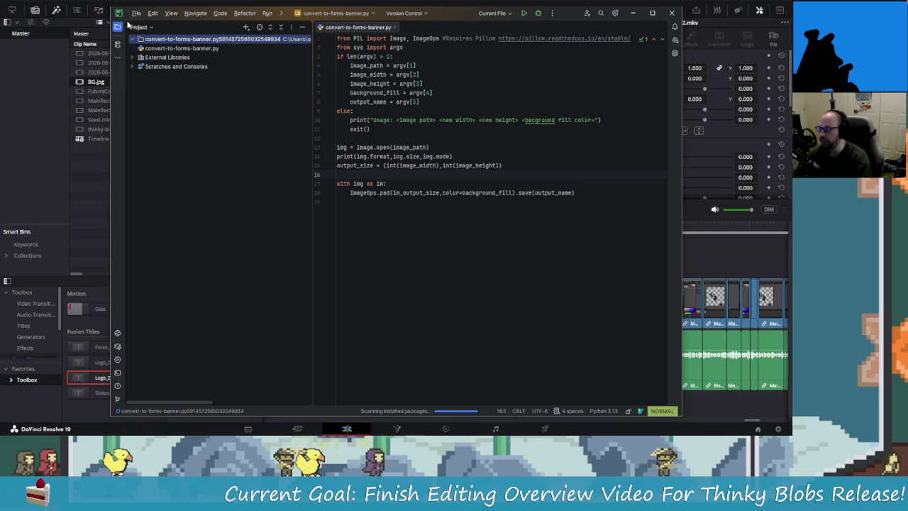
left_click(142, 27)
left_click(136, 13)
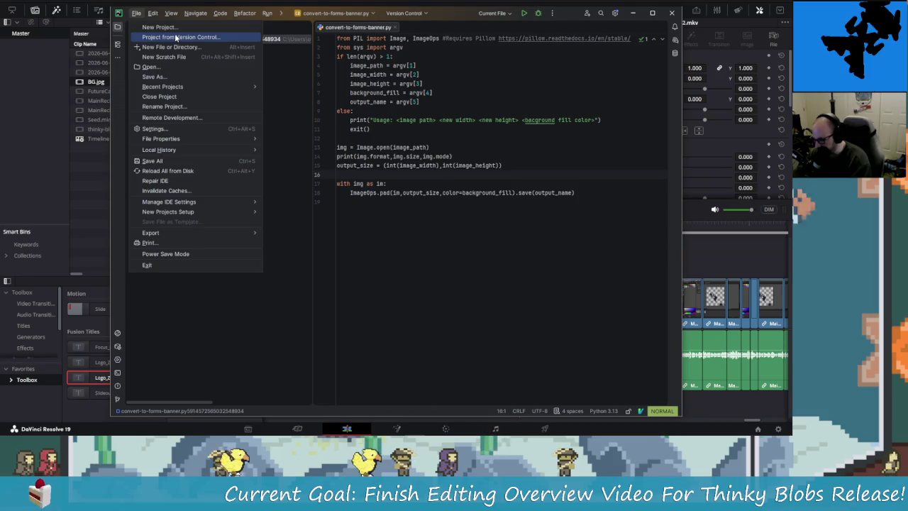
Start opening another folder as a project and browse Carbs Drive (E:) into the Game Dev folders.
left_click(201, 67)
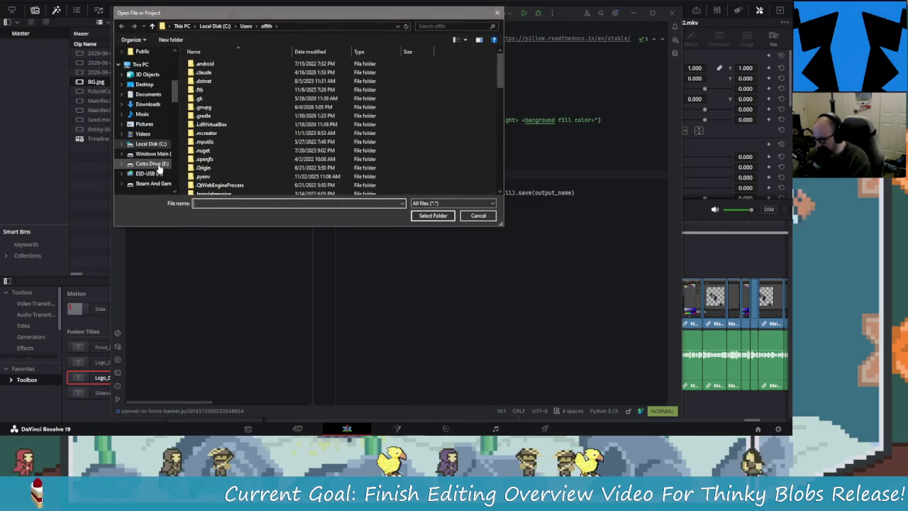
left_click(151, 163)
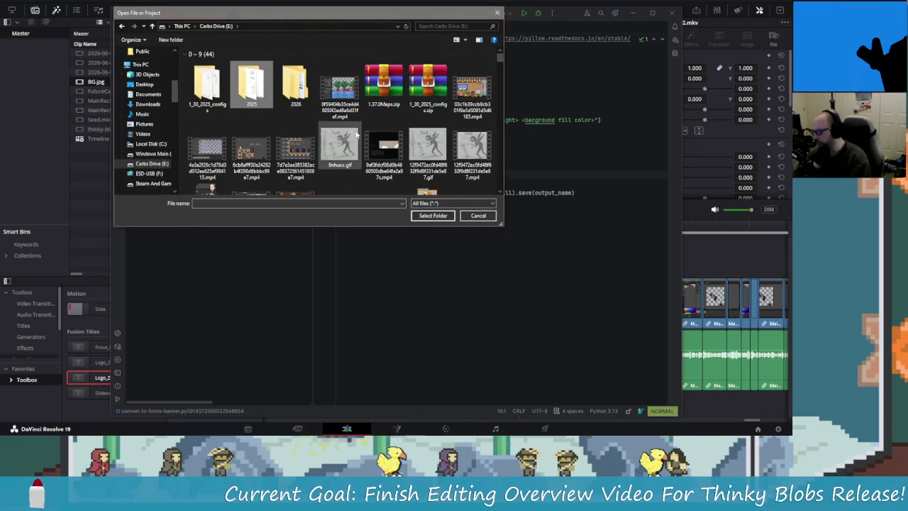
scroll(356, 133, "down", 5)
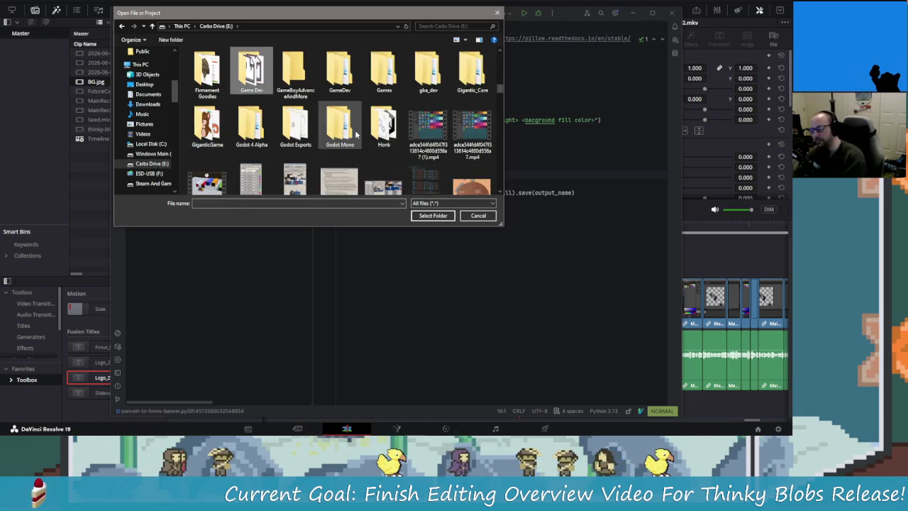
key("Return")
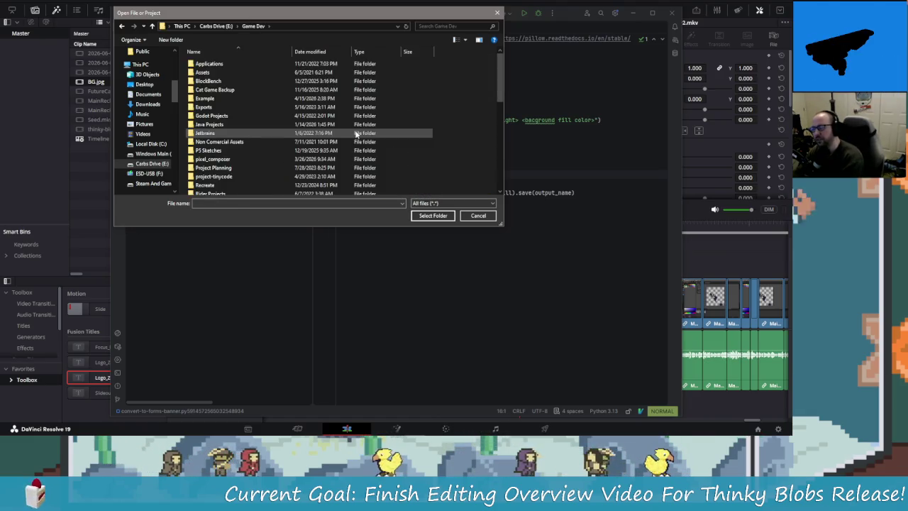
key("p")
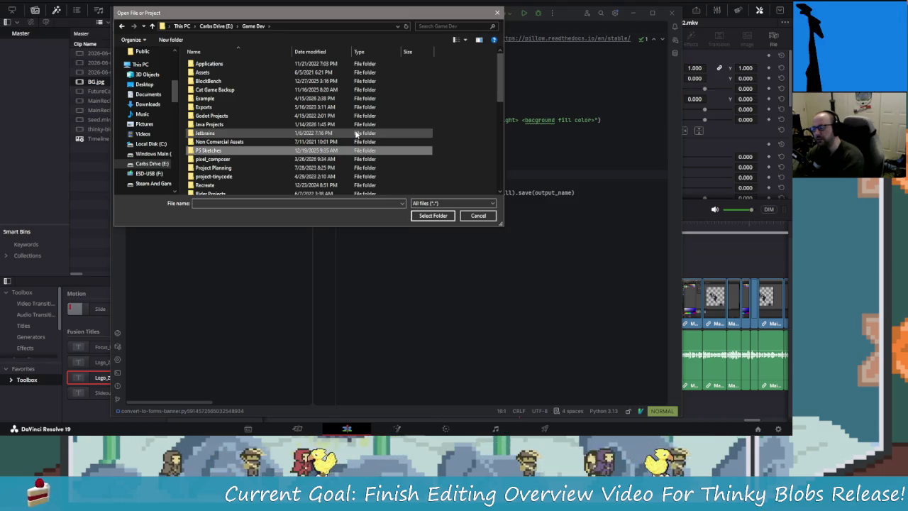
key("Down")
key("Down")
key("Down")
key("Down")
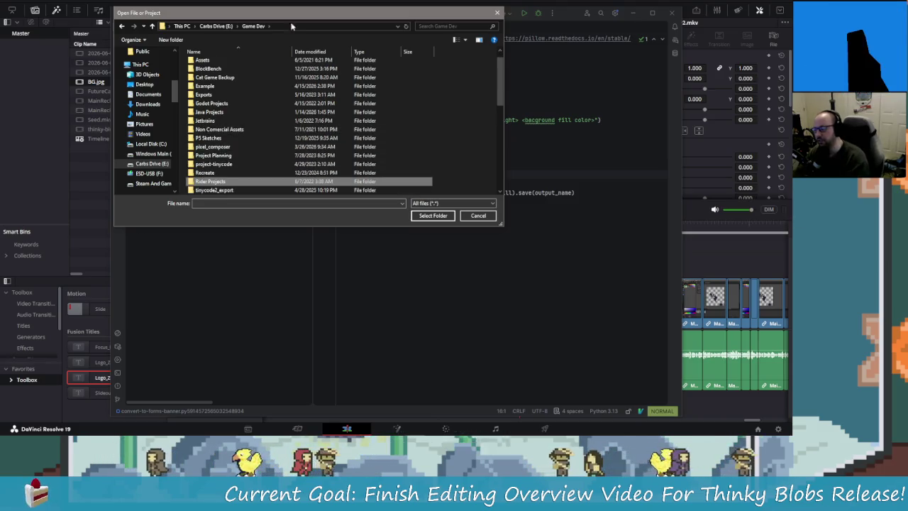
scroll(233, 92, "up", 1)
Navigate through Applications to python-tools' .idea folder, select it, and open it in the current window.
double_click(213, 64)
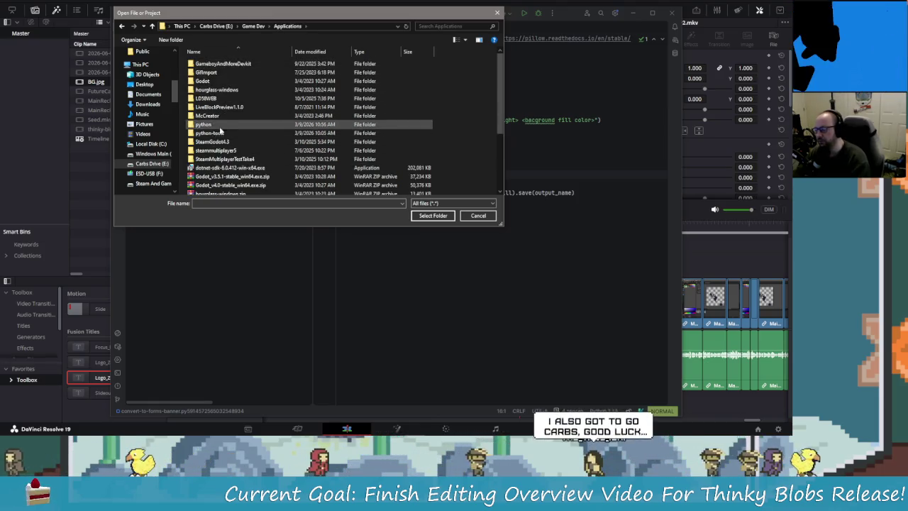
double_click(226, 134)
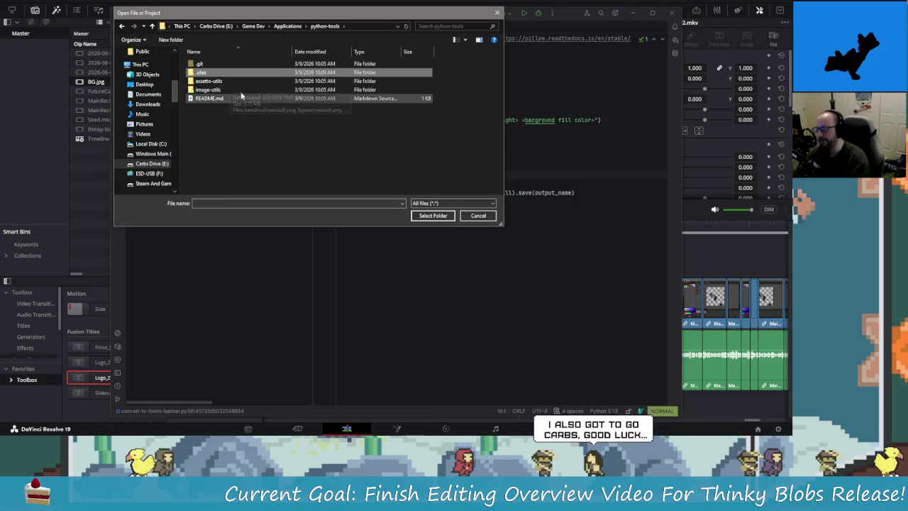
double_click(202, 74)
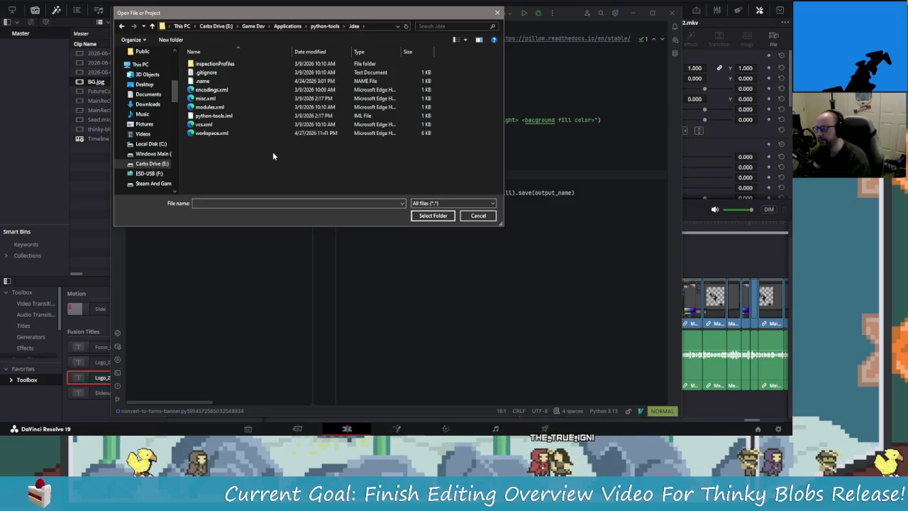
left_click(122, 27)
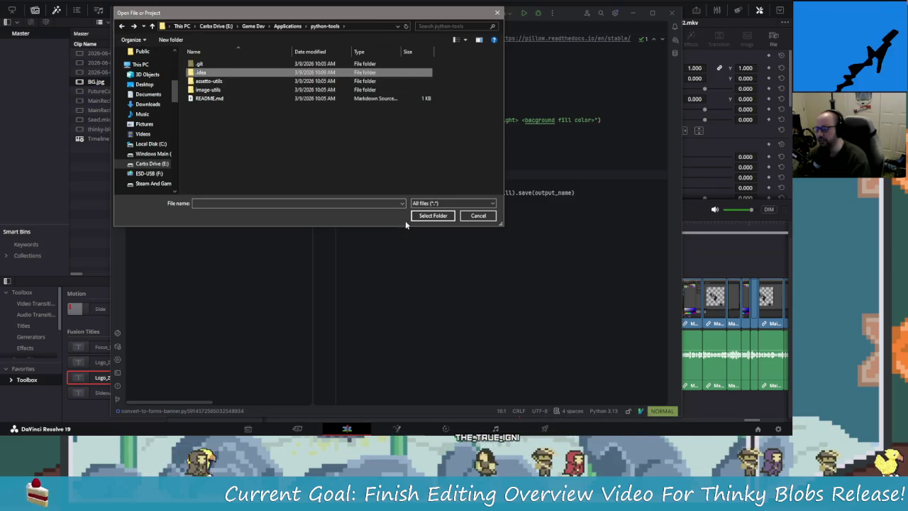
left_click(434, 216)
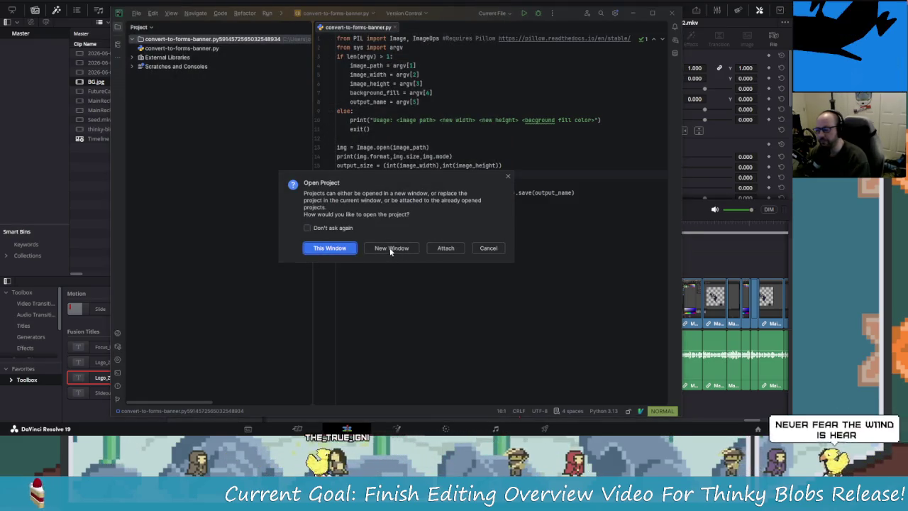
left_click(351, 249)
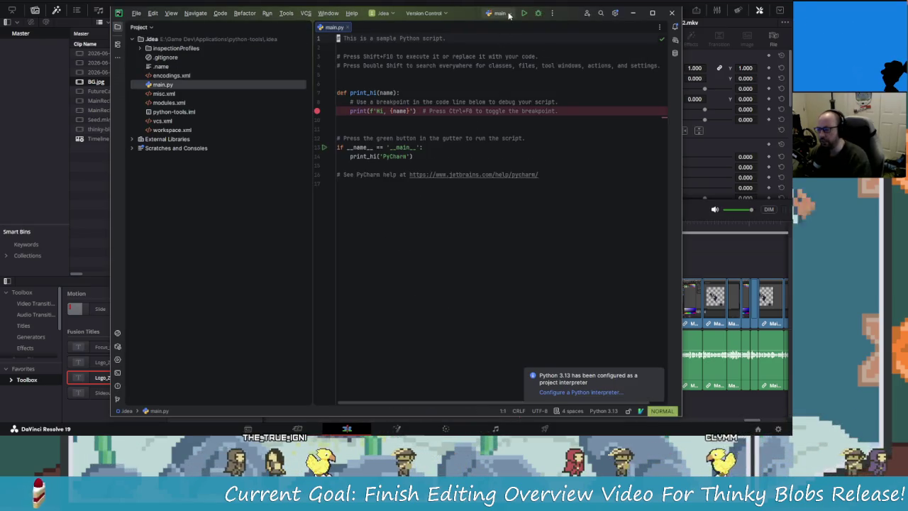
Remove the line 9 breakpoint and look over python-tools.iml and main.py.
left_click(318, 112)
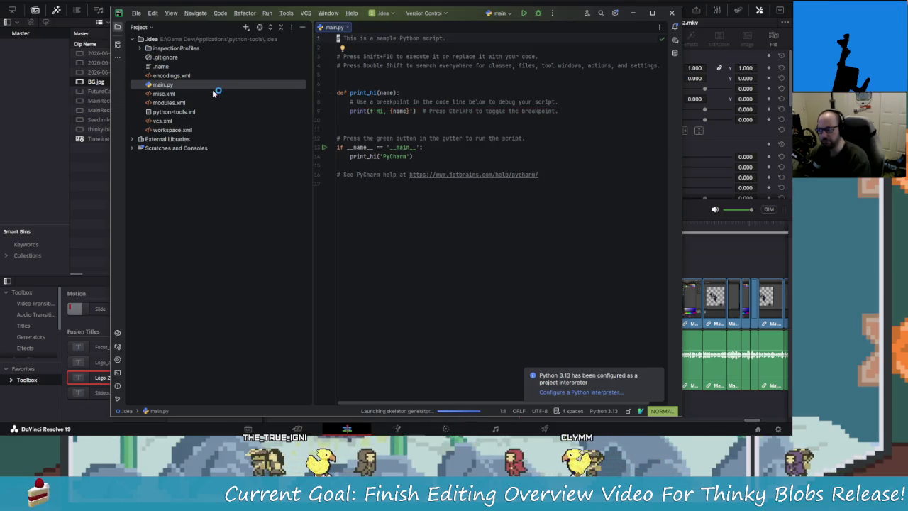
left_click(141, 49)
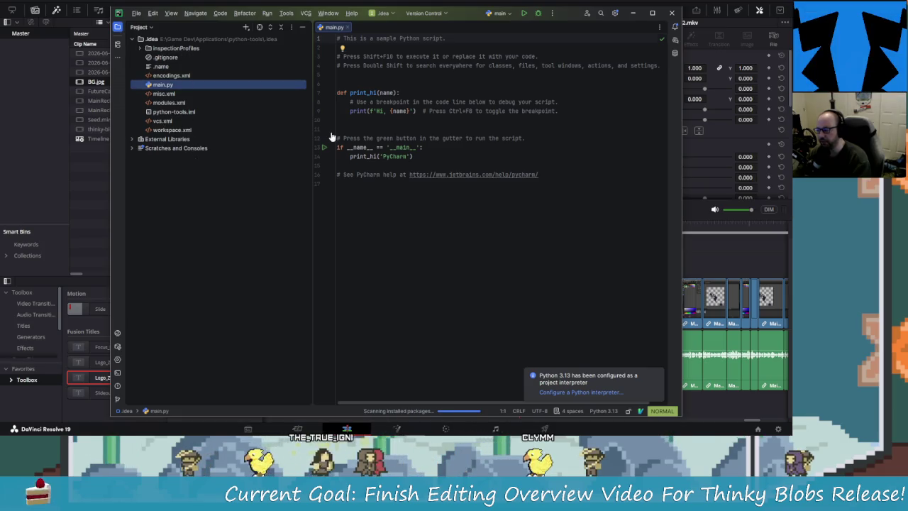
double_click(180, 112)
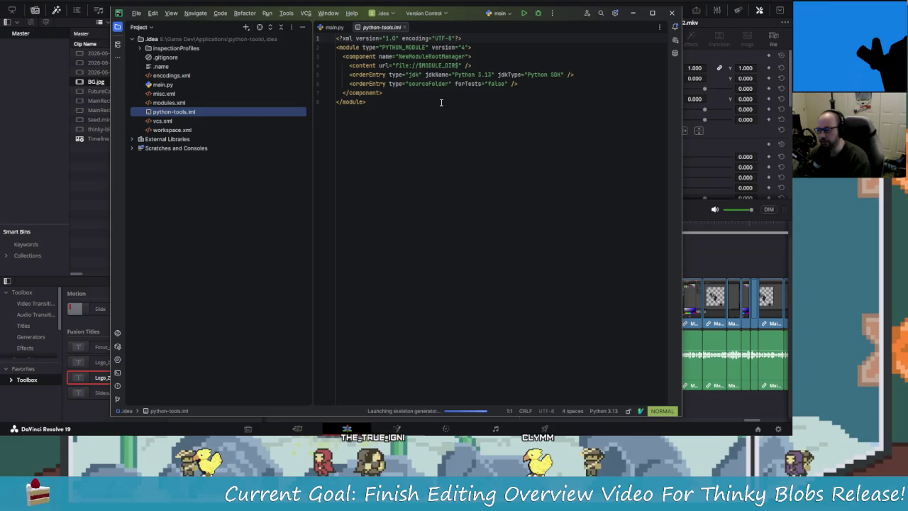
double_click(183, 85)
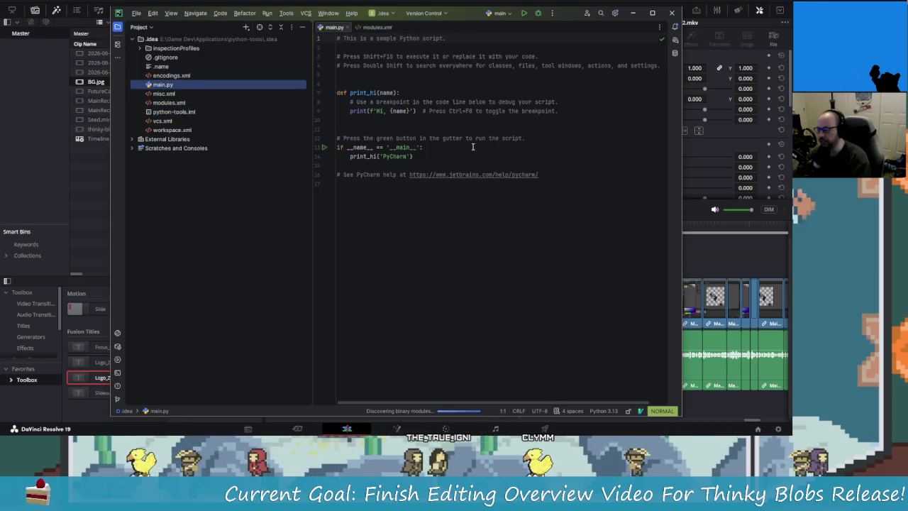
Close the editor tabs and exit PyCharm, confirming the prompt.
left_click(348, 26)
left_click(357, 27)
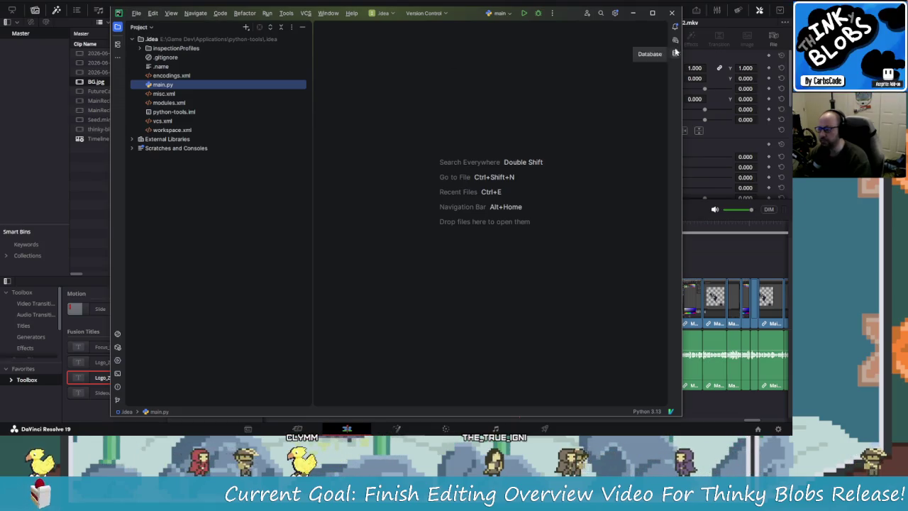
left_click(672, 12)
left_click(407, 233)
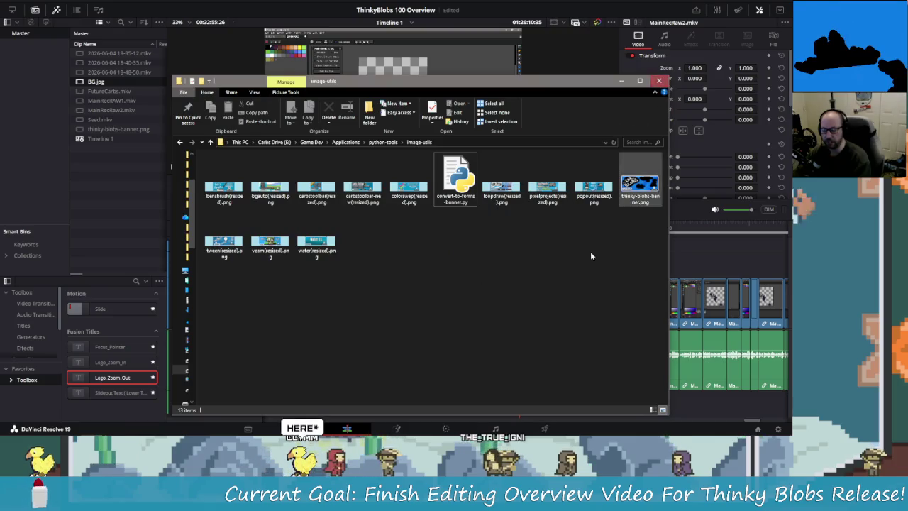
left_click(634, 285)
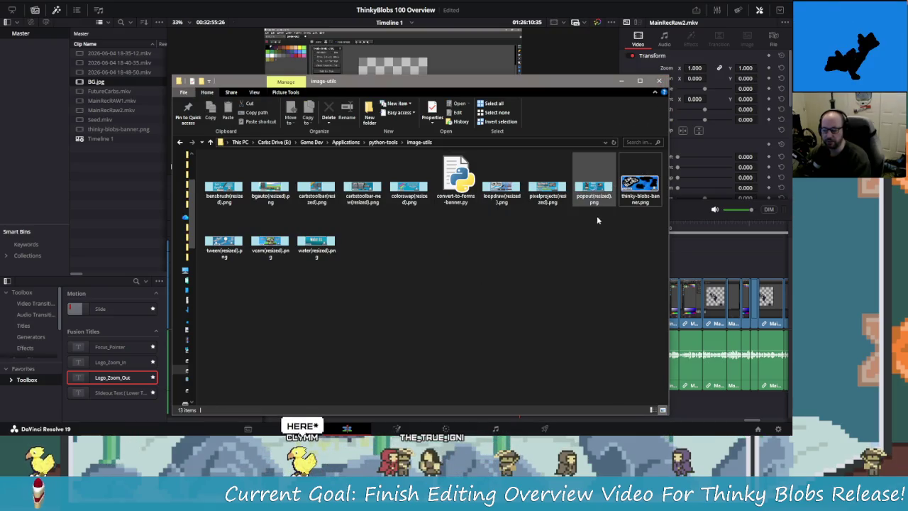
left_click(456, 188)
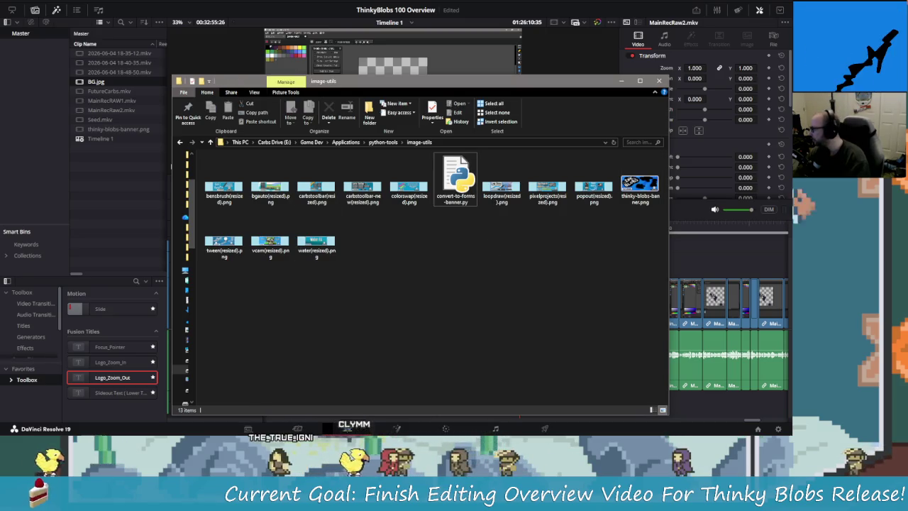
key("Return")
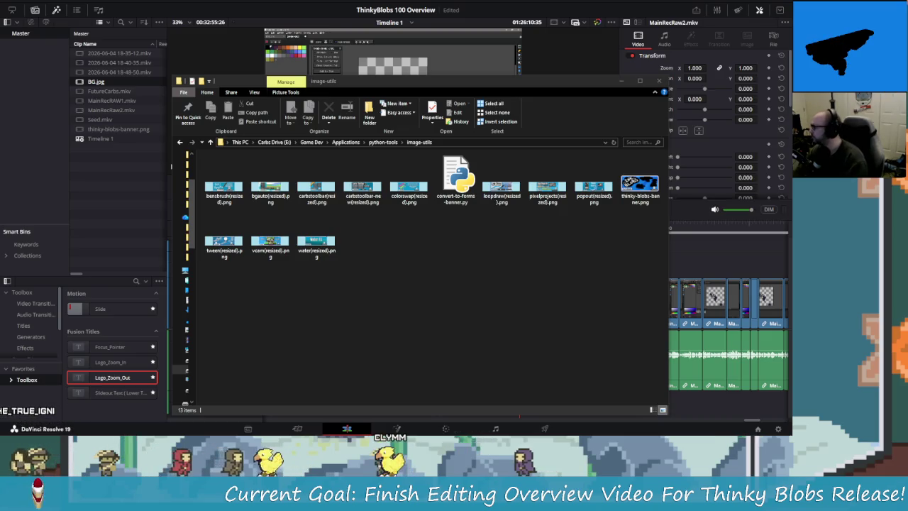
left_click(456, 181)
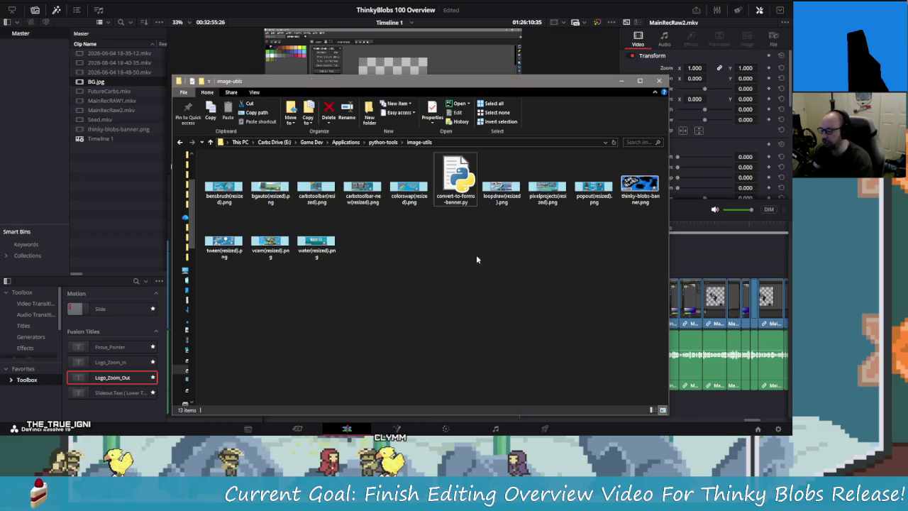
left_click(609, 213)
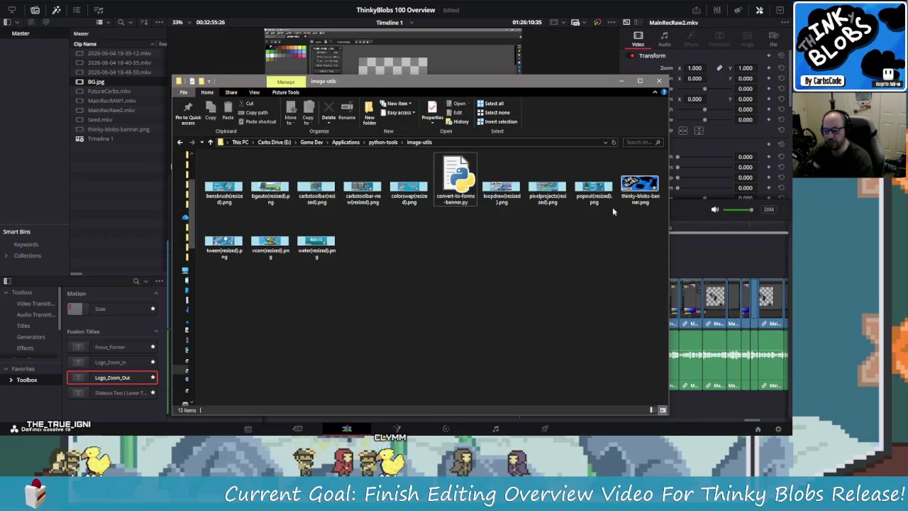
left_click(456, 181)
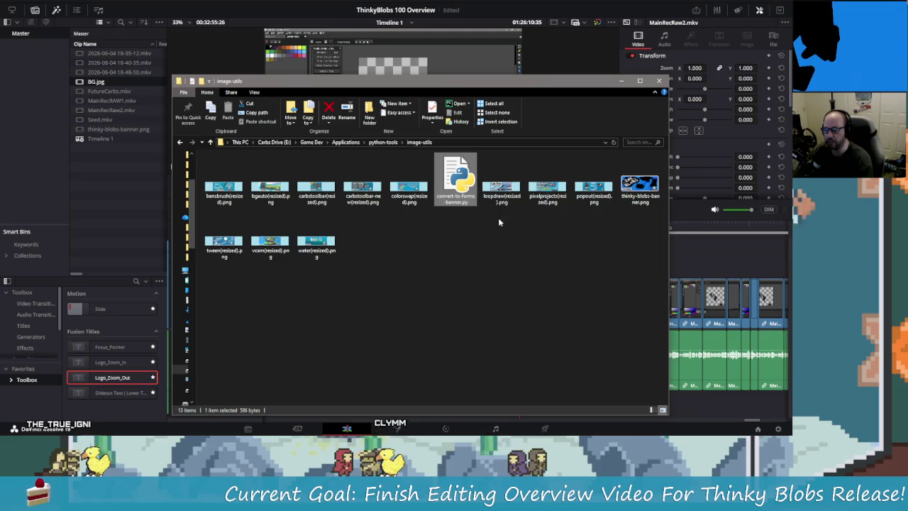
key("alt+Tab")
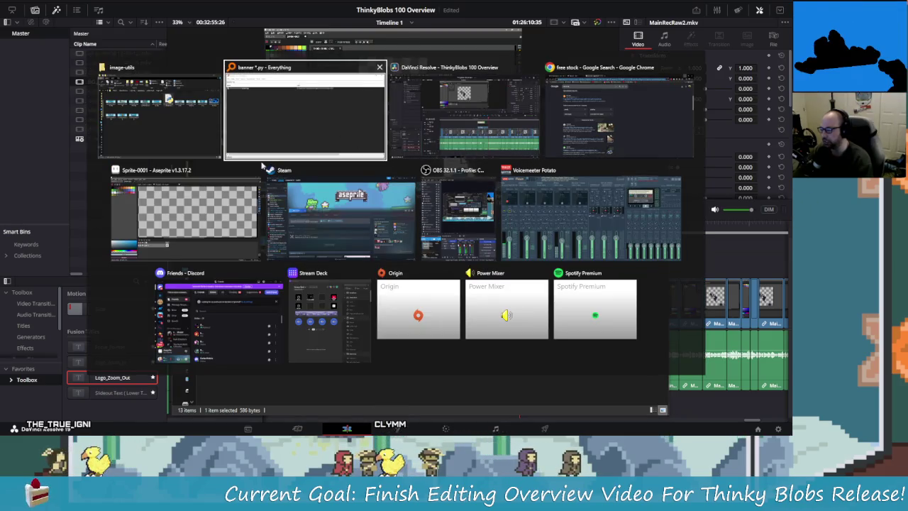
left_click(214, 146)
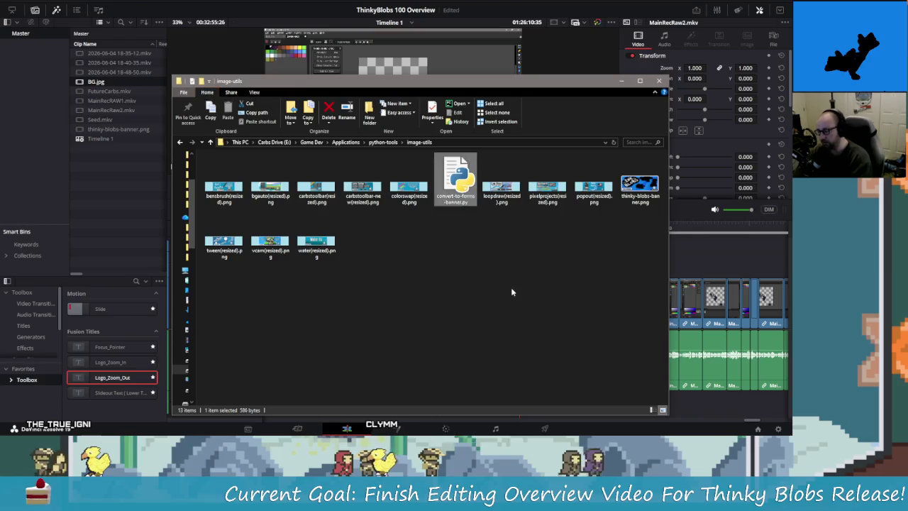
key("alt+Tab")
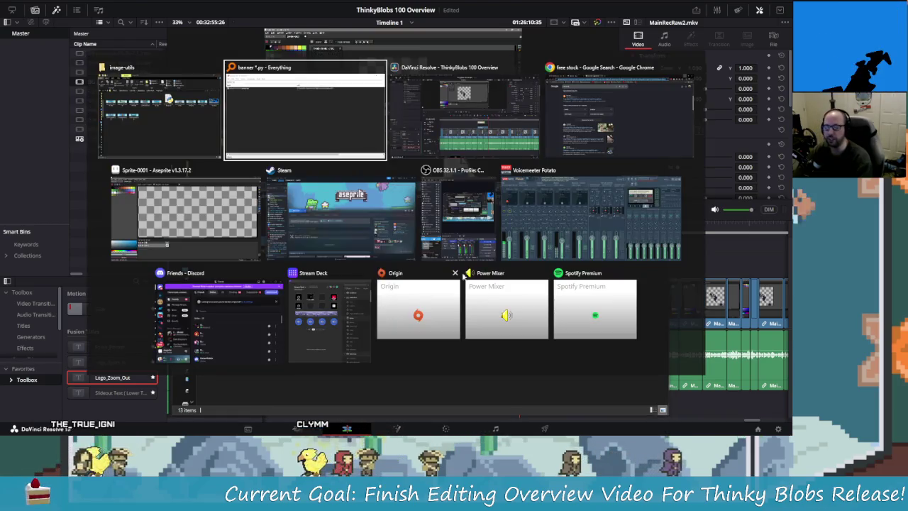
key("Escape")
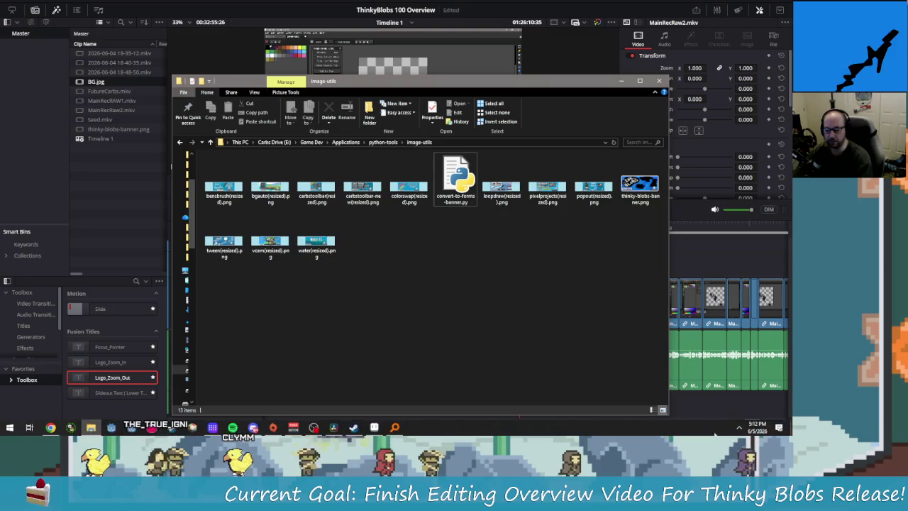
Open the JetBrains Toolbox widget from the tray, accidentally launch IntelliJ IDEA, and close its window.
left_click(739, 427)
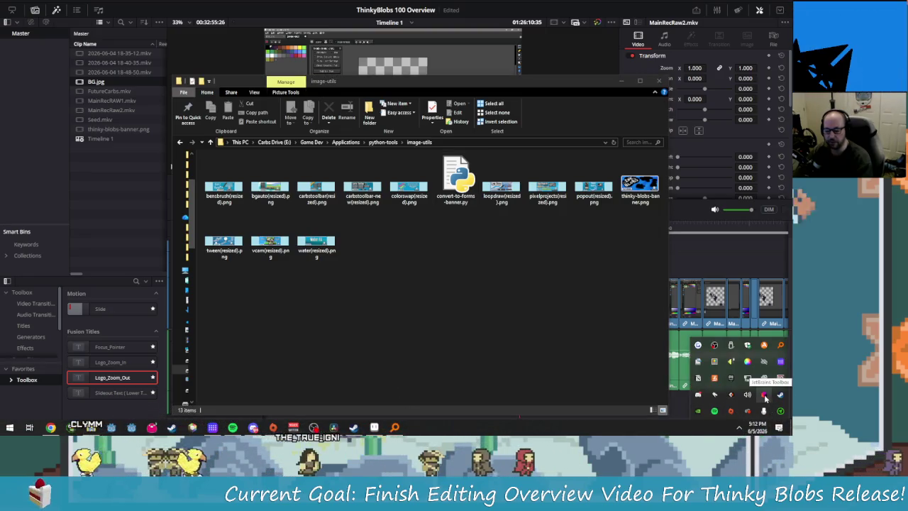
right_click(765, 409)
left_click(759, 401)
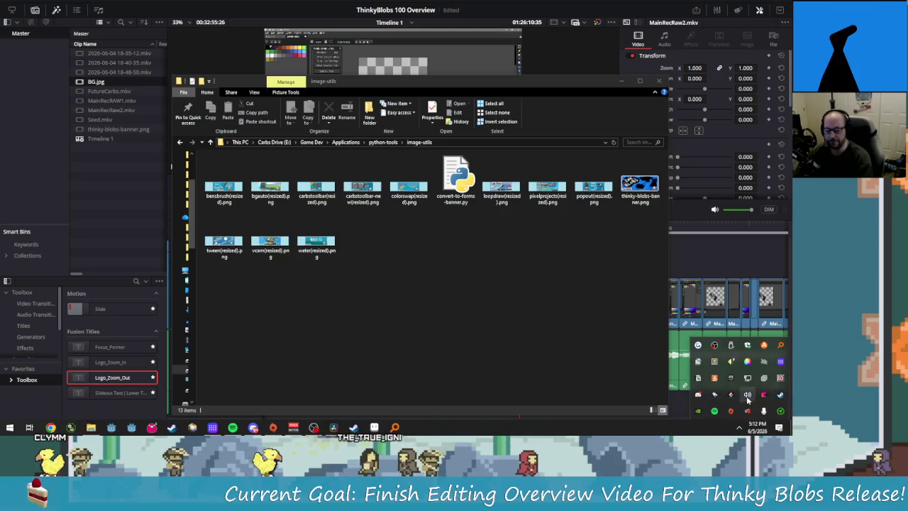
mouse_move(656, 334)
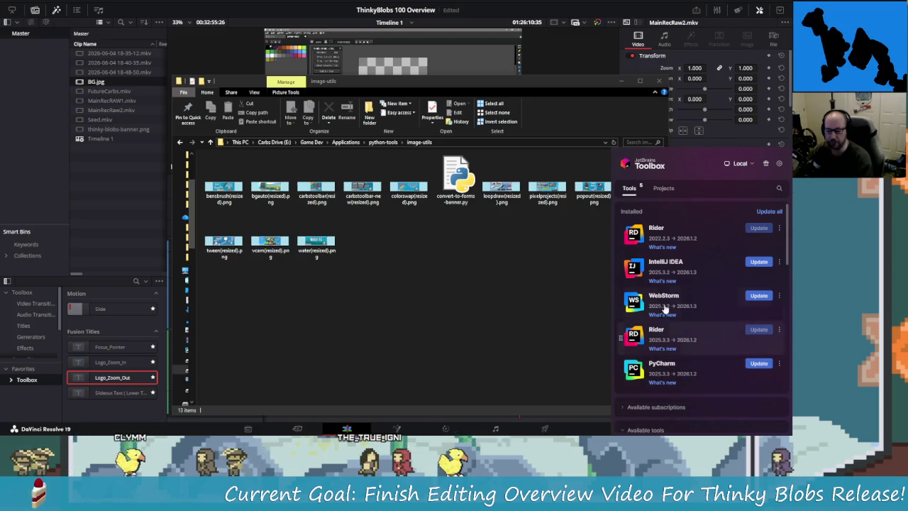
left_click(685, 269)
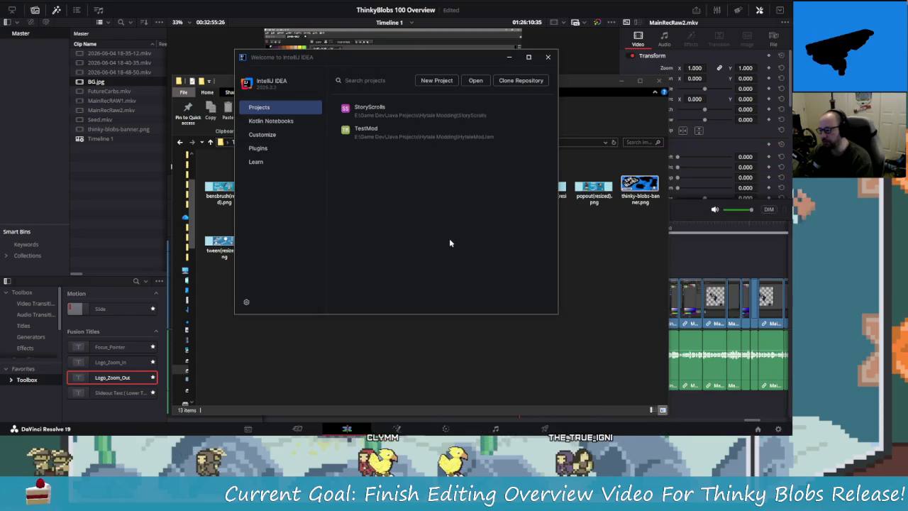
left_click(547, 57)
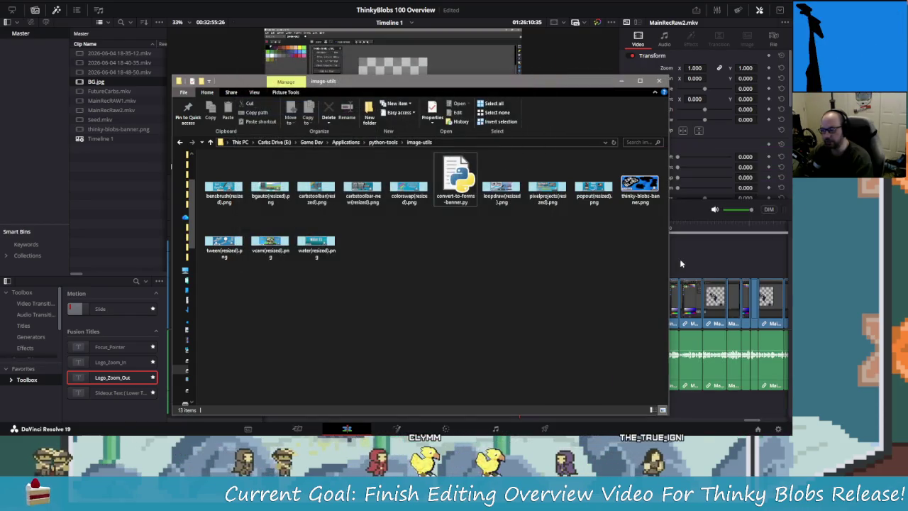
Reopen the Toolbox widget from the tray and launch PyCharm 2025.3.3.
mouse_move(729, 434)
left_click(739, 427)
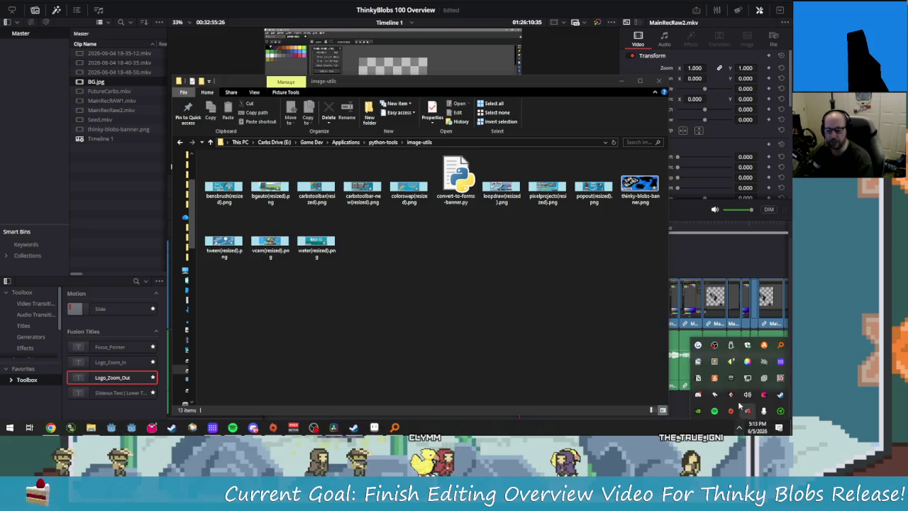
right_click(746, 394)
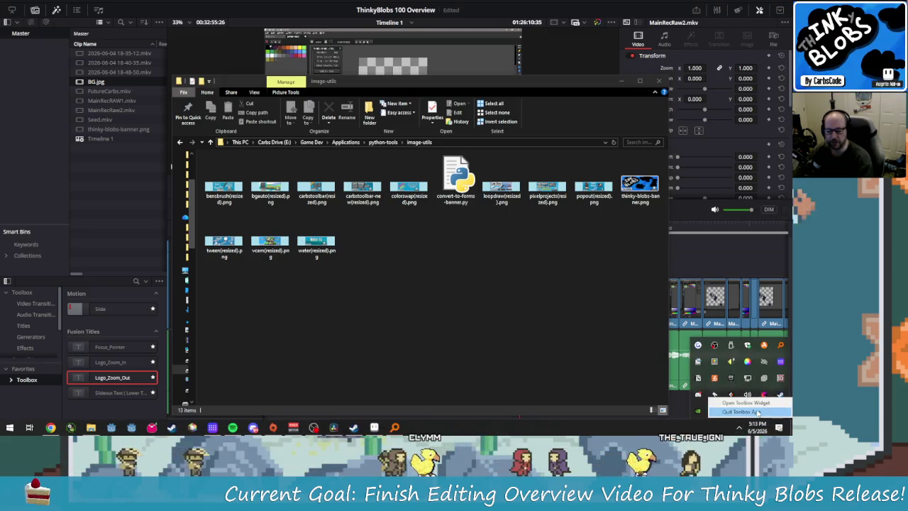
left_click(754, 404)
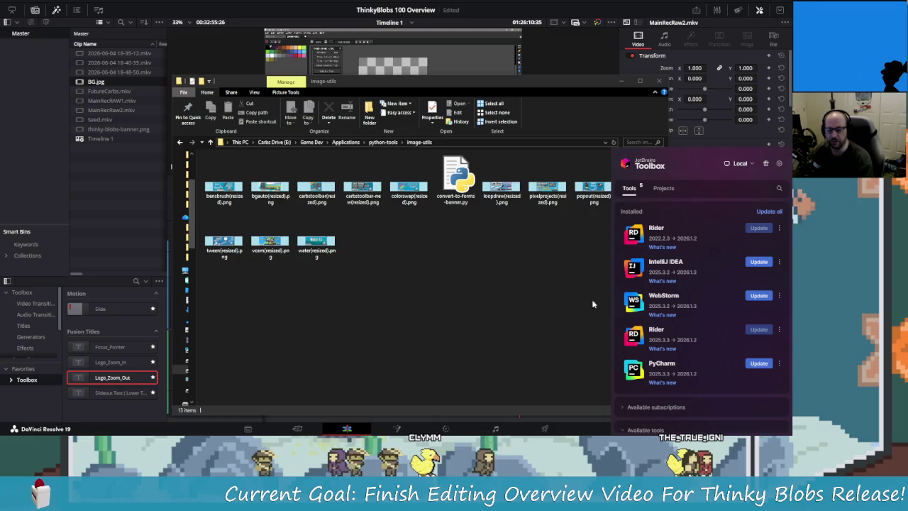
mouse_move(698, 304)
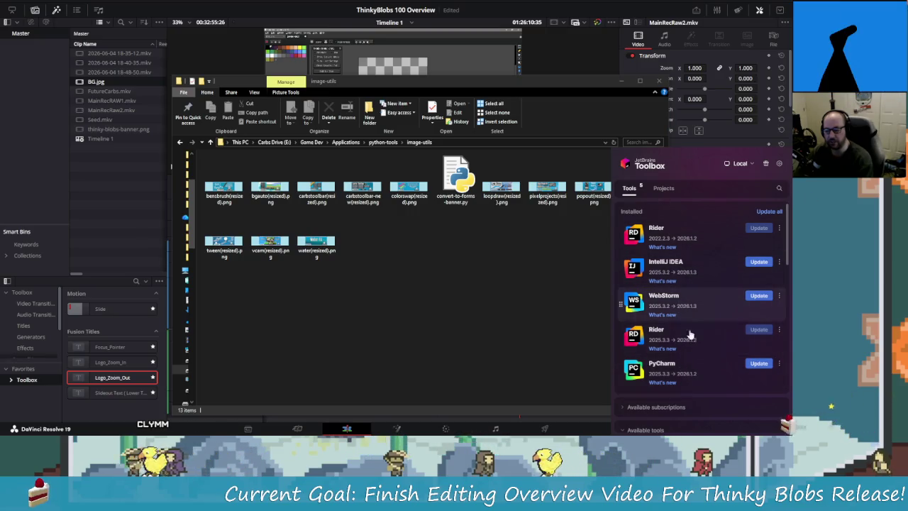
left_click(695, 367)
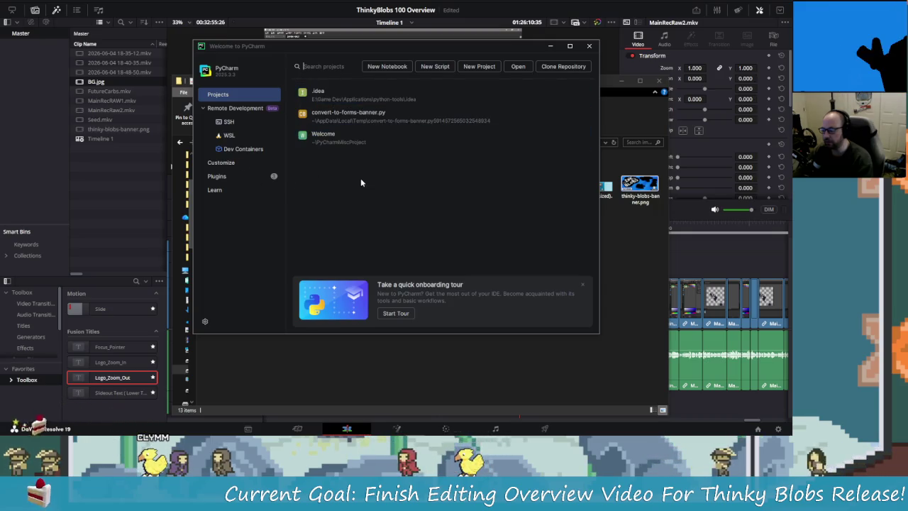
Open the convert-to-forms-banner.py project, start the Python Console, then start a PowerShell terminal session.
left_click(362, 122)
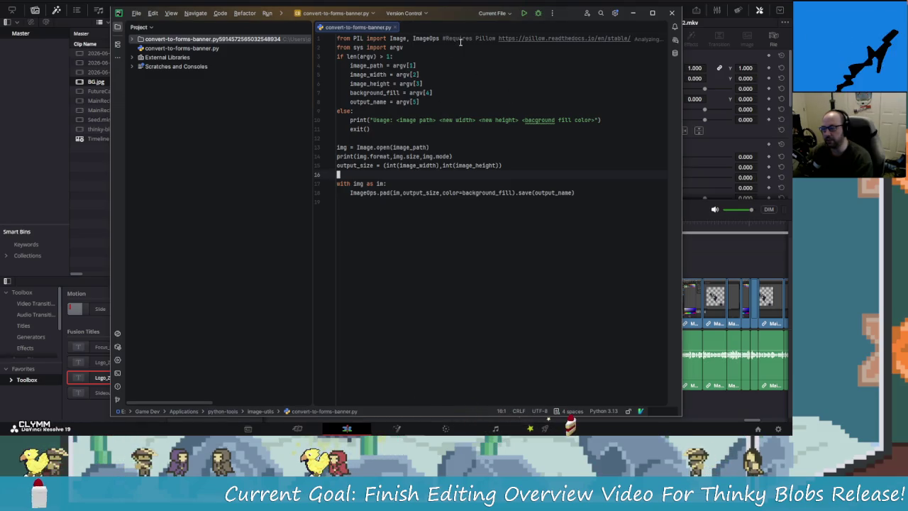
left_click(367, 38)
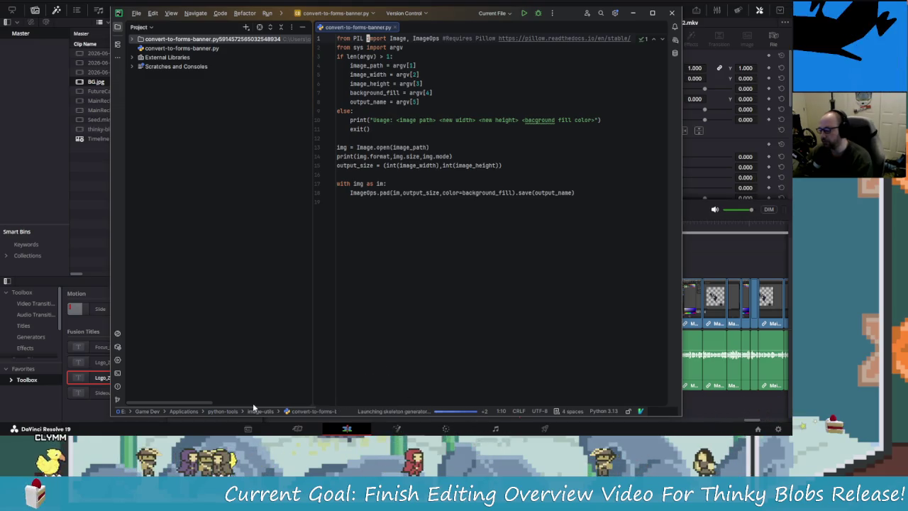
left_click(118, 333)
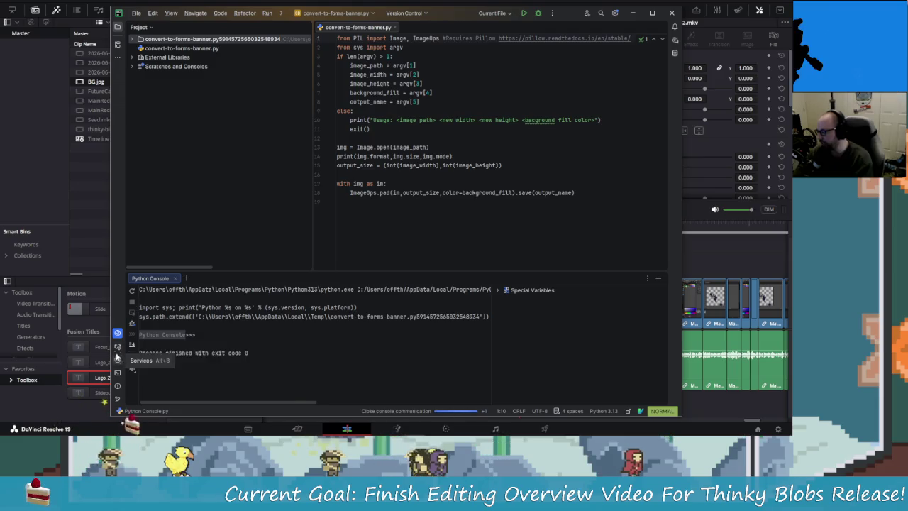
left_click(113, 377)
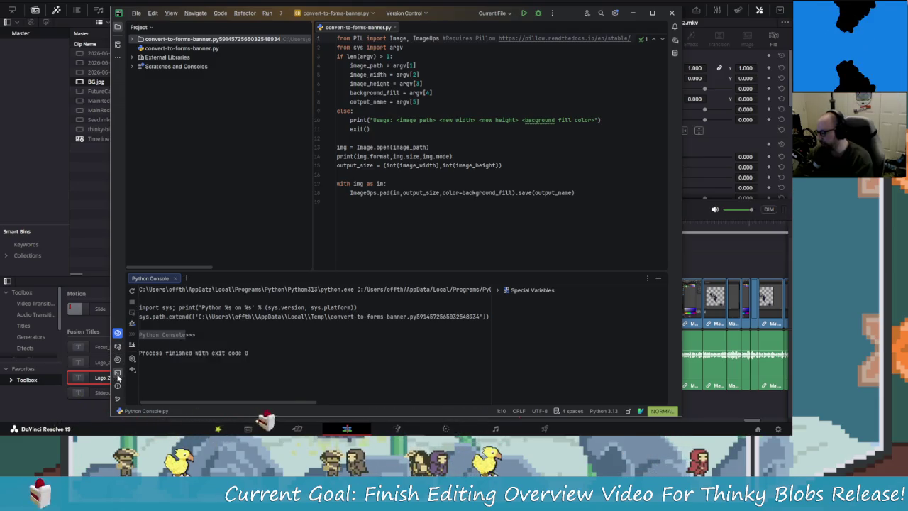
Run 'python3 .\convert-to-forms-banner.py thinky-blobs-banner.png 1600 400 #069cd2' in the terminal.
type("python3 .\\convert-to-forms-banner.py thinky-blobs-banner.png 1600 400 #069cd2")
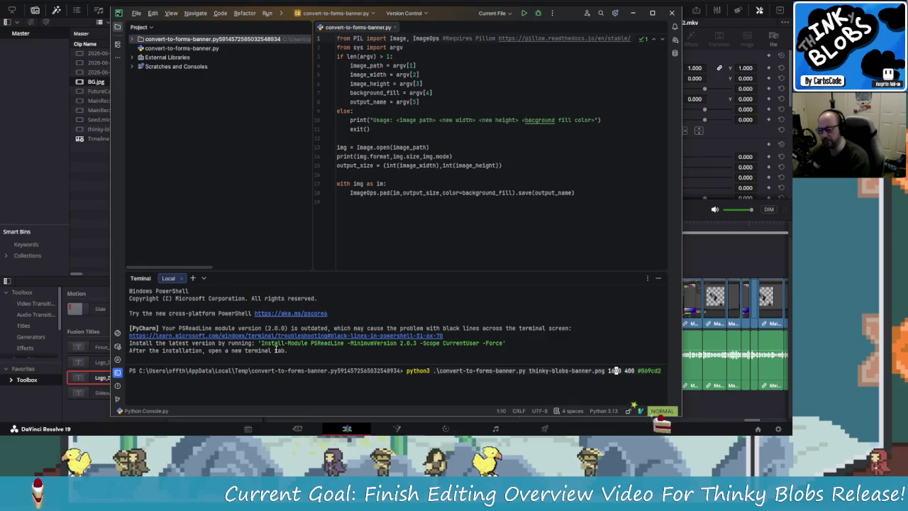
key("ctrl+Left")
key("ctrl+Left")
key("ctrl+Left")
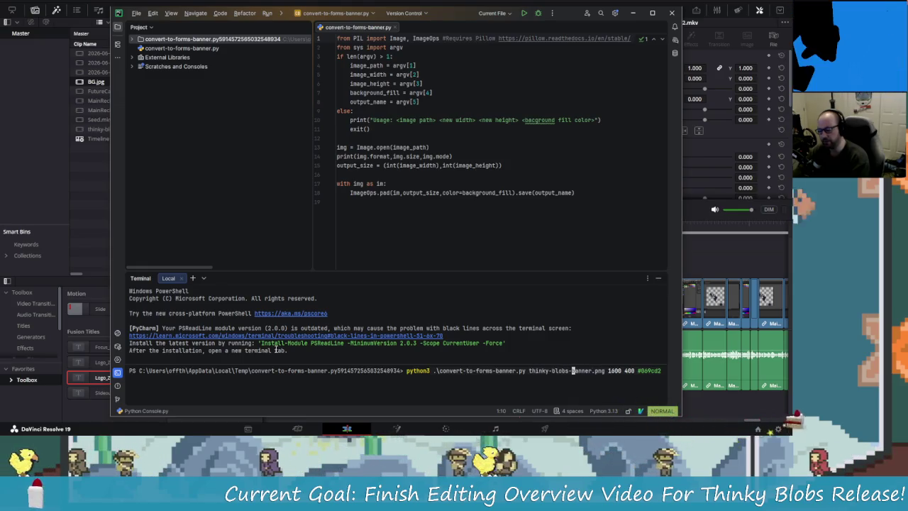
key("Right")
key("Right")
key("Right")
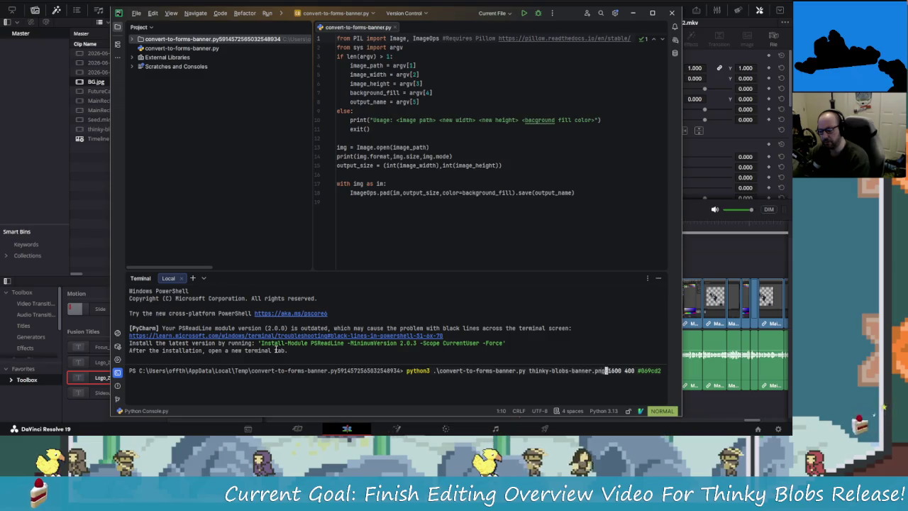
key("End")
key("Escape")
key("Up")
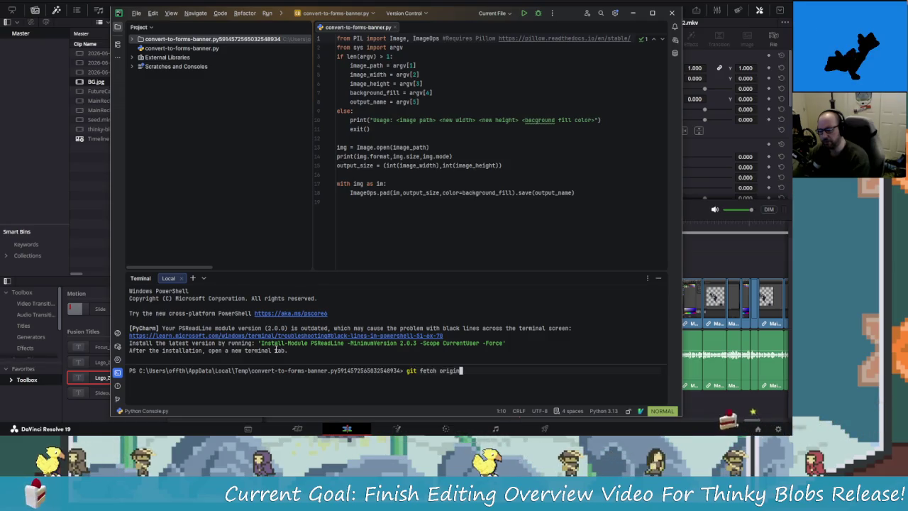
key("Up")
key("Left")
key("Left")
key("Left")
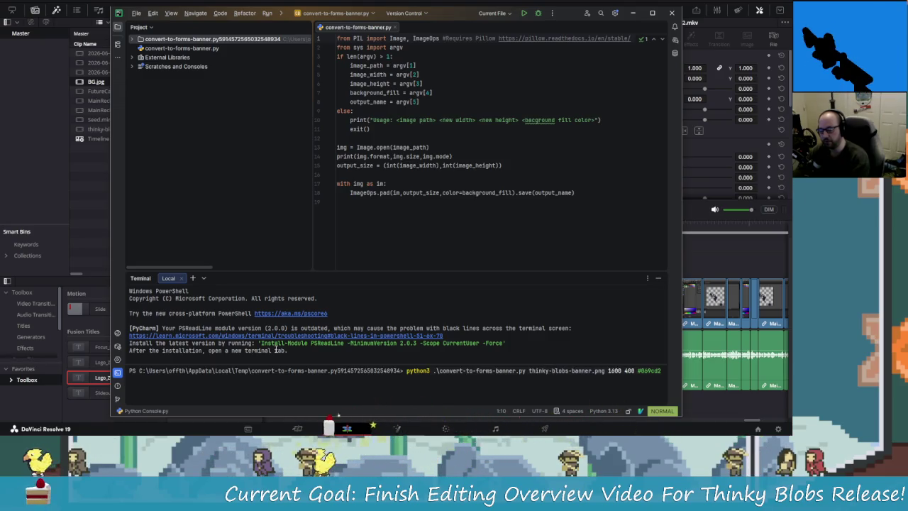
key("Return")
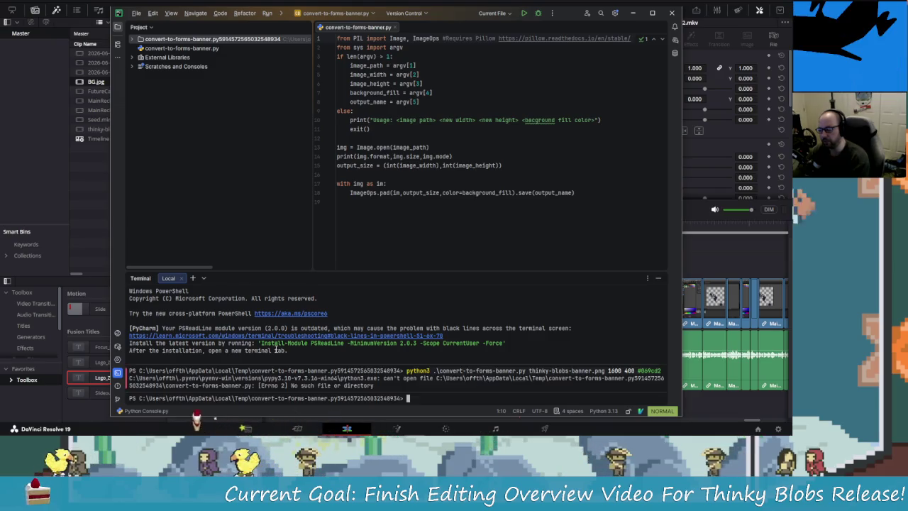
Browse terminal history to recall the python3 command, then return to an empty prompt.
key("Up")
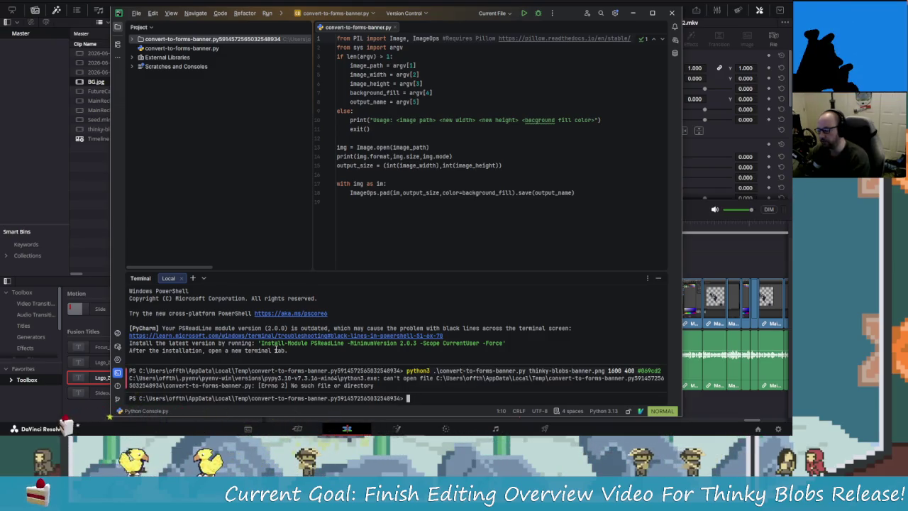
key("Escape")
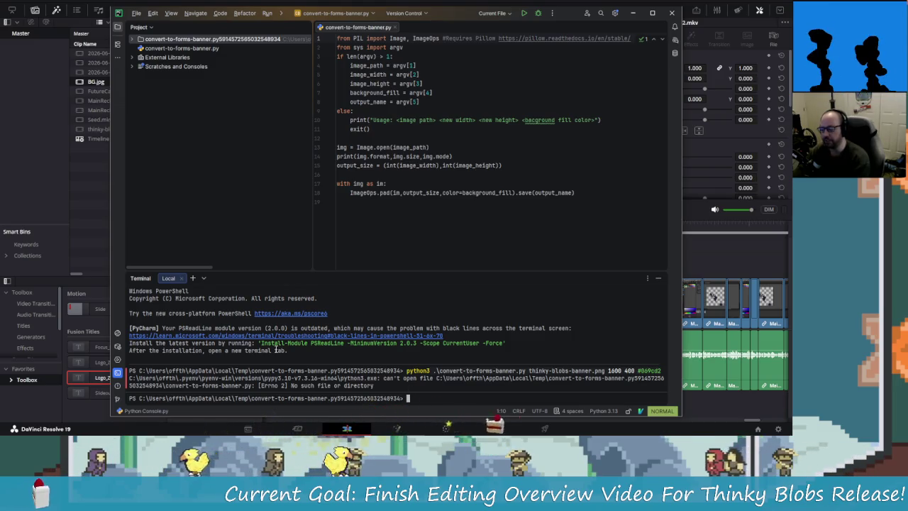
key("Up")
key("Down")
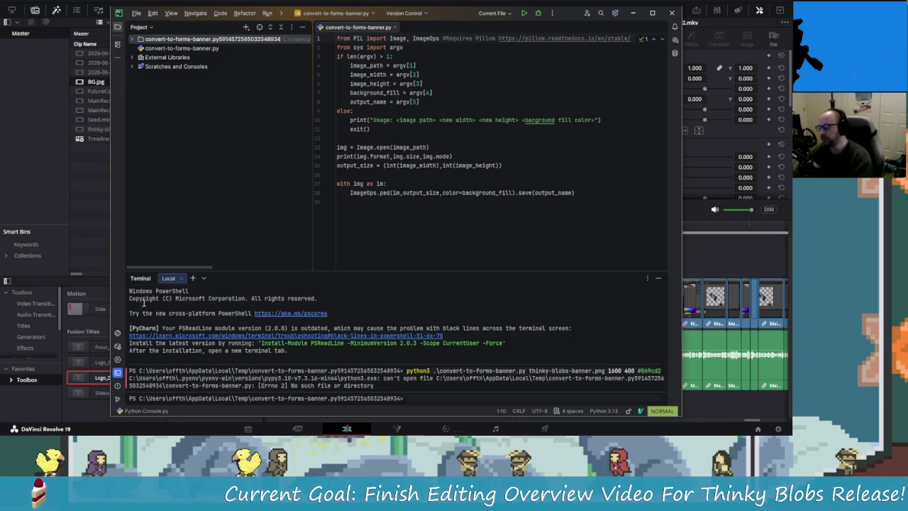
Hide the terminal, inspect External Libraries, and check the script file's context options.
left_click(181, 278)
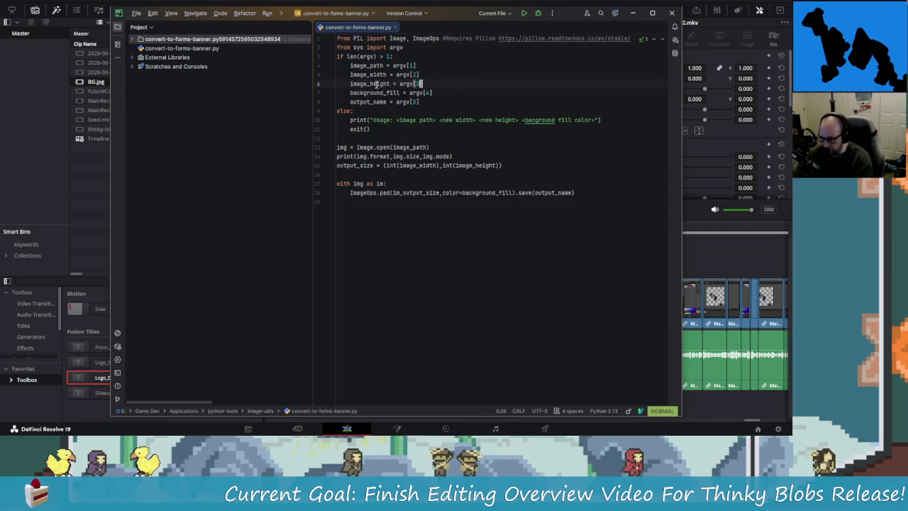
left_click(177, 48)
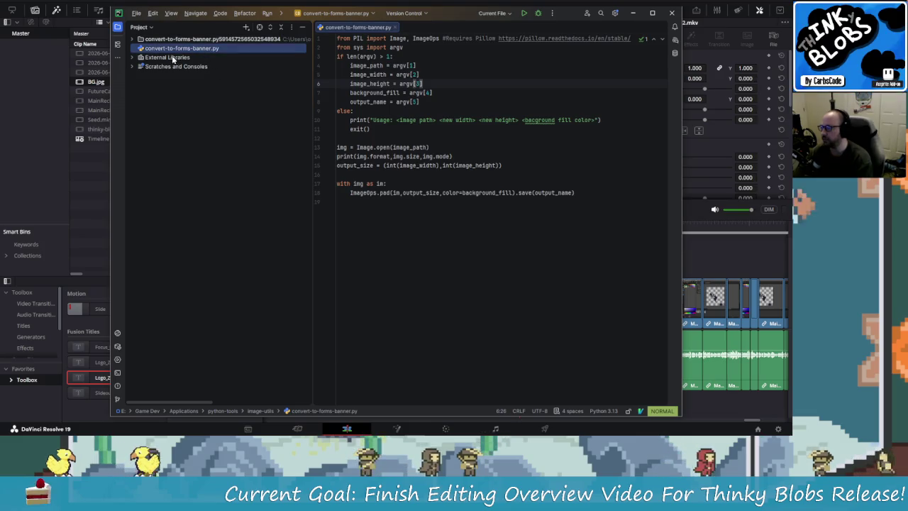
left_click(131, 57)
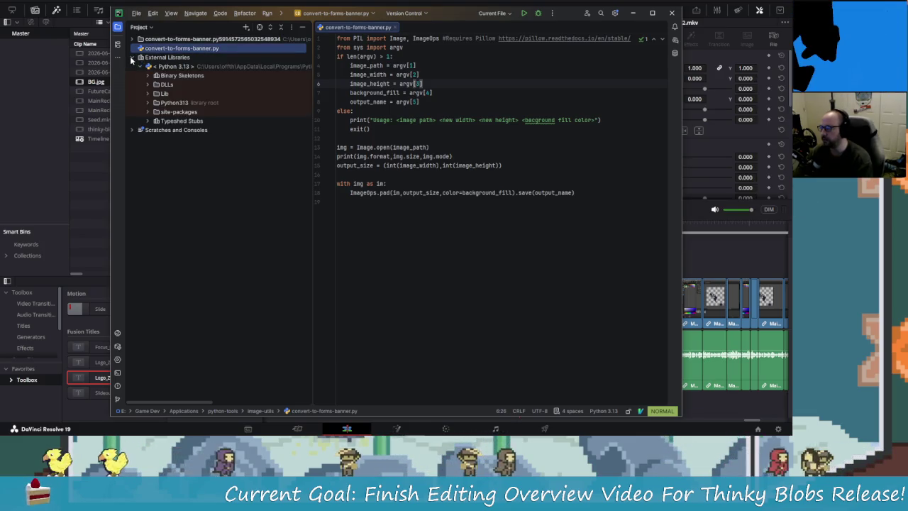
left_click(132, 58)
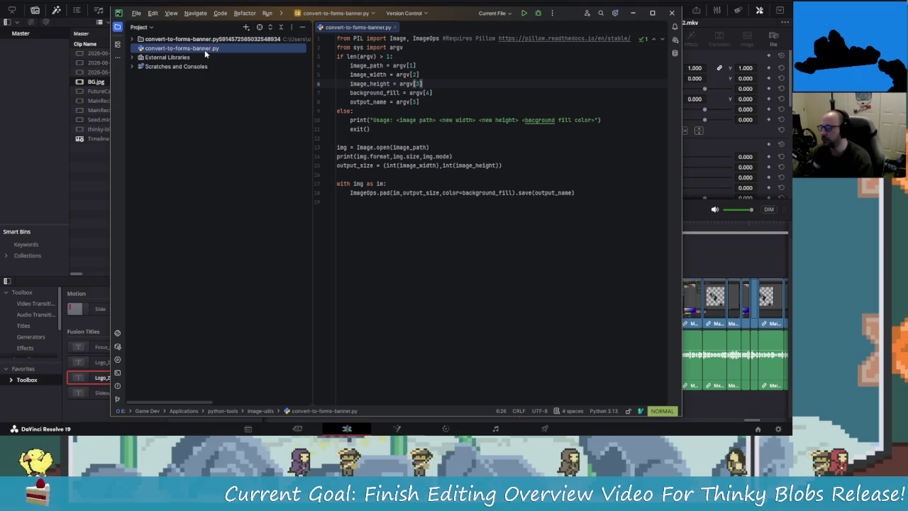
right_click(206, 51)
key("Escape")
Glance at Run/Debug Configurations without changes, then quit PyCharm via File > Exit and confirm.
left_click(508, 15)
left_click(496, 37)
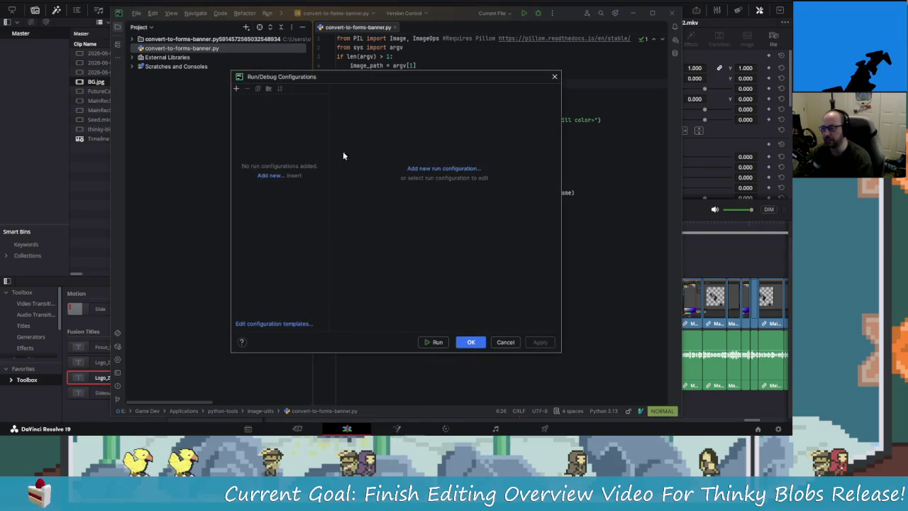
left_click(555, 77)
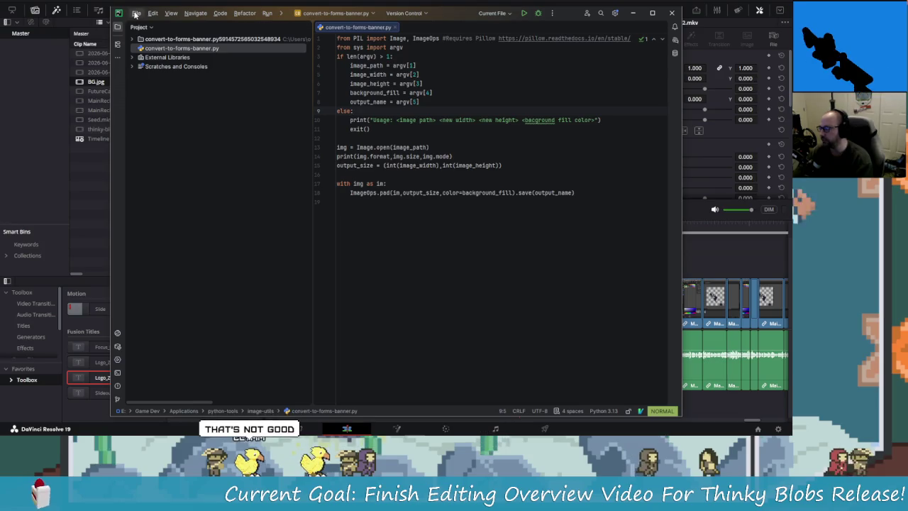
left_click(136, 13)
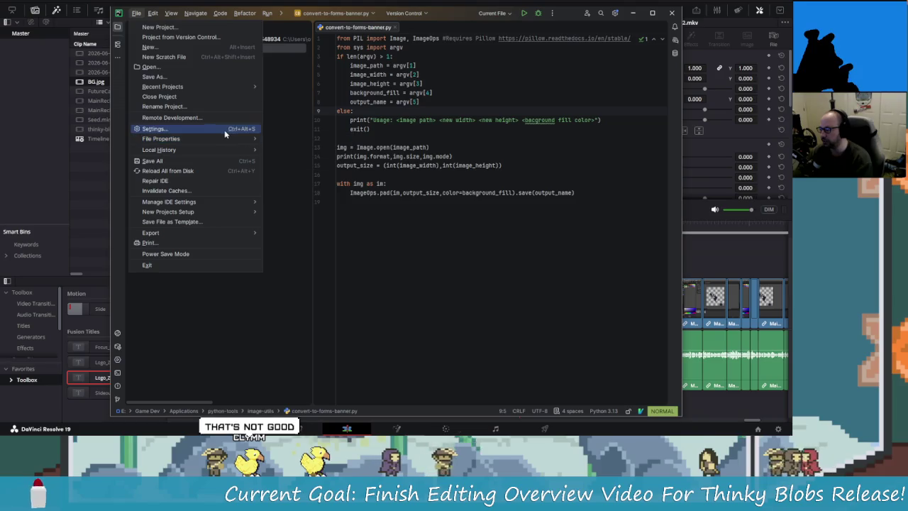
left_click(202, 265)
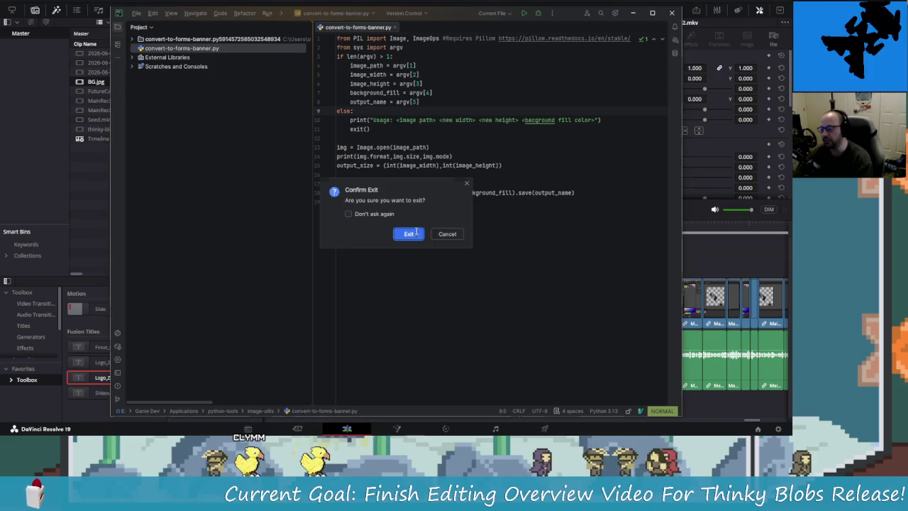
left_click(421, 234)
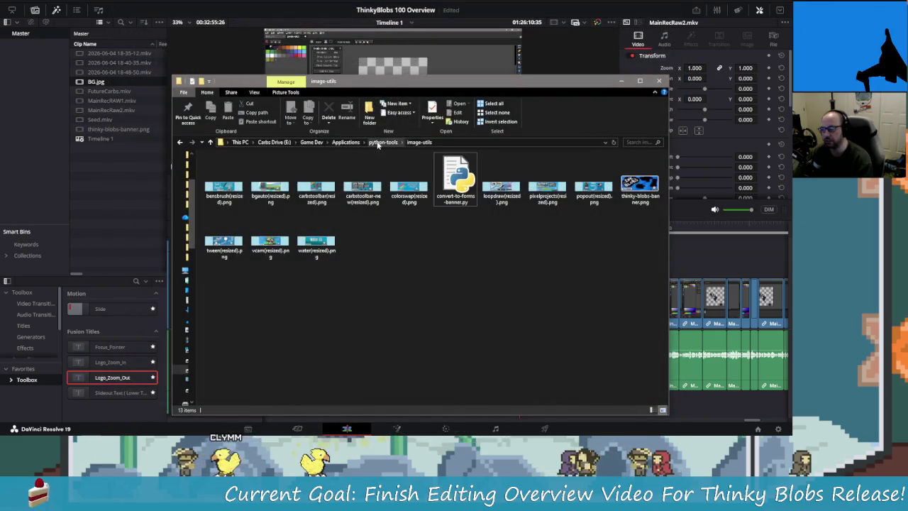
Go up to Itch Io Marketing Assets and peek into its Banners and Forms Links folders.
key("alt+Up")
key("alt+Up")
key("alt+Up")
key("alt+Up")
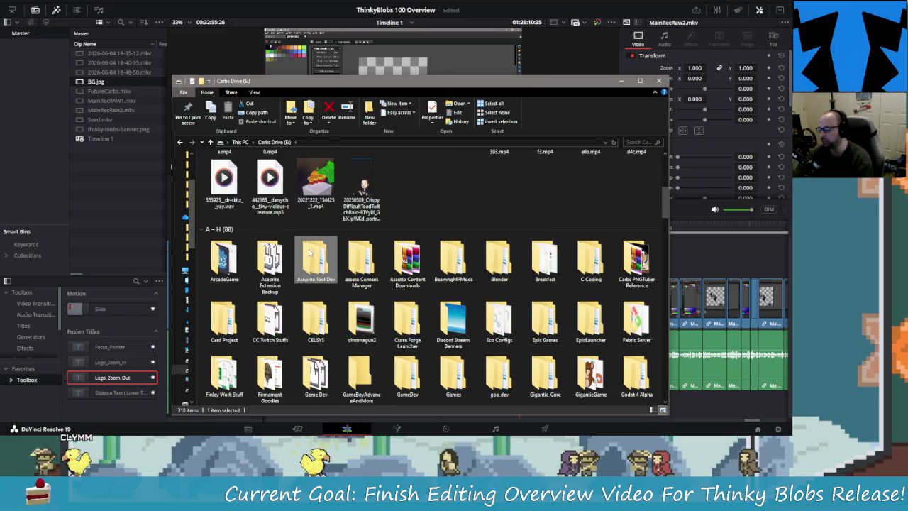
key("i")
key("Return")
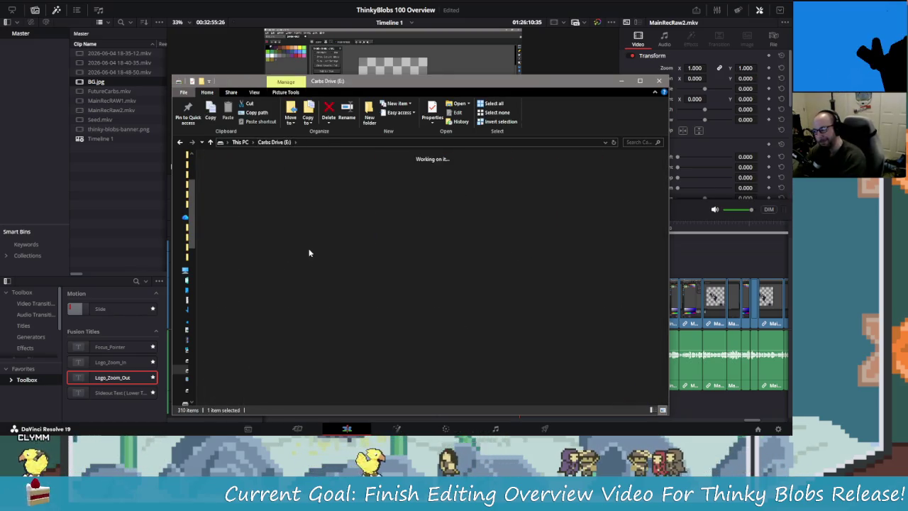
double_click(226, 184)
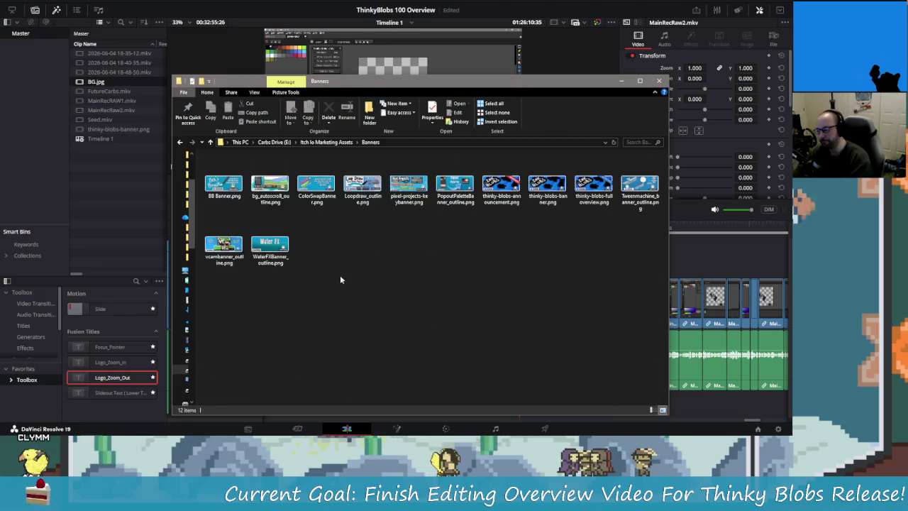
key("BackSpace")
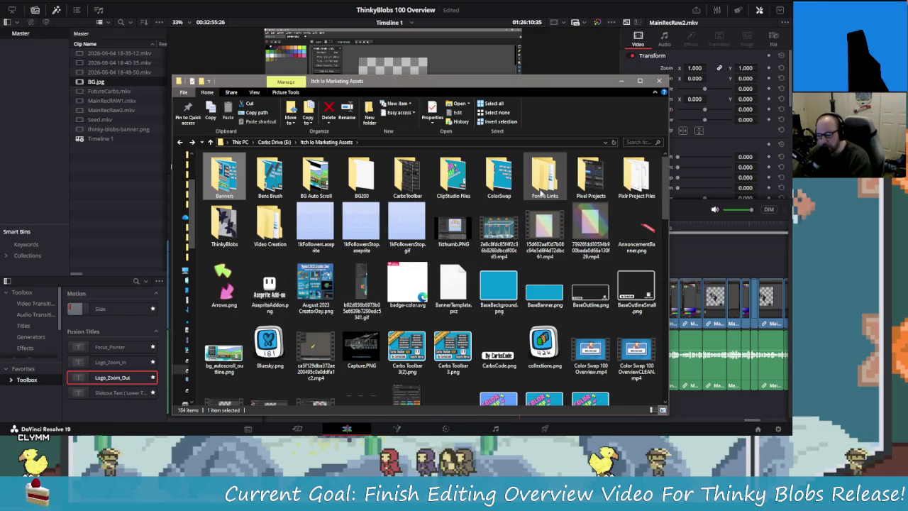
double_click(545, 177)
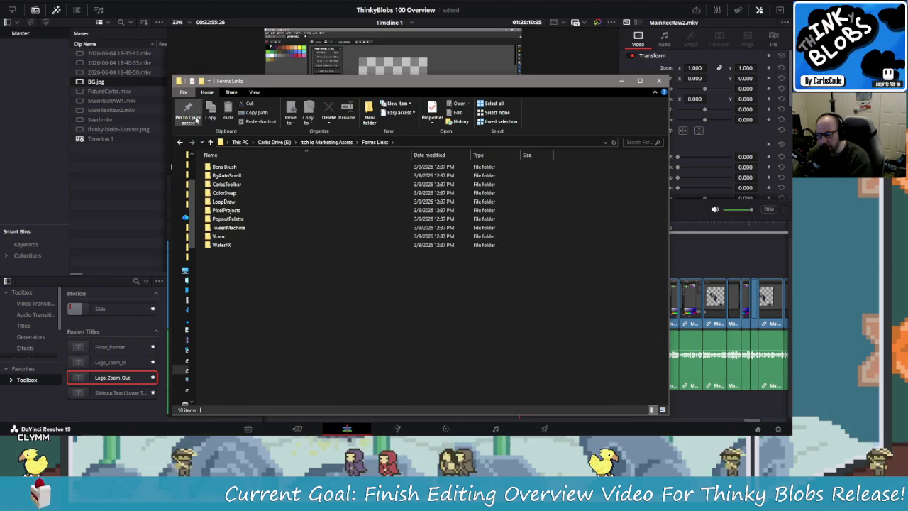
key("BackSpace")
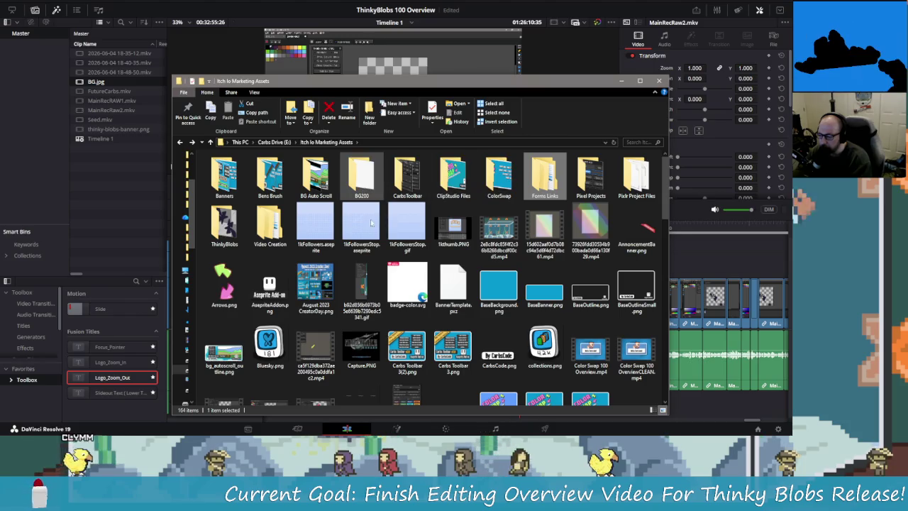
Scroll through the Itch Io Marketing Assets grid, then close the File Explorer window.
scroll(417, 315, "down", 10)
scroll(417, 315, "up", 10)
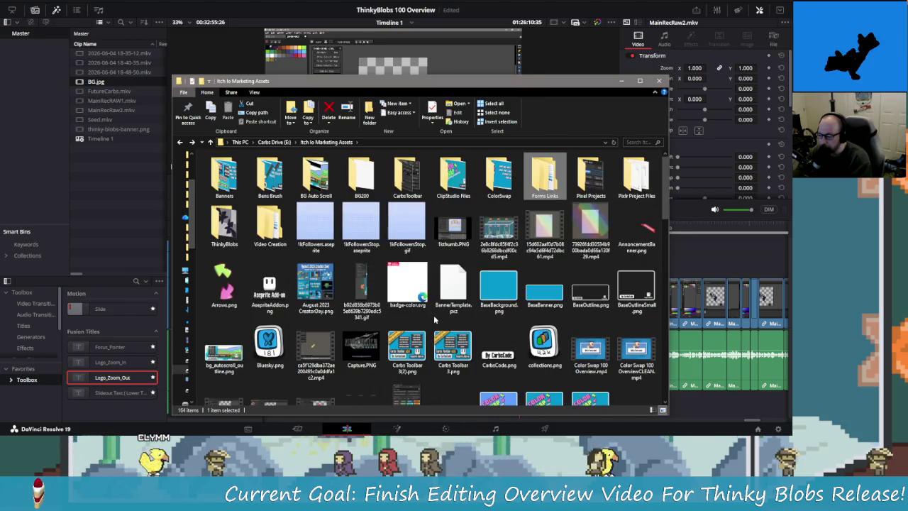
scroll(433, 315, "down", 8)
scroll(433, 315, "down", 4)
scroll(452, 322, "down", 5)
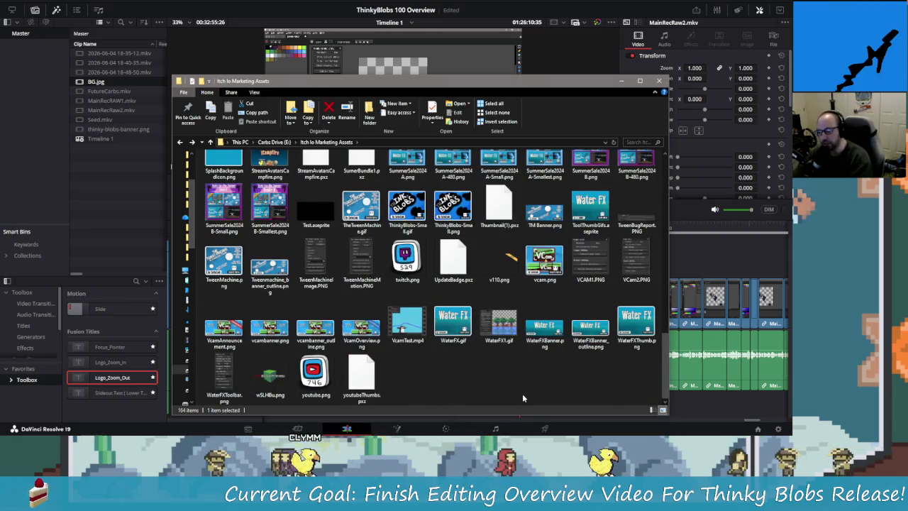
scroll(523, 397, "up", 10)
scroll(522, 397, "up", 5)
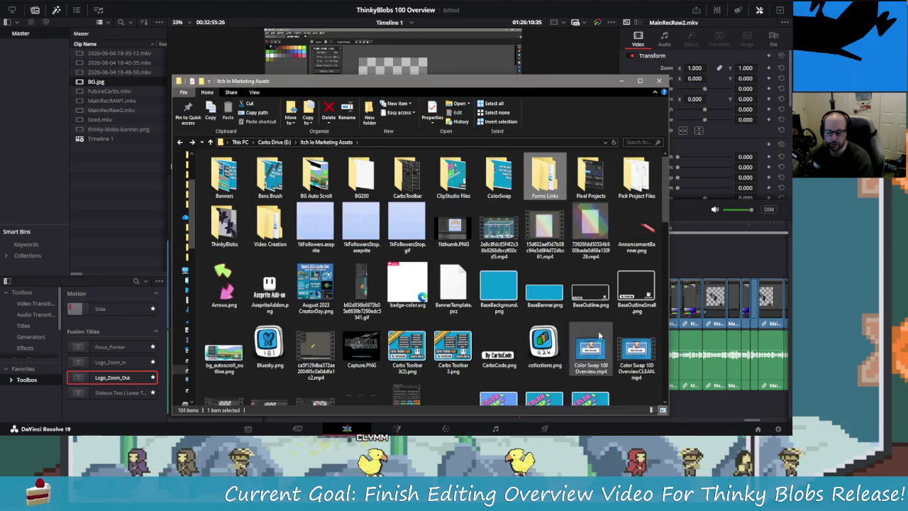
left_click(659, 80)
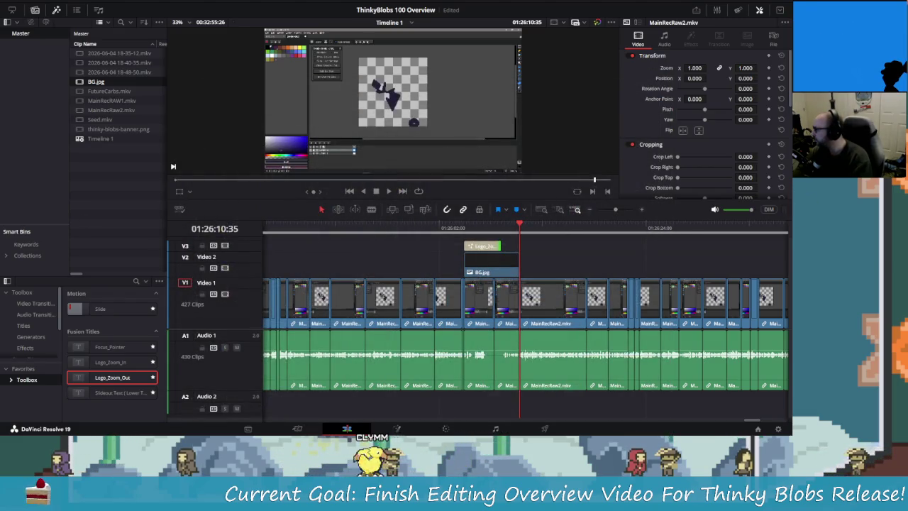